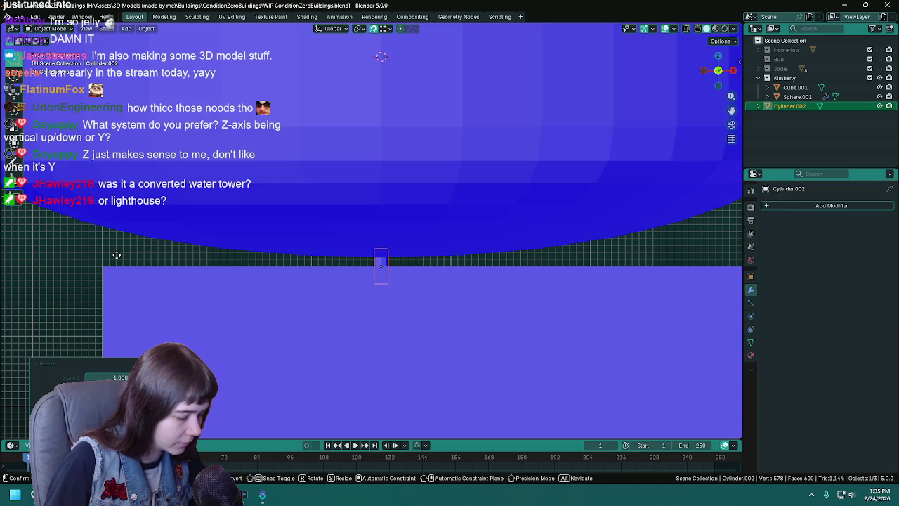
# - Raise the small pole cylinder slightly and save the file
pyautogui.click(104, 267)
pyautogui.moveTo(537, 295)
pyautogui.mouseDown(button='middle')
pyautogui.moveTo(644, 208)
pyautogui.moveTo(195, 84)
pyautogui.mouseUp(button='middle')
pyautogui.hotkey('ctrl', 's')
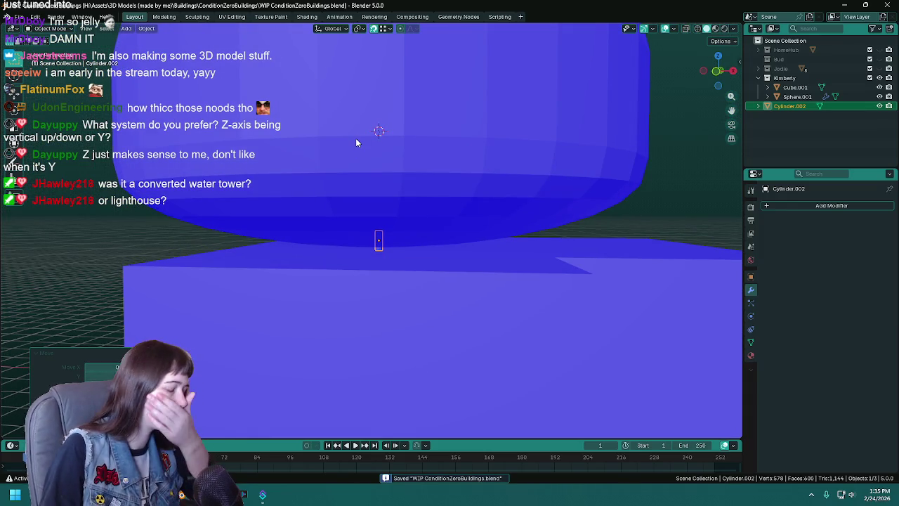
# - Delete only the pole's two end-cap faces, working in wireframe Edit Mode
pyautogui.press('Tab')
pyautogui.press('z')
pyautogui.click(340, 225)
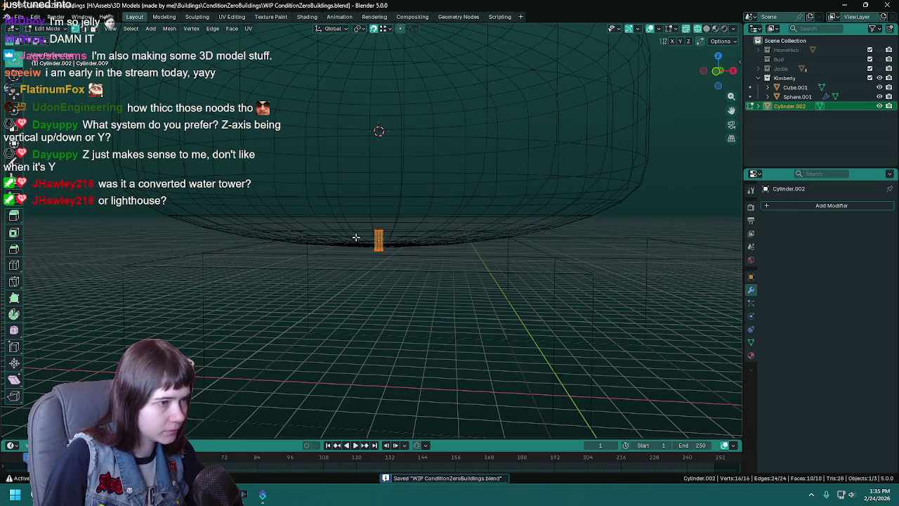
pyautogui.moveTo(385, 256); pyautogui.dragTo(387, 262)
pyautogui.press('x')
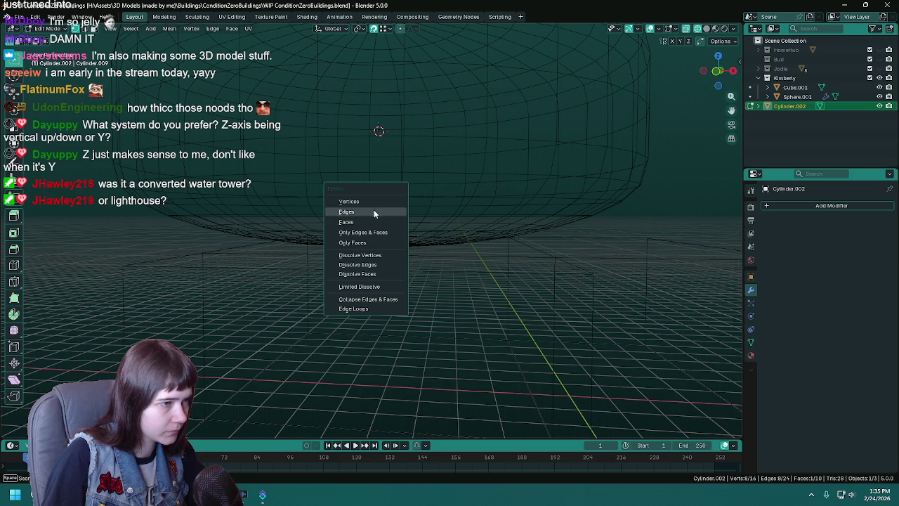
pyautogui.click(374, 242)
pyautogui.scroll(1, 394, 239)
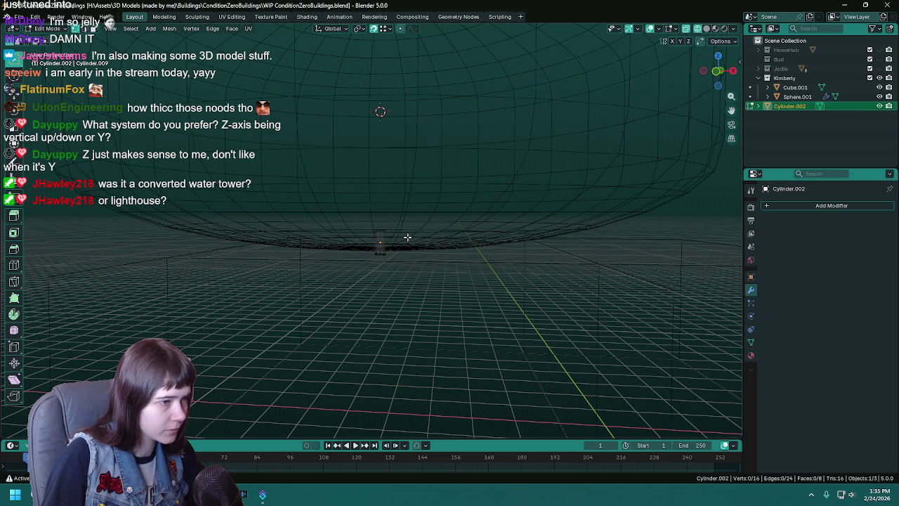
# - Set the pole's origin to its bottom end via the 3D cursor, back in solid shading
pyautogui.moveTo(354, 248); pyautogui.dragTo(404, 266)
pyautogui.scroll(2, 409, 257)
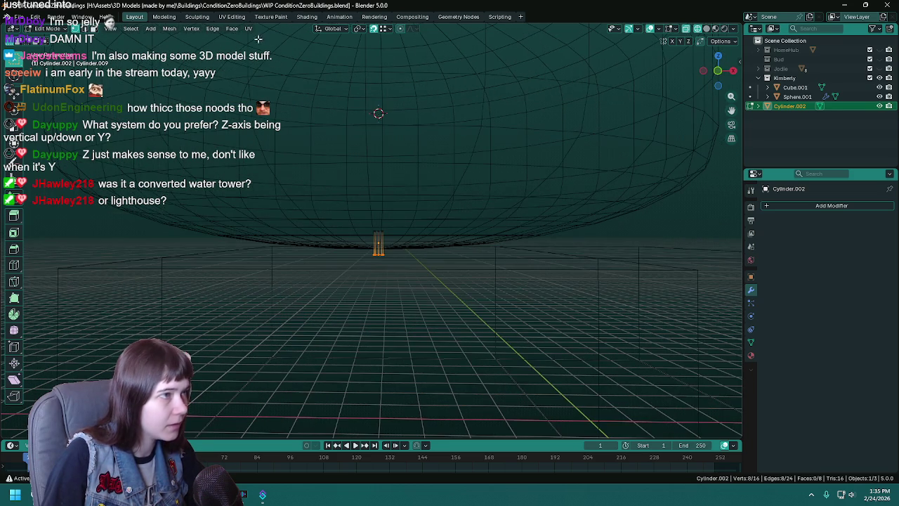
pyautogui.click(169, 28)
pyautogui.click(302, 90)
pyautogui.press('Tab')
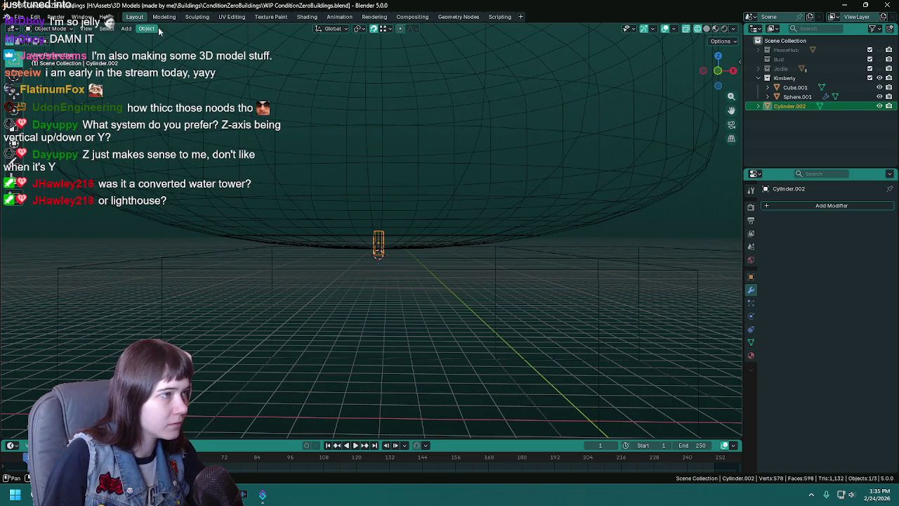
pyautogui.click(147, 29)
pyautogui.click(282, 68)
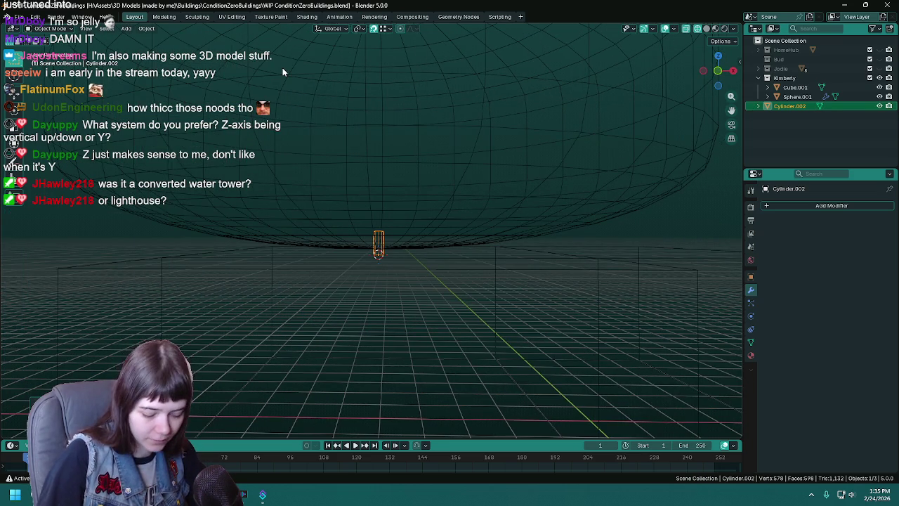
pyautogui.hotkey('shift', 'z')
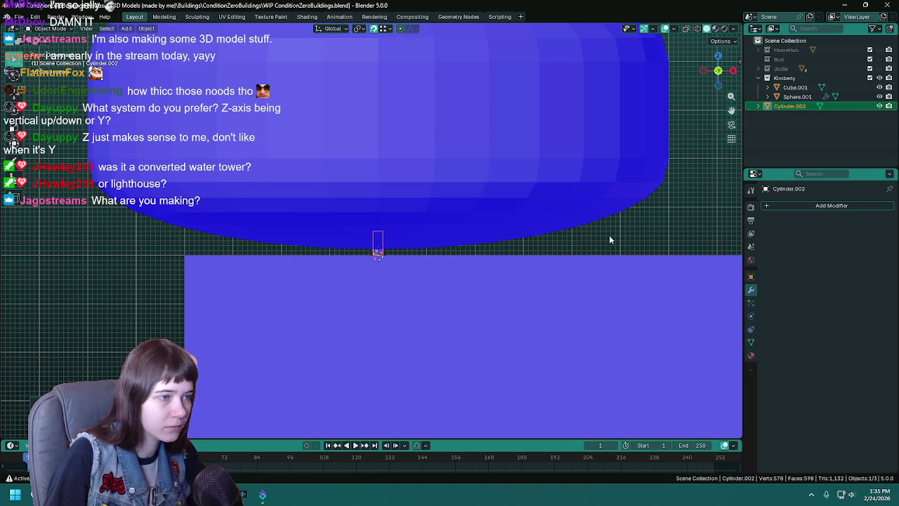
# - Scale the pole down along Z to shorten it, then view from the top
pyautogui.press('s')
pyautogui.press('z')
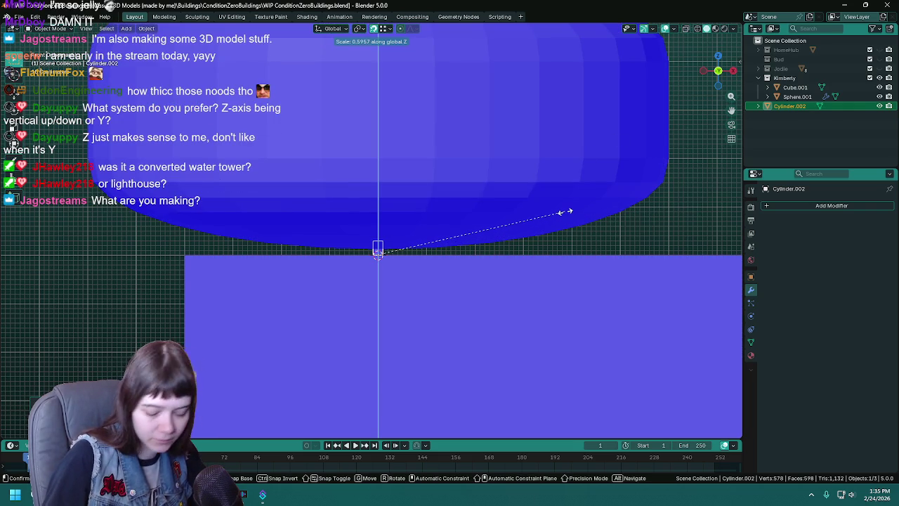
pyautogui.click(565, 211)
pyautogui.hotkey('ctrl', 's')
pyautogui.scroll(-3, 566, 211)
pyautogui.moveTo(566, 210)
pyautogui.mouseDown(button='middle')
pyautogui.moveTo(483, 214)
pyautogui.moveTo(534, 217)
pyautogui.mouseUp(button='middle')
pyautogui.press('KP_7')
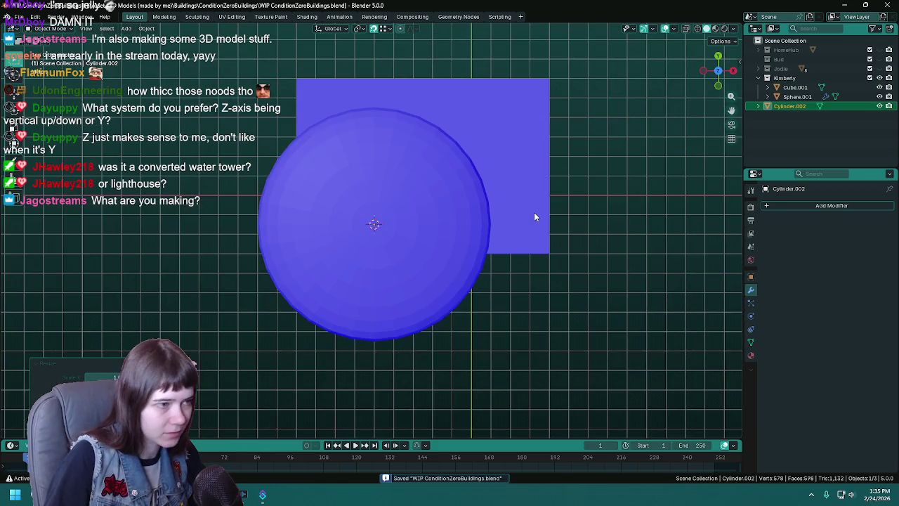
pyautogui.scroll(1, 534, 211)
# - Move the pole horizontally, entering X 3 m and Y 2.4 m
pyautogui.press('g')
pyautogui.hotkey('shift', 'z')
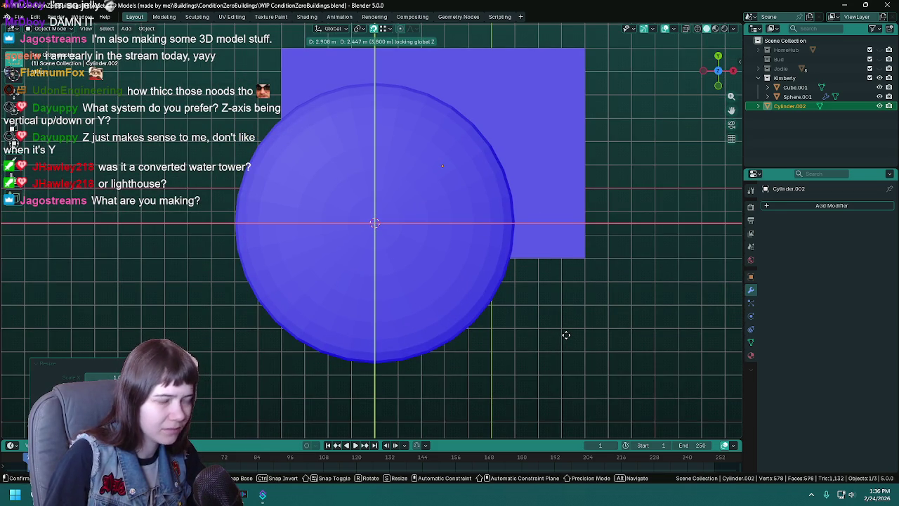
pyautogui.click(566, 335)
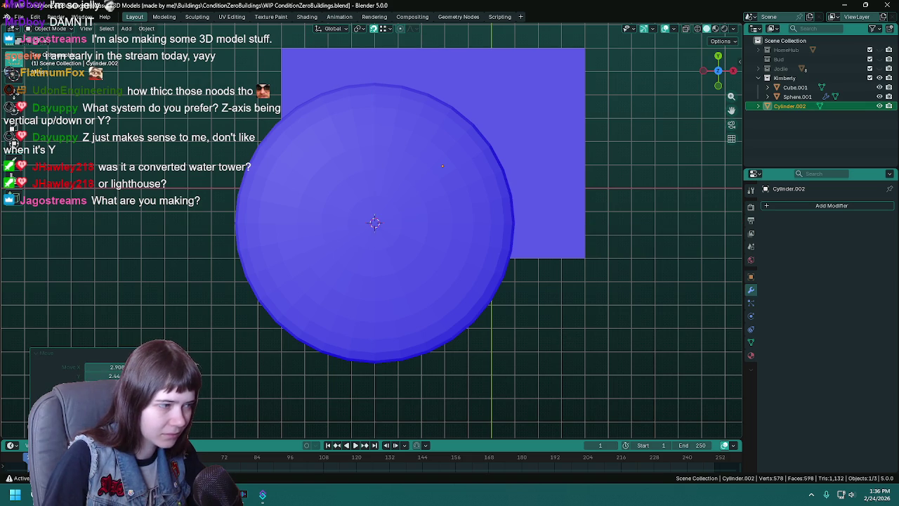
pyautogui.write('3 m')
pyautogui.press('Return')
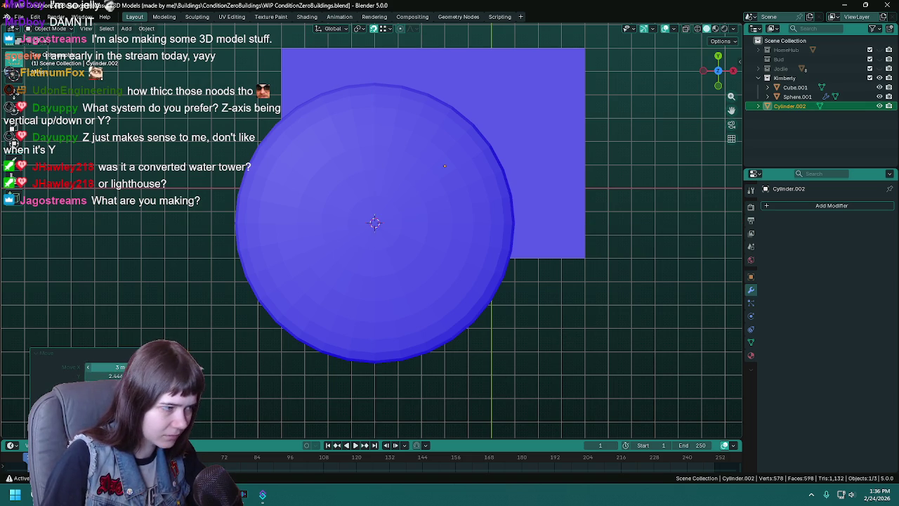
pyautogui.write('.5')
pyautogui.press('Return')
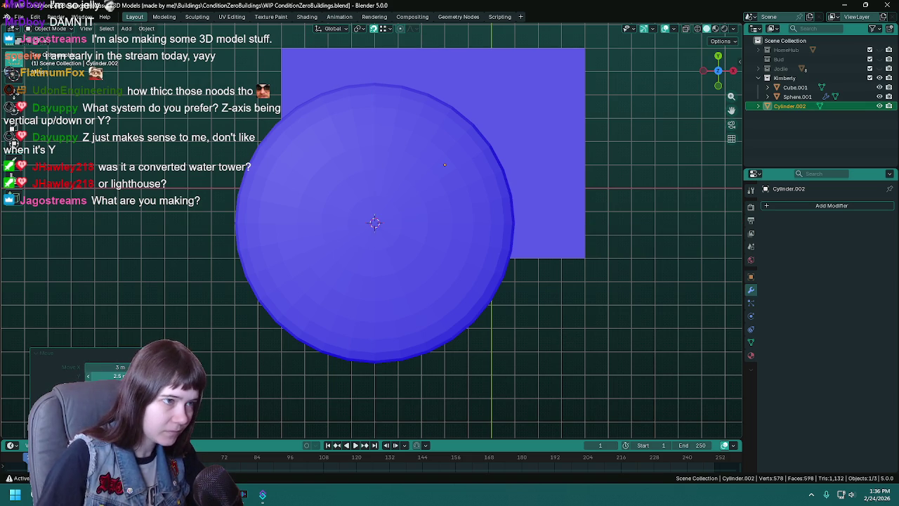
pyautogui.click(110, 377)
pyautogui.write('2')
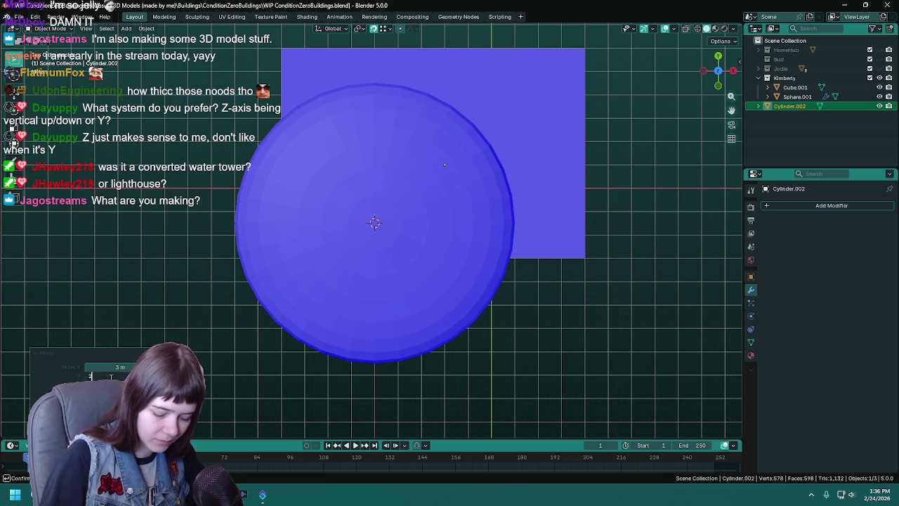
pyautogui.write('.4')
pyautogui.press('Return')
pyautogui.scroll(3, 479, 167)
pyautogui.scroll(3, 512, 118)
# - Reposition the pole freehand in the top view
pyautogui.press('g')
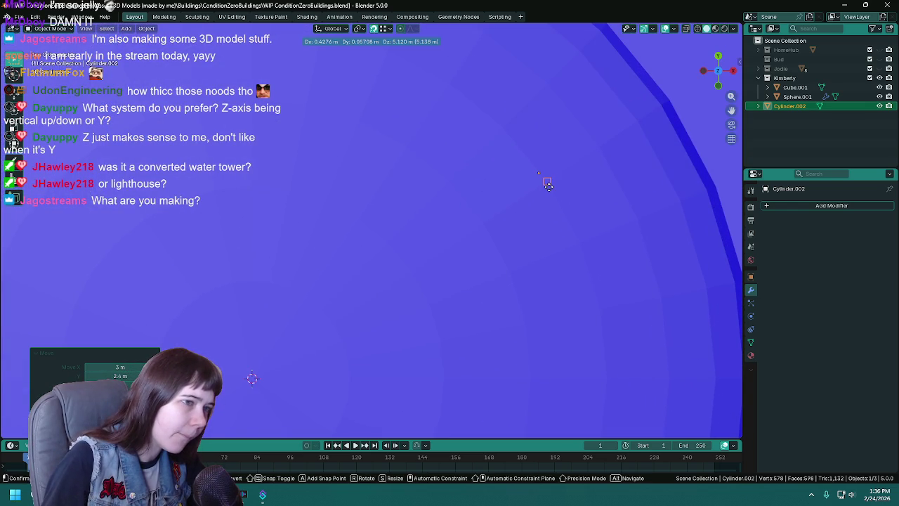
pyautogui.click(392, 135)
pyautogui.scroll(-3, 554, 201)
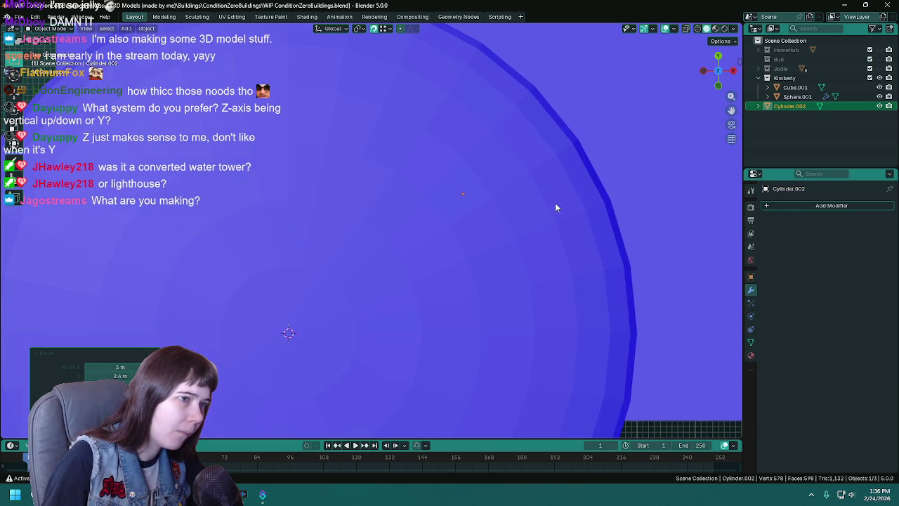
pyautogui.scroll(-3, 380, 289)
pyautogui.scroll(3, 307, 307)
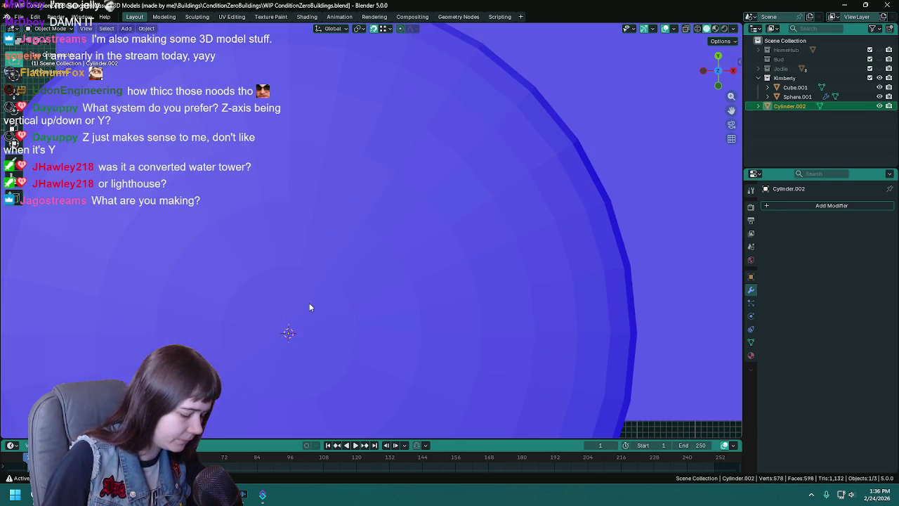
# - Move the pole to X 2.9 m, Y 2.4 m and check it from the front
pyautogui.press('g')
pyautogui.hotkey('shift', 'z')
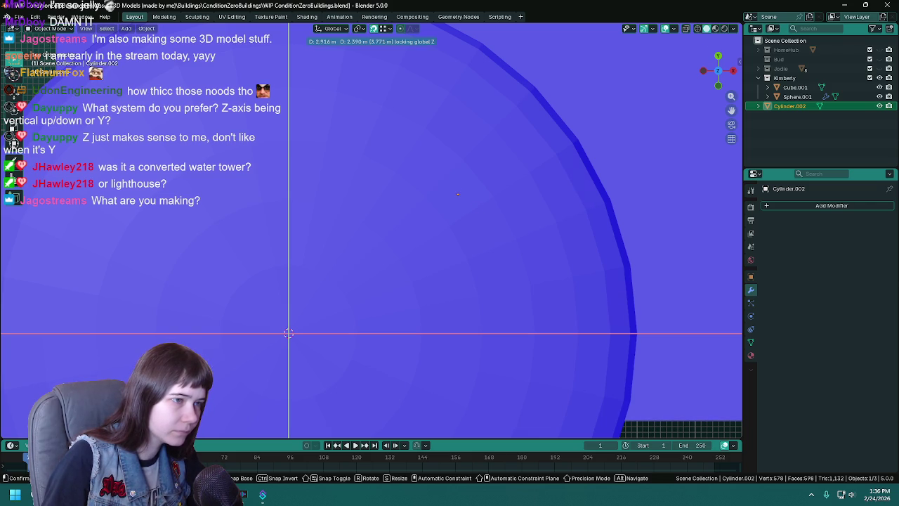
pyautogui.click(289, 333)
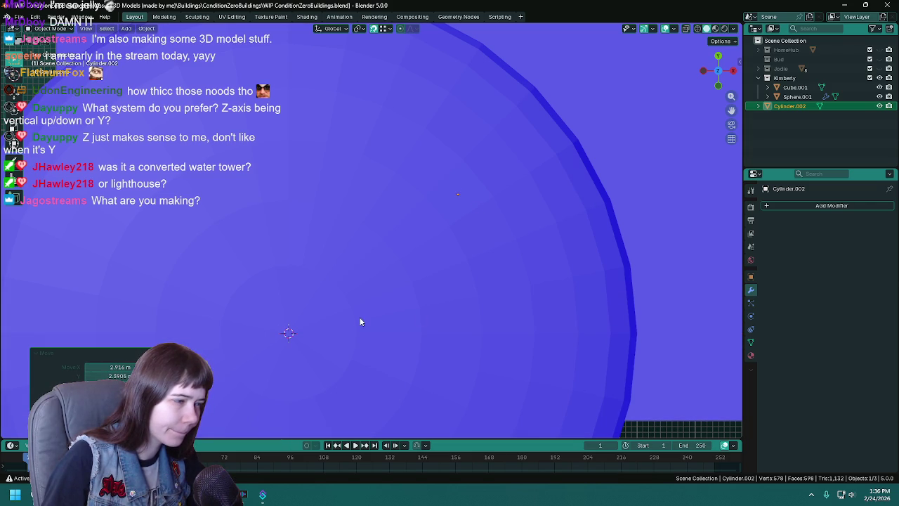
pyautogui.write('2')
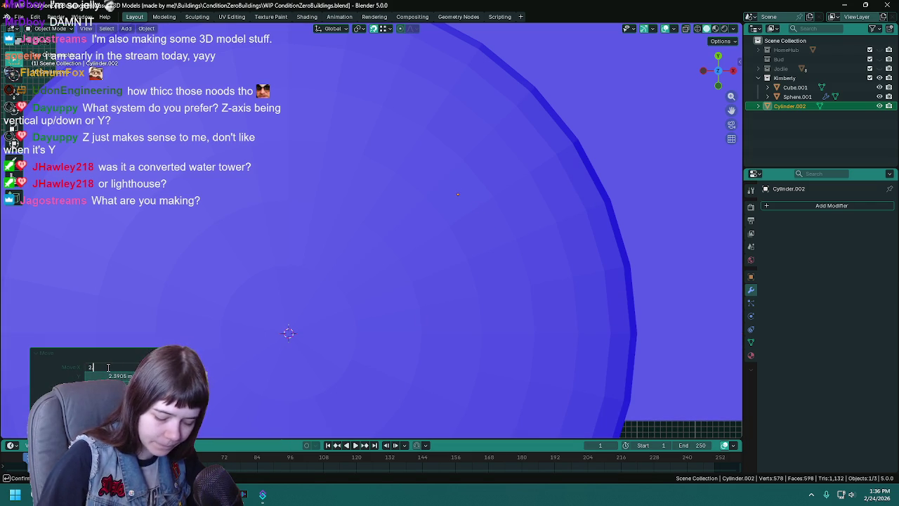
pyautogui.press('Return')
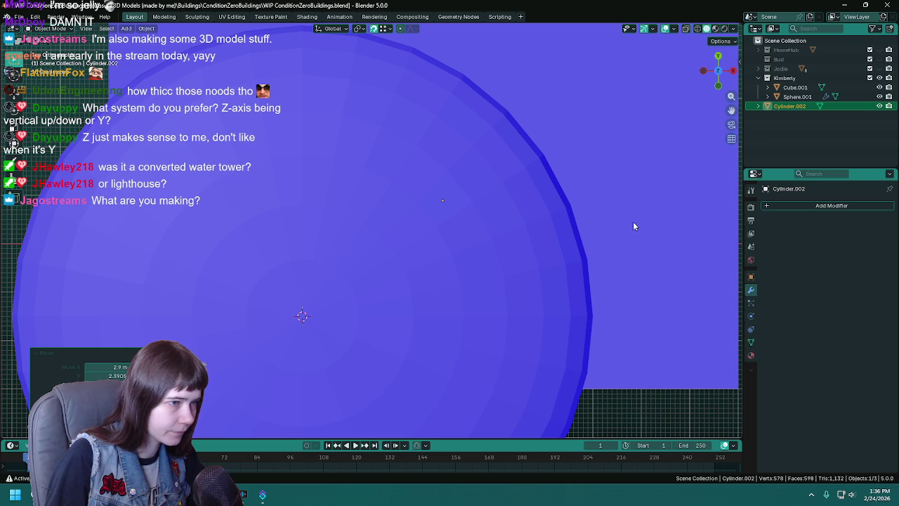
pyautogui.write('2')
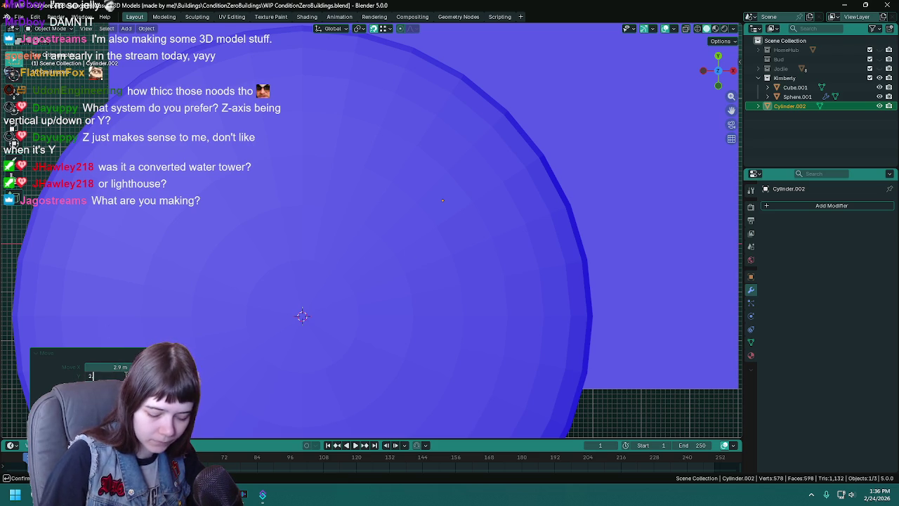
pyautogui.press('Return')
pyautogui.scroll(-5, 568, 207)
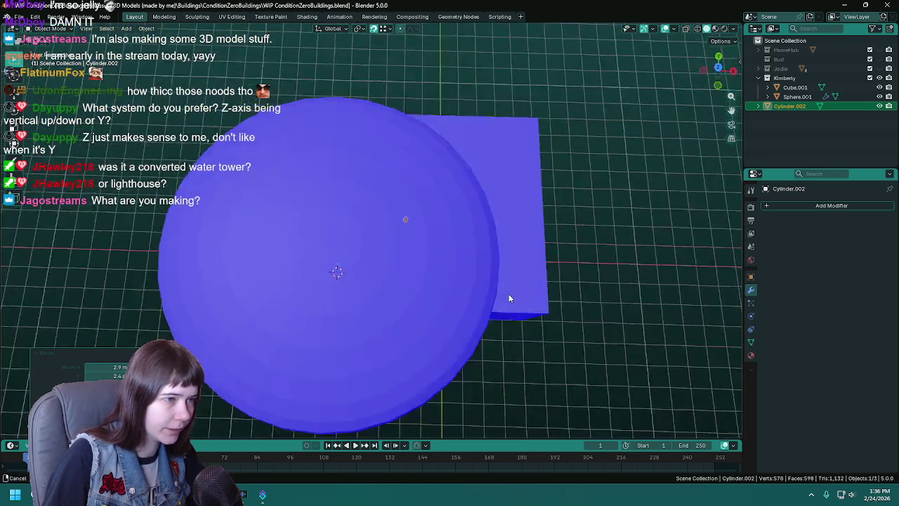
pyautogui.moveTo(510, 304); pyautogui.dragTo(506, 226, button='middle')
pyautogui.press('KP_1')
pyautogui.scroll(6, 512, 210)
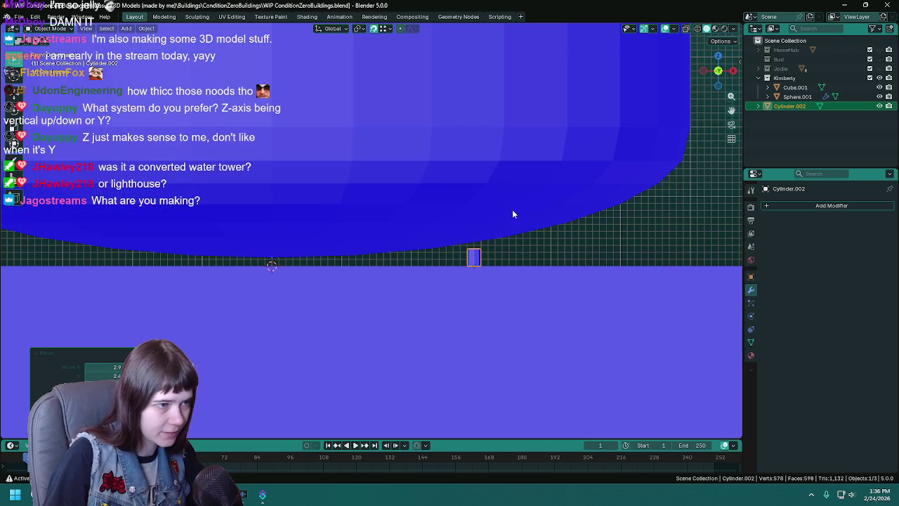
# - Double the pole's height along Z
pyautogui.hotkey('ctrl', 's')
pyautogui.press('s')
pyautogui.press('z')
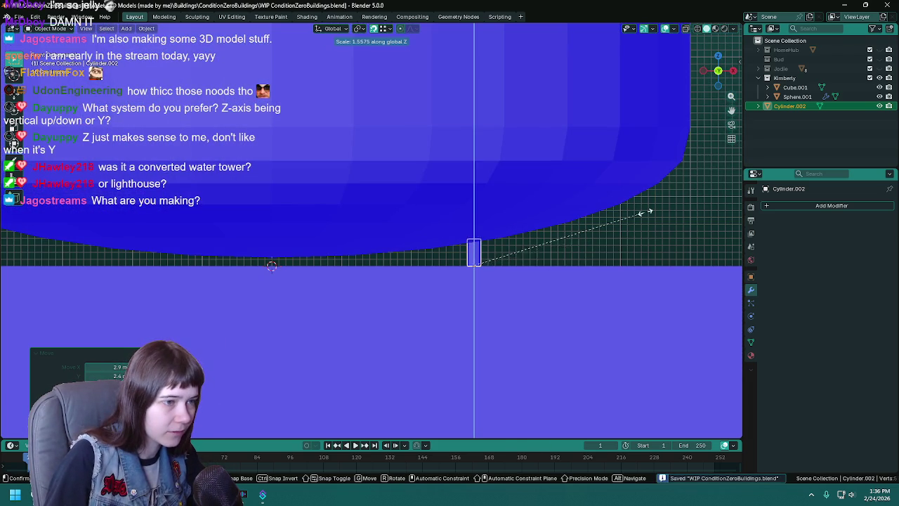
pyautogui.press('Return')
pyautogui.scroll(-4, 621, 212)
pyautogui.keyDown('shift'); pyautogui.moveTo(310, 193); pyautogui.dragTo(364, 209, button='middle'); pyautogui.keyUp('shift')
# - Move the pole into the Kimberly collection, rename it 'support pole', and duplicate it
pyautogui.click(364, 209)
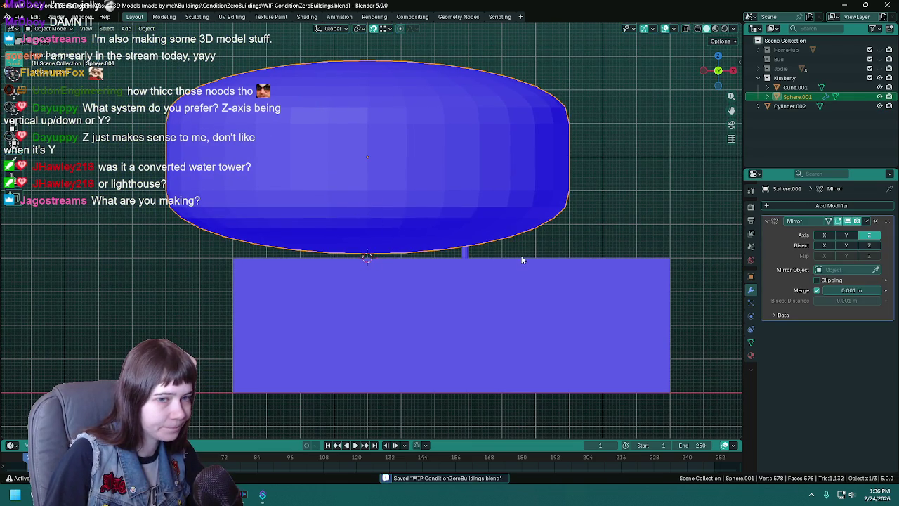
pyautogui.click(465, 252)
pyautogui.moveTo(802, 107); pyautogui.dragTo(798, 89)
pyautogui.doubleClick(799, 96)
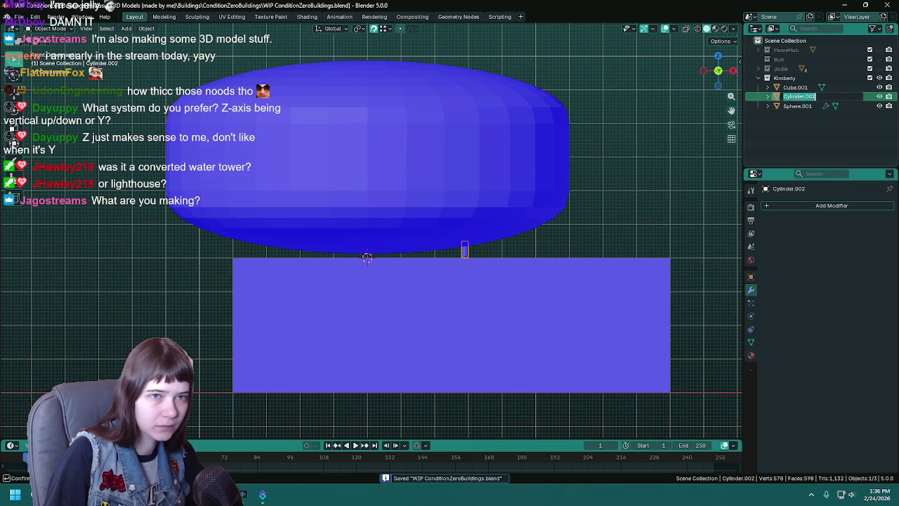
pyautogui.write('supp')
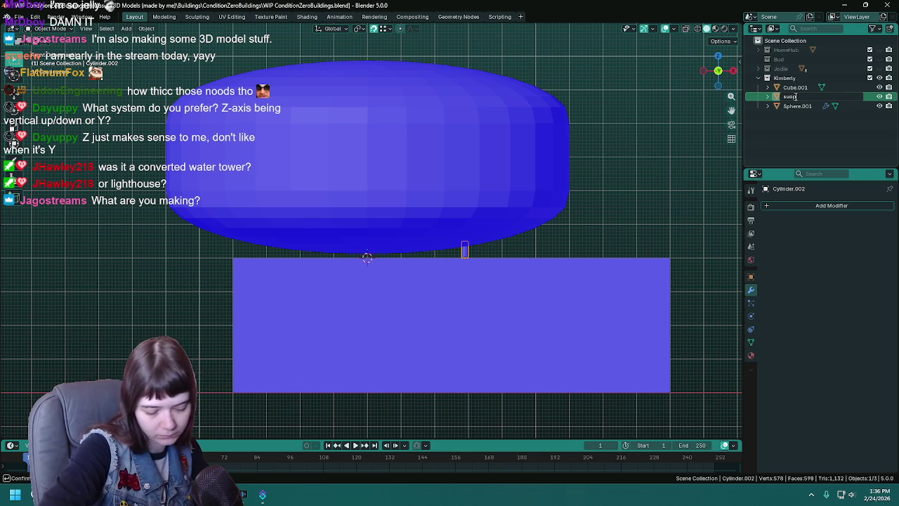
pyautogui.write('por')
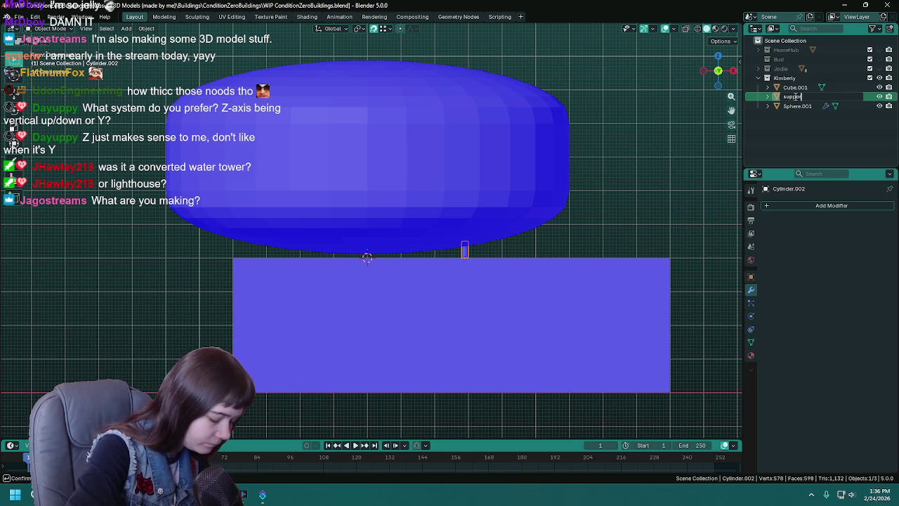
pyautogui.write('t pole')
pyautogui.press('Return')
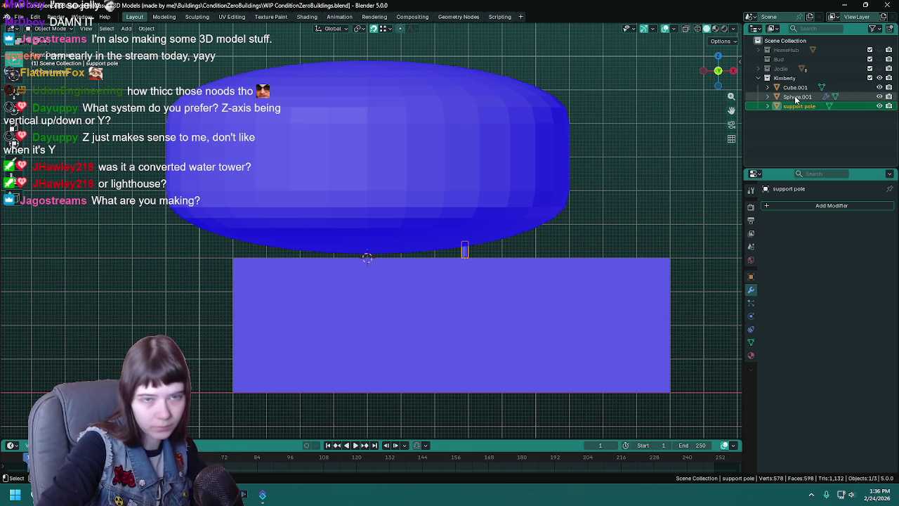
pyautogui.hotkey('shift', 'd')
pyautogui.press('Escape')
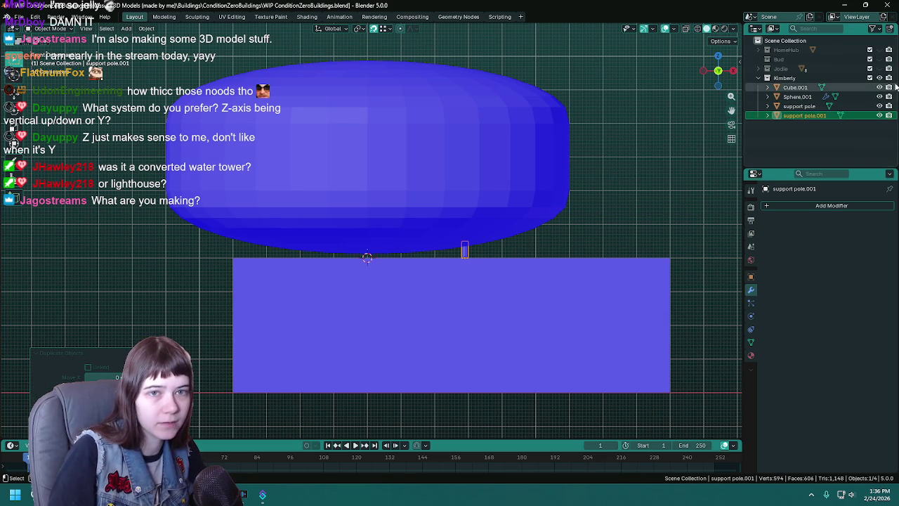
pyautogui.hotkey('ctrl', 's')
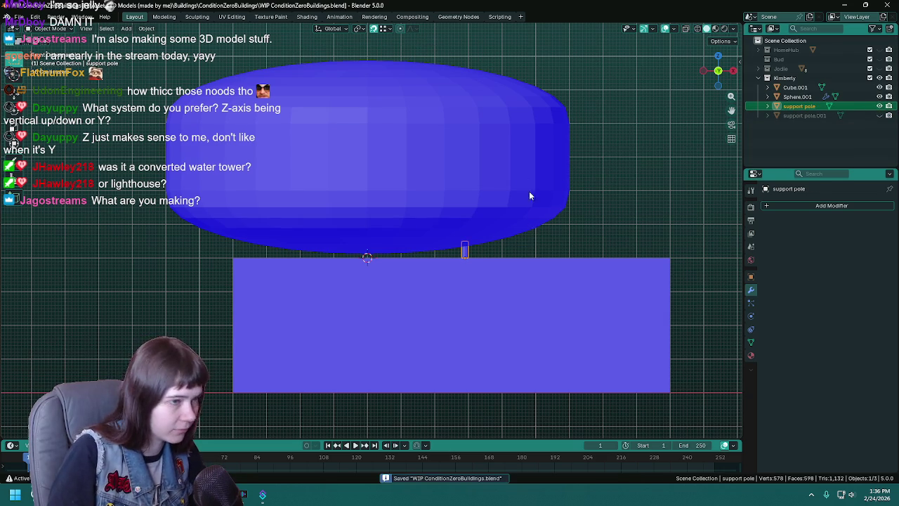
# - Rename the rounded room object to 'capsule room'
pyautogui.click(531, 199)
pyautogui.doubleClick(797, 96)
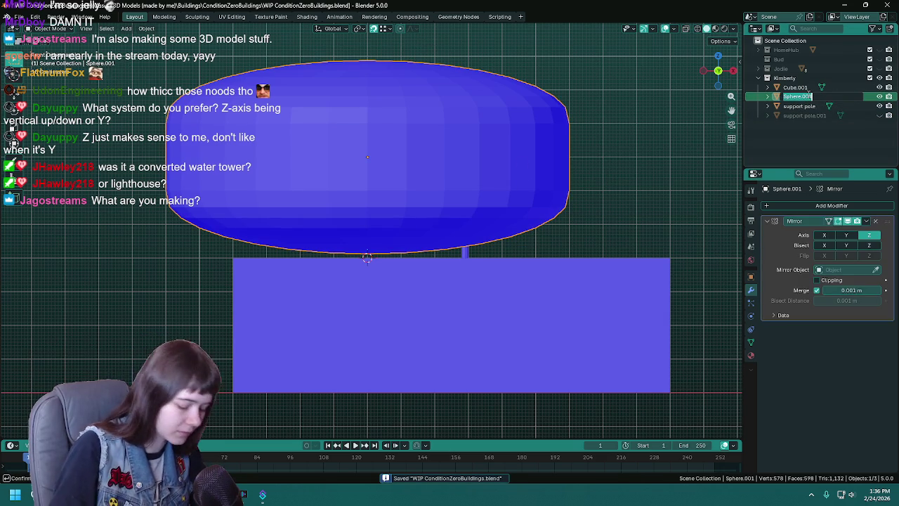
pyautogui.write('capsu')
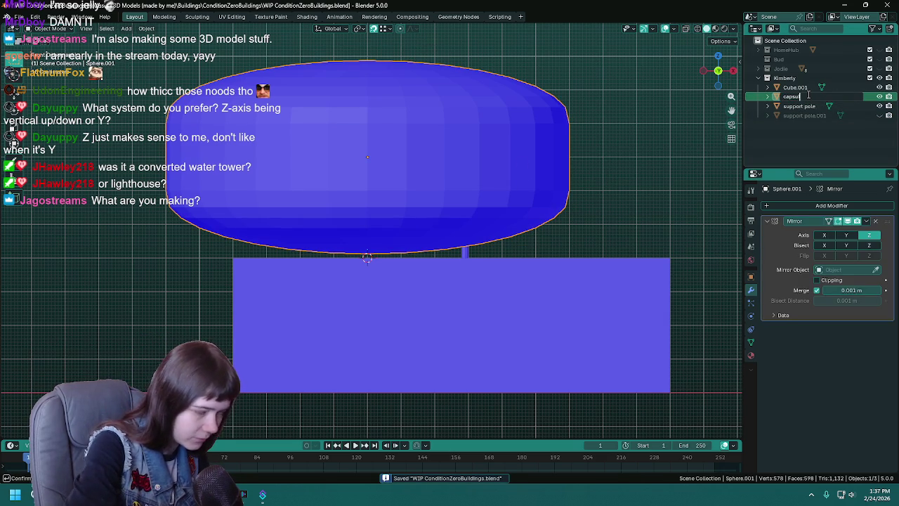
pyautogui.write('le roofm')
pyautogui.press('Return')
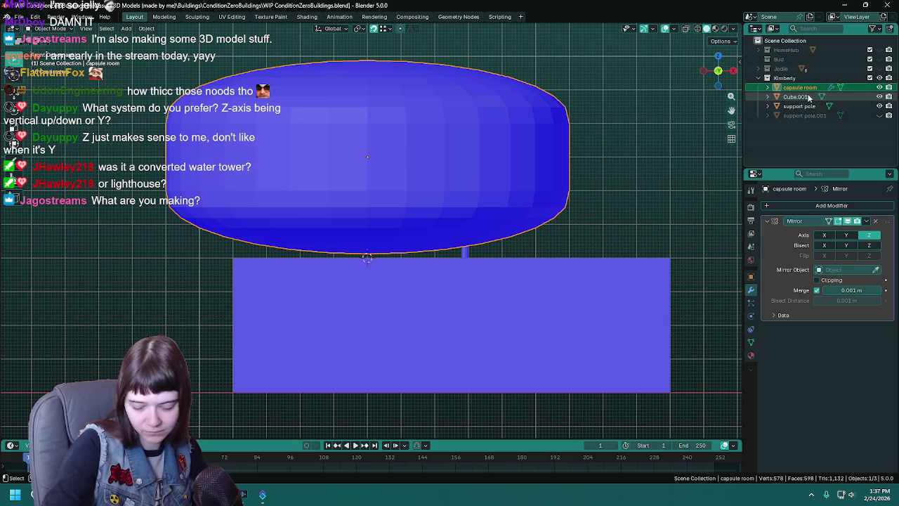
# - Duplicate the capsule room in place and hide the backup copy
pyautogui.hotkey('ctrl', 's')
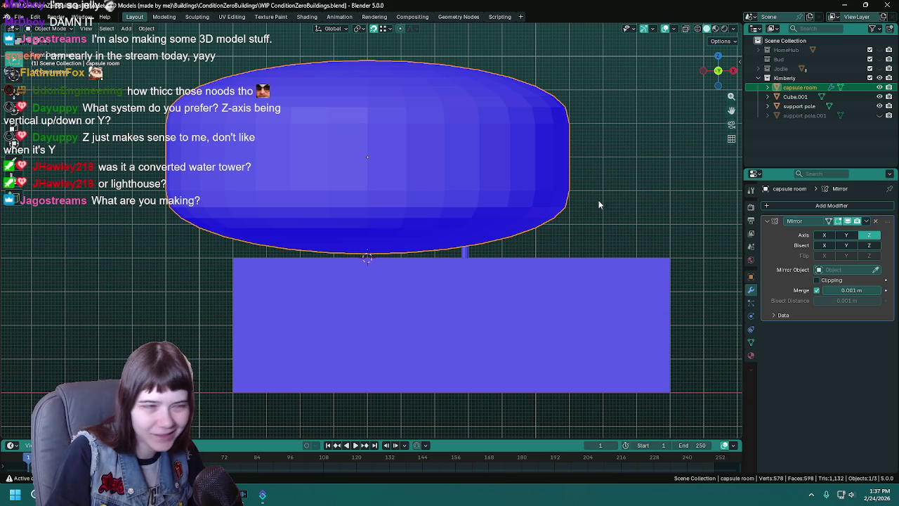
pyautogui.hotkey('ctrl', 's')
pyautogui.hotkey('shift', 'd')
pyautogui.rightClick(498, 197)
pyautogui.click(879, 96)
# - Join the support pole into the capsule room and try mirroring it on X
pyautogui.click(800, 87)
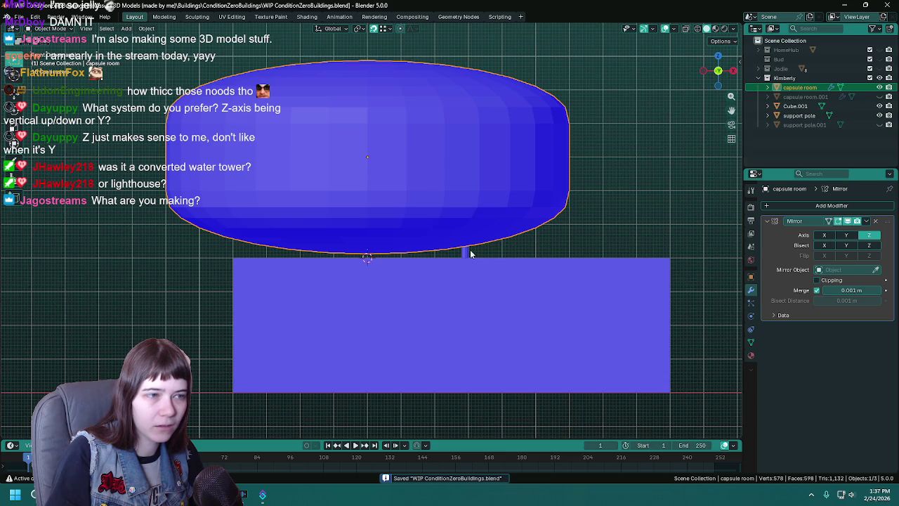
pyautogui.scroll(1, 495, 246)
pyautogui.click(484, 254)
pyautogui.hotkey('ctrl', 's')
pyautogui.keyDown('shift'); pyautogui.click(498, 221); pyautogui.keyUp('shift')
pyautogui.hotkey('ctrl', 'j')
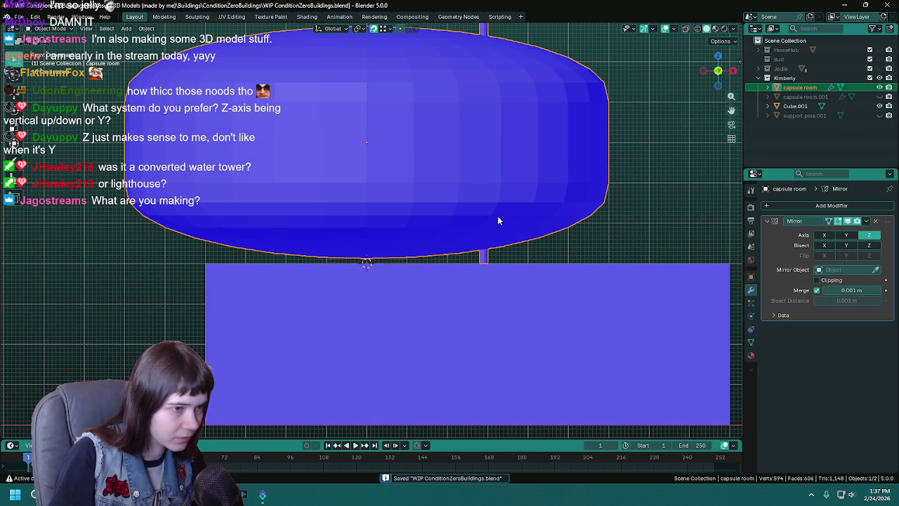
pyautogui.click(826, 236)
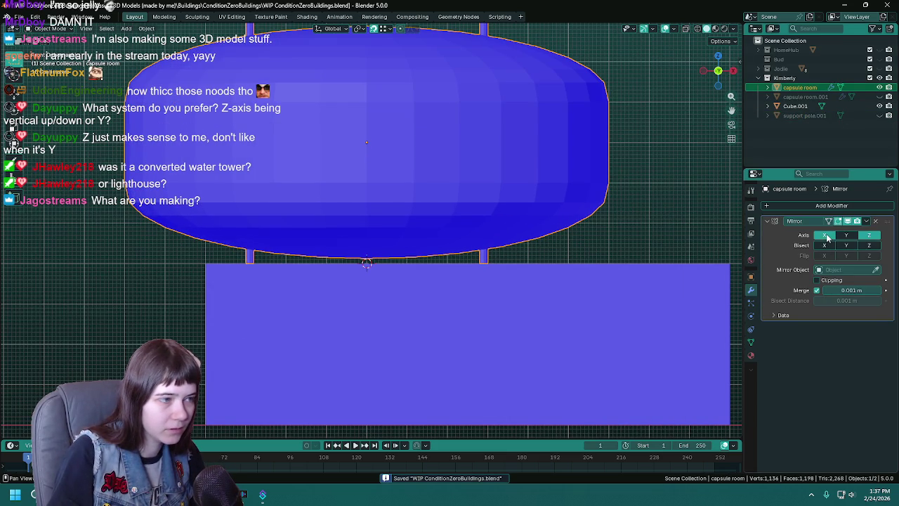
pyautogui.scroll(-2, 346, 177)
pyautogui.keyDown('shift'); pyautogui.moveTo(368, 165); pyautogui.dragTo(384, 182, button='middle'); pyautogui.keyUp('shift')
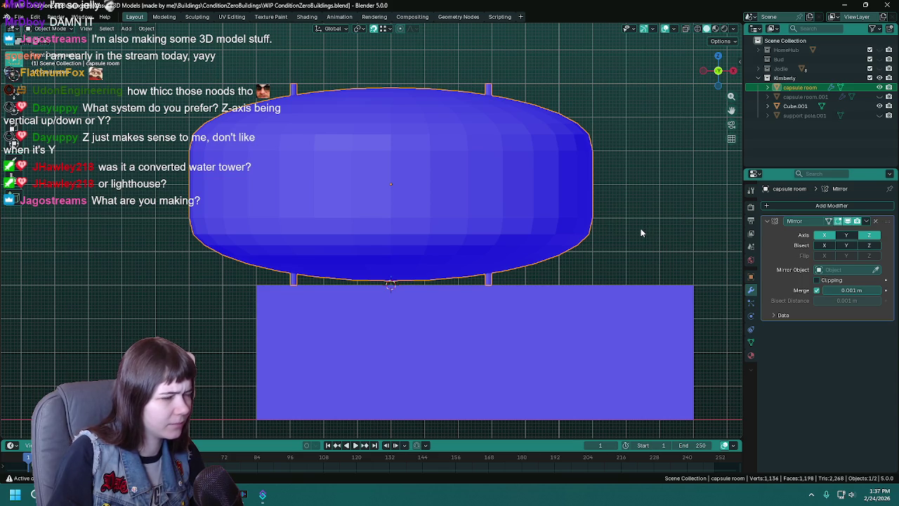
pyautogui.moveTo(641, 232)
pyautogui.mouseDown(button='middle')
pyautogui.moveTo(601, 316)
pyautogui.moveTo(532, 229)
pyautogui.moveTo(589, 216)
pyautogui.moveTo(575, 248)
pyautogui.mouseUp(button='middle')
pyautogui.scroll(-3, 532, 229)
# - Undo the join and reselect the capsule room in front view
pyautogui.hotkey('ctrl', 's')
pyautogui.hotkey('ctrl', 'z')
pyautogui.scroll(2, 564, 228)
pyautogui.scroll(2, 530, 227)
pyautogui.click(529, 227)
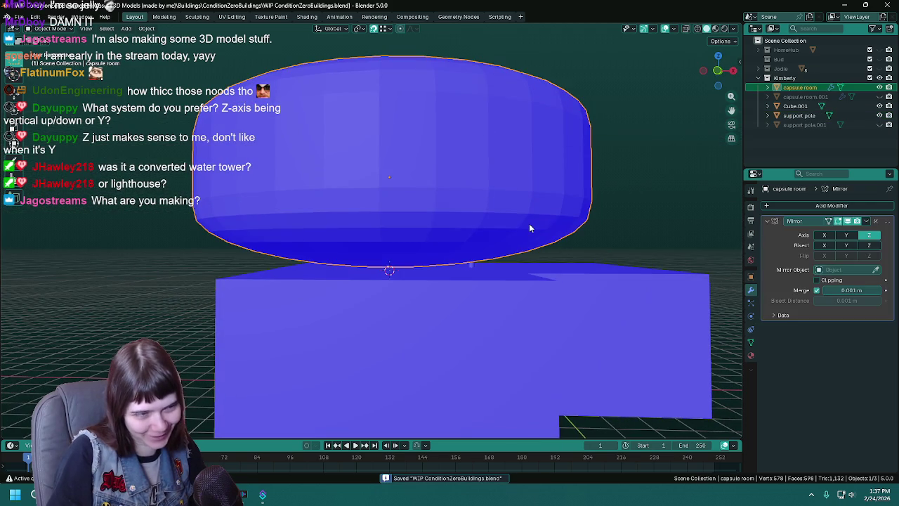
pyautogui.press('KP_1')
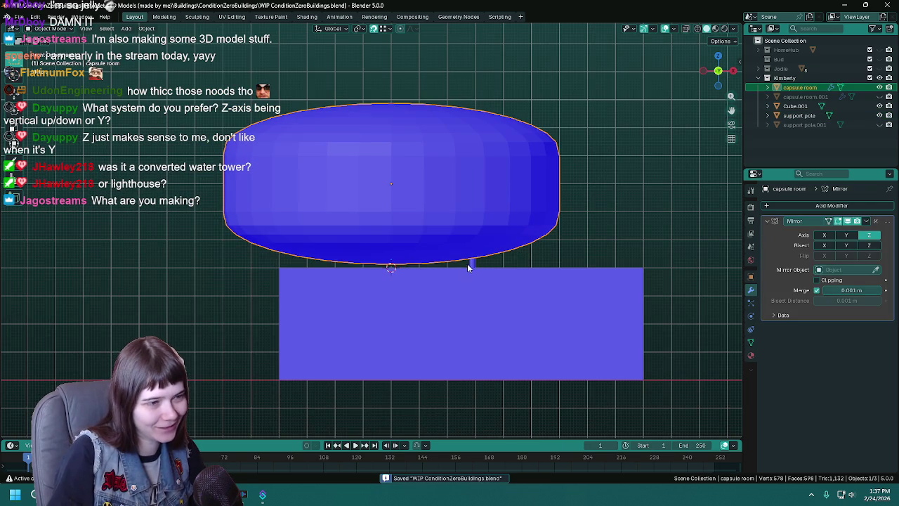
# - Give the support pole a Mirror modifier on X around the capsule room
pyautogui.click(472, 263)
pyautogui.click(819, 205)
pyautogui.moveTo(779, 207)
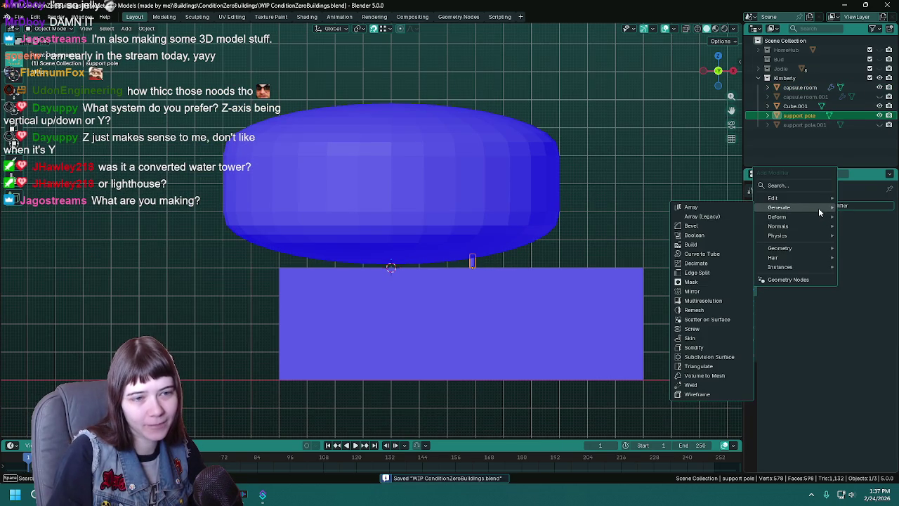
pyautogui.click(718, 290)
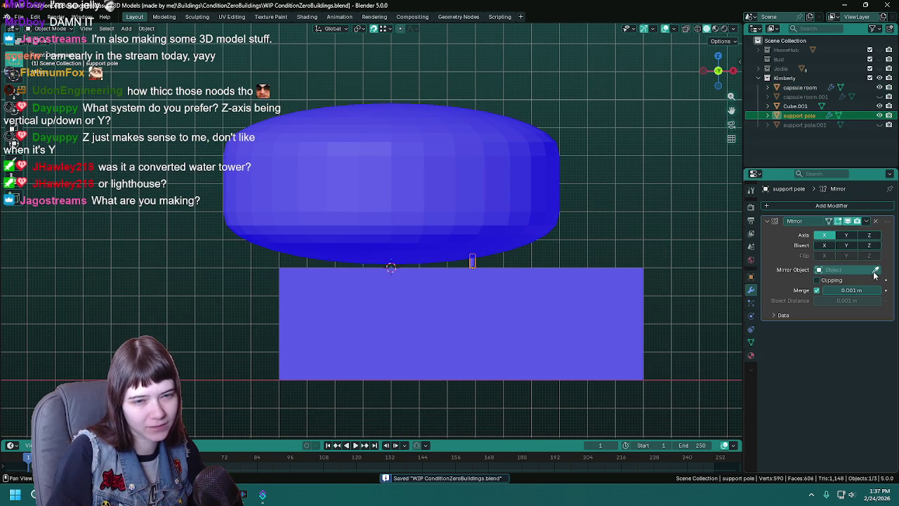
pyautogui.scroll(2, 660, 265)
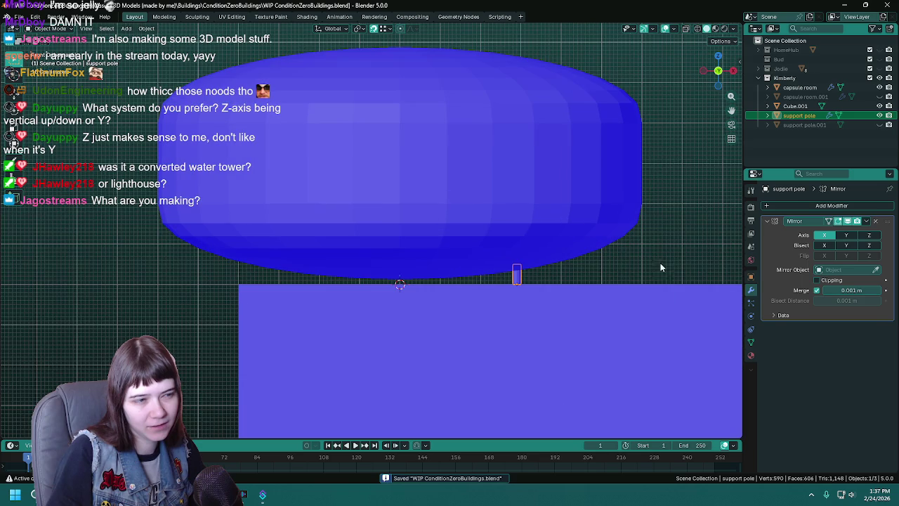
pyautogui.scroll(-1, 742, 251)
pyautogui.click(824, 236)
pyautogui.moveTo(699, 246); pyautogui.dragTo(595, 265, button='middle')
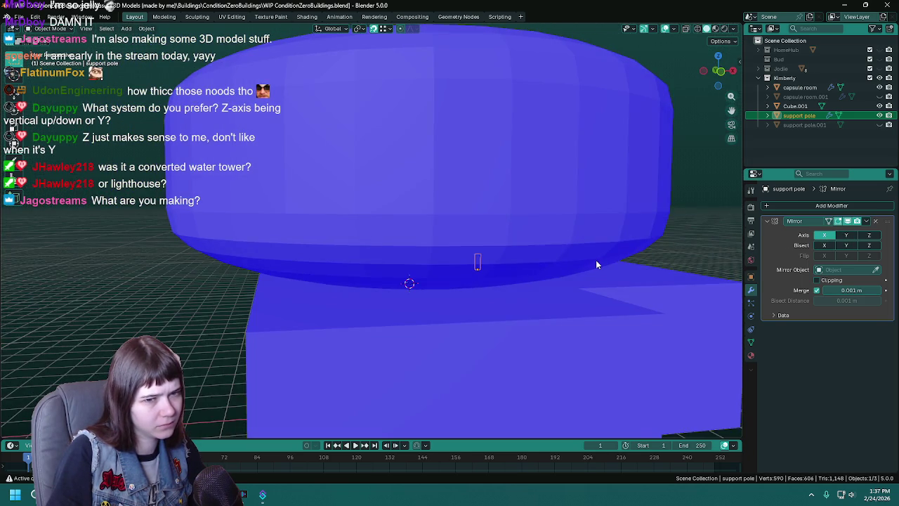
pyautogui.press('KP_1')
pyautogui.hotkey('ctrl', 's')
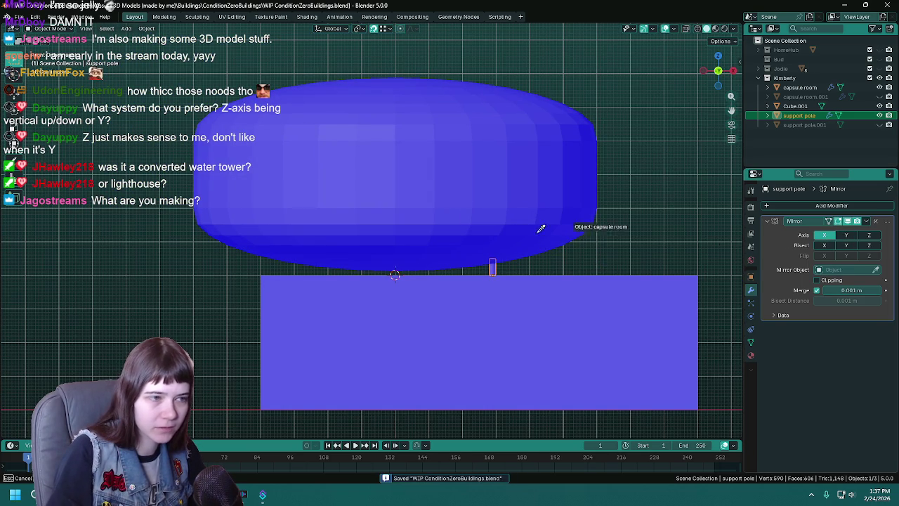
pyautogui.click(463, 210)
pyautogui.moveTo(643, 272)
pyautogui.mouseDown(button='middle')
pyautogui.moveTo(540, 238)
pyautogui.moveTo(659, 217)
pyautogui.moveTo(594, 225)
pyautogui.moveTo(423, 293)
pyautogui.moveTo(519, 245)
pyautogui.mouseUp(button='middle')
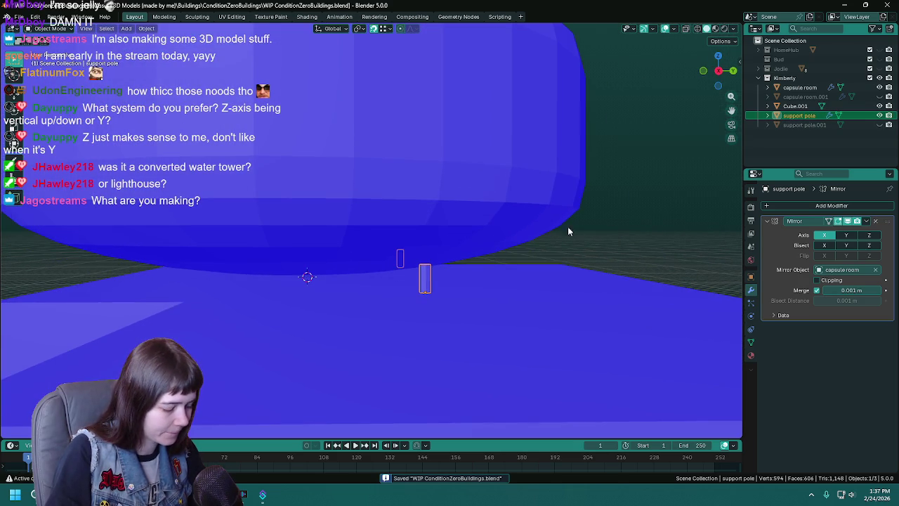
# - Stretch the support pole vertically to make it taller
pyautogui.press('Tab')
pyautogui.press('Tab')
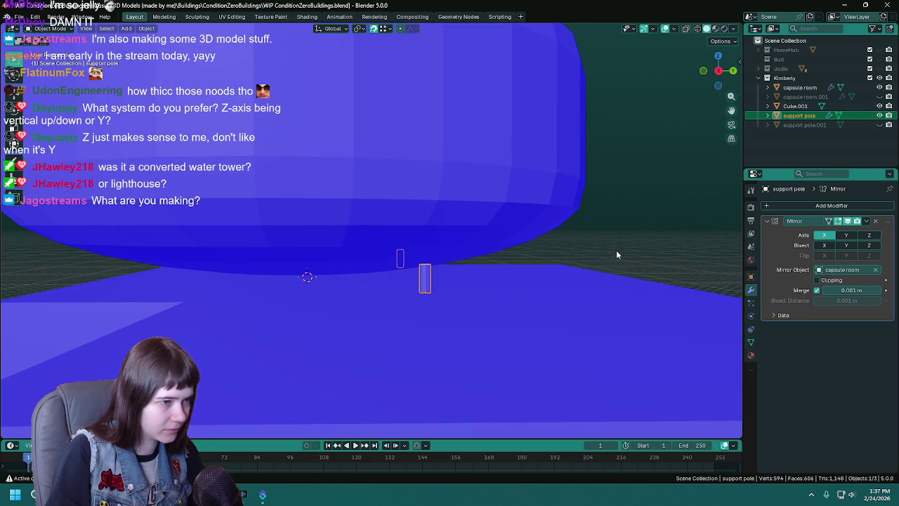
pyautogui.press('s')
pyautogui.press('z')
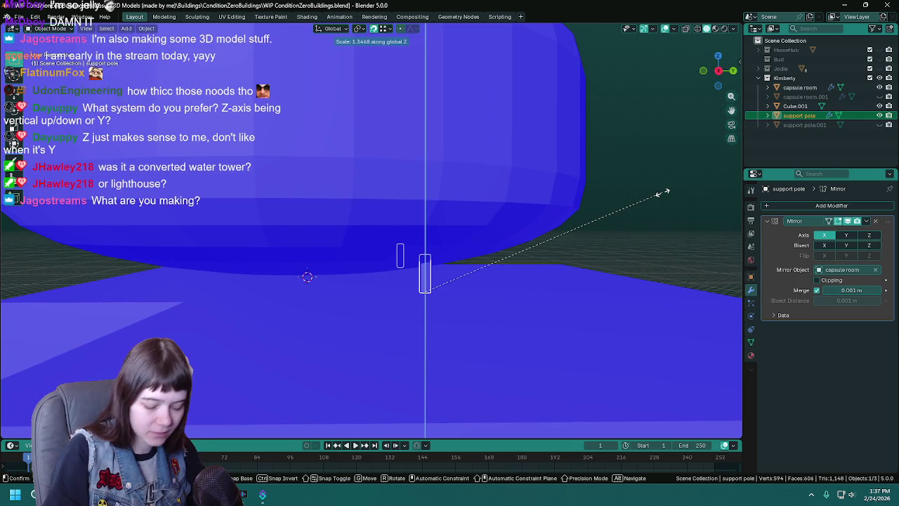
pyautogui.click(662, 192)
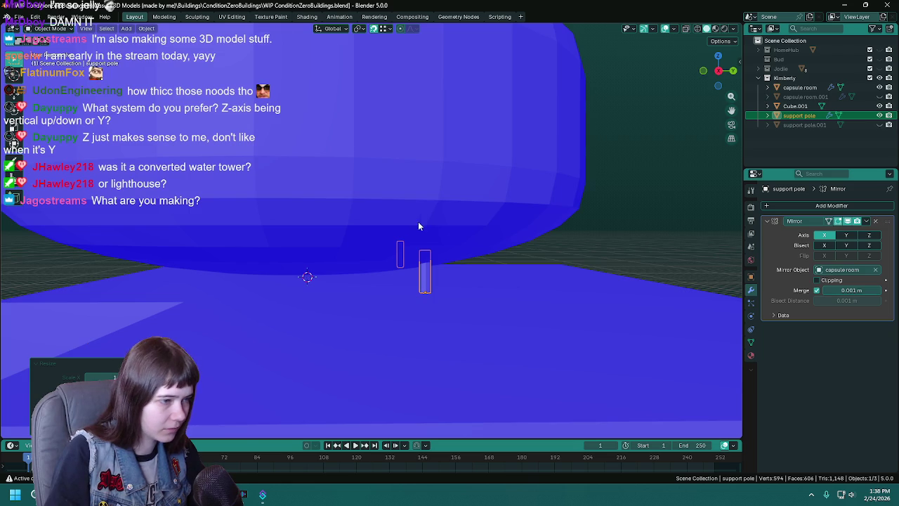
pyautogui.scroll(-5, 422, 223)
pyautogui.hotkey('ctrl', 's')
pyautogui.scroll(3, 421, 232)
# - Enable the Y mirror axis so four poles hold up the room
pyautogui.click(846, 235)
pyautogui.moveTo(258, 271); pyautogui.dragTo(655, 203, button='middle')
pyautogui.click(697, 195)
pyautogui.scroll(-3, 611, 227)
pyautogui.moveTo(610, 226)
pyautogui.mouseDown(button='middle')
pyautogui.moveTo(529, 236)
pyautogui.moveTo(583, 241)
pyautogui.moveTo(560, 237)
pyautogui.mouseUp(button='middle')
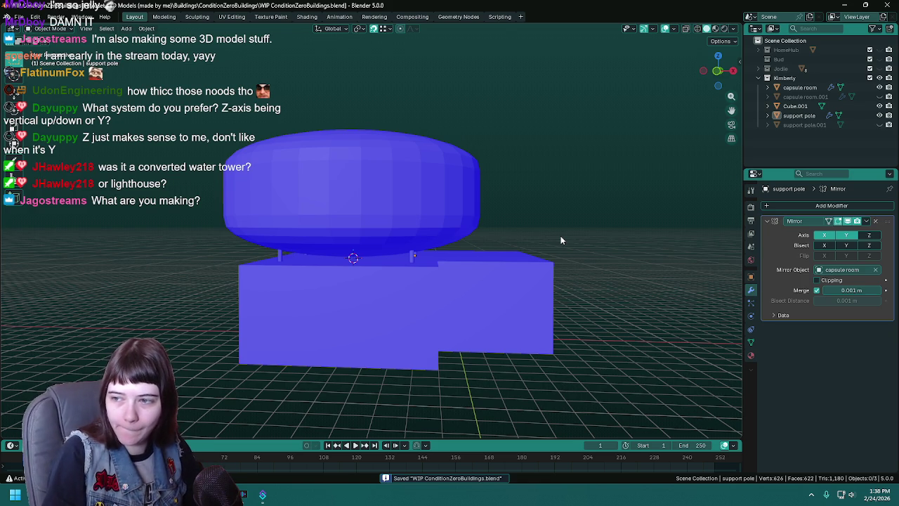
pyautogui.press('g')
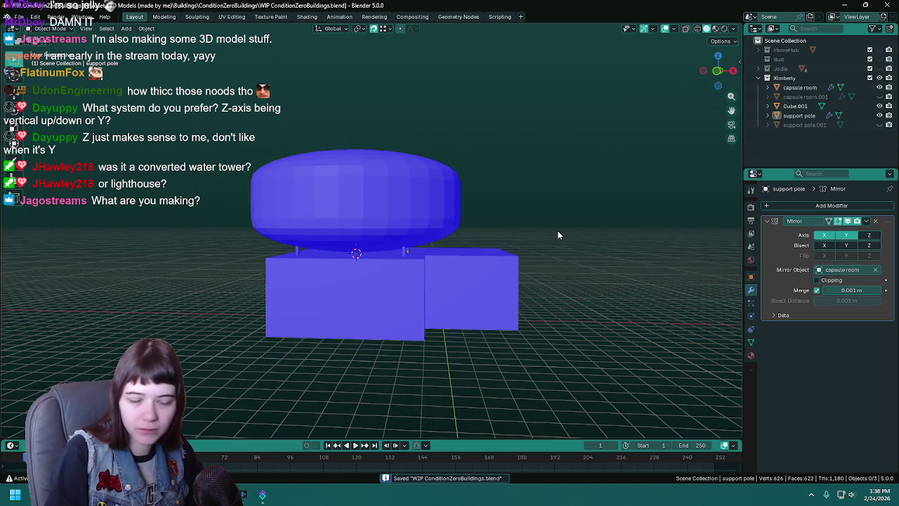
pyautogui.rightClick(551, 223)
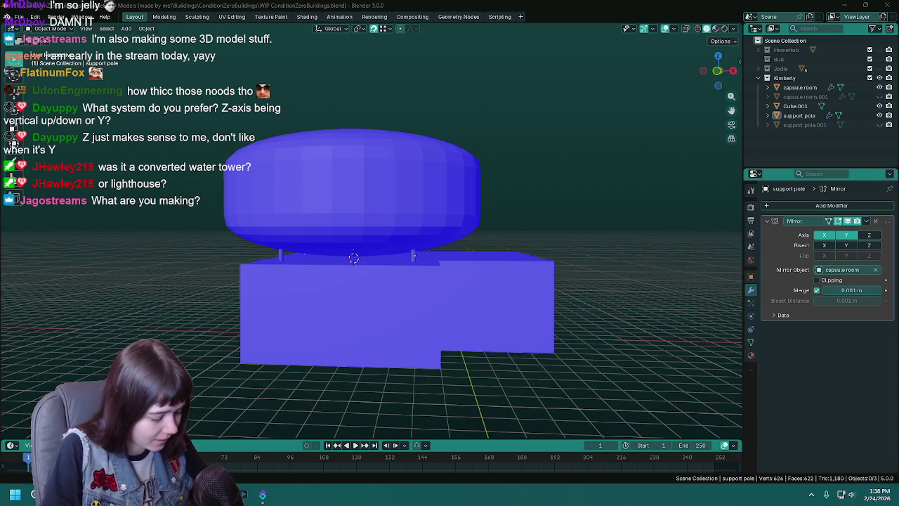
# - Save, then select the capsule room and briefly inspect its mesh in Edit Mode
pyautogui.hotkey('ctrl', 's')
pyautogui.moveTo(442, 352)
pyautogui.mouseDown(button='middle')
pyautogui.moveTo(414, 227)
pyautogui.moveTo(569, 226)
pyautogui.moveTo(547, 247)
pyautogui.moveTo(511, 231)
pyautogui.mouseUp(button='middle')
pyautogui.click(413, 227)
pyautogui.click(568, 225)
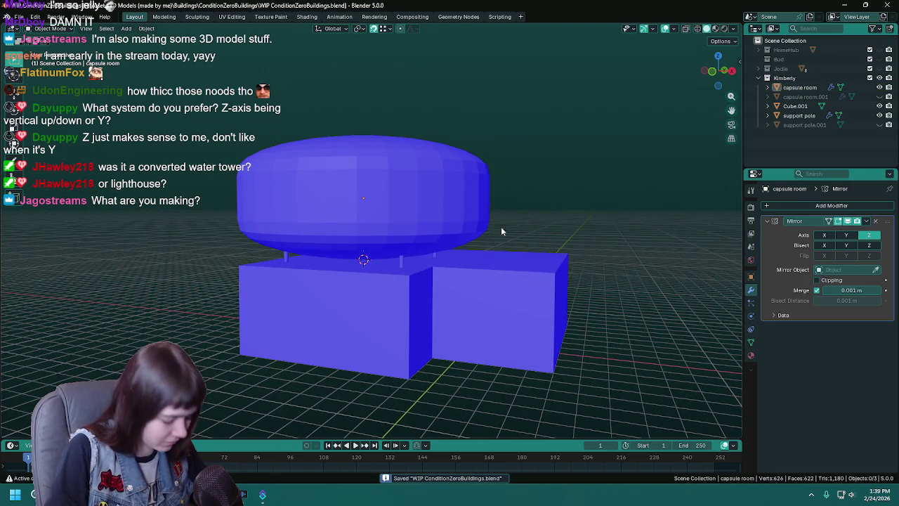
pyautogui.moveTo(420, 234)
pyautogui.mouseDown(button='middle')
pyautogui.moveTo(435, 245)
pyautogui.moveTo(434, 218)
pyautogui.moveTo(602, 211)
pyautogui.moveTo(559, 230)
pyautogui.mouseUp(button='middle')
pyautogui.click(434, 218)
pyautogui.press('Tab')
pyautogui.scroll(-2, 597, 212)
pyautogui.press('Tab')
pyautogui.scroll(2, 571, 232)
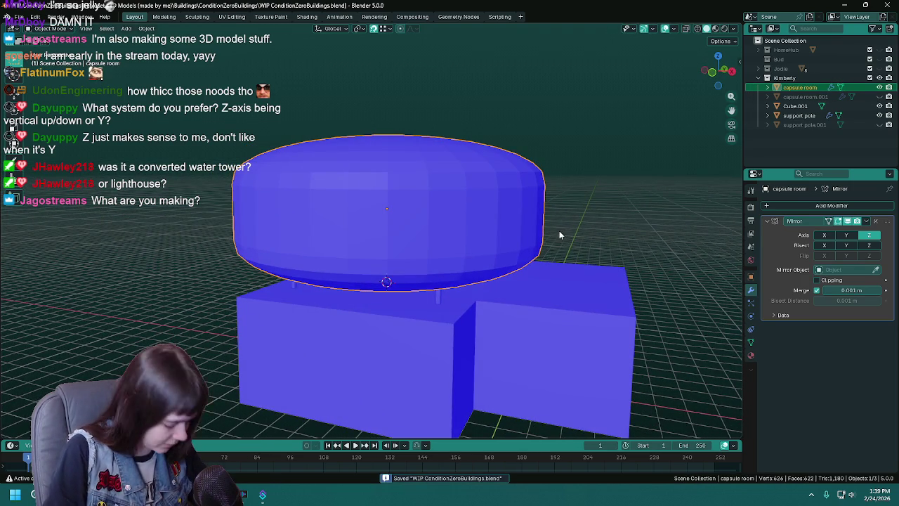
# - Add a horizontal loop cut near the top of base block Cube.001 and save
pyautogui.click(442, 341)
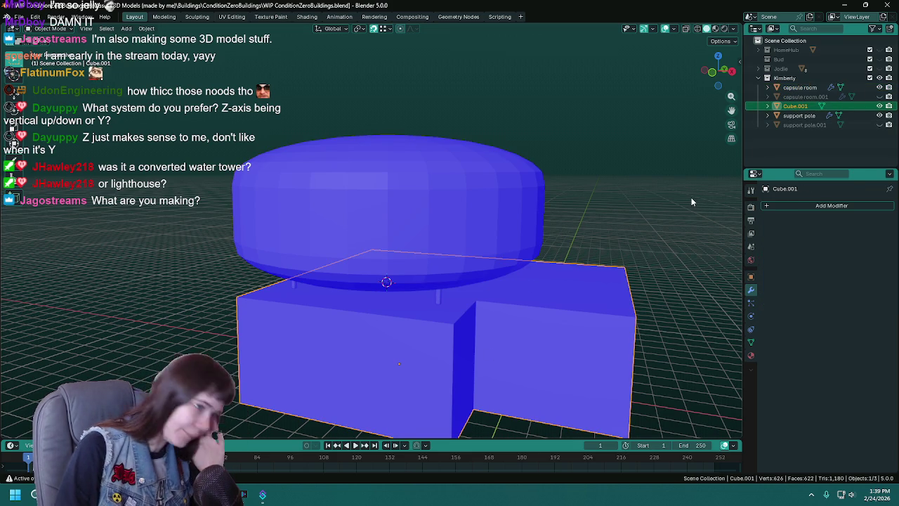
pyautogui.hotkey('ctrl', 's')
pyautogui.moveTo(475, 321); pyautogui.dragTo(462, 275, button='middle')
pyautogui.press('Tab')
pyautogui.hotkey('ctrl', 'r')
pyautogui.moveTo(462, 276)
pyautogui.mouseDown()
pyautogui.moveTo(461, 243)
pyautogui.moveTo(704, 219)
pyautogui.mouseUp()
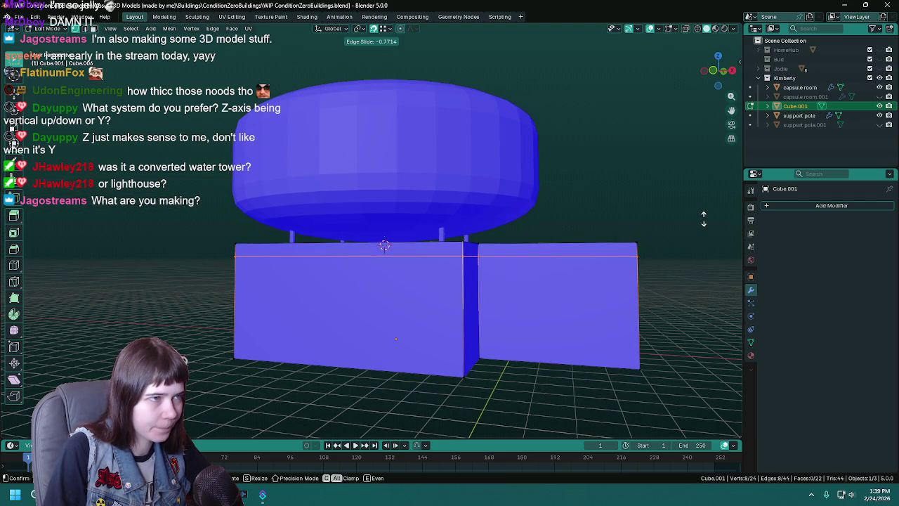
pyautogui.click(704, 219)
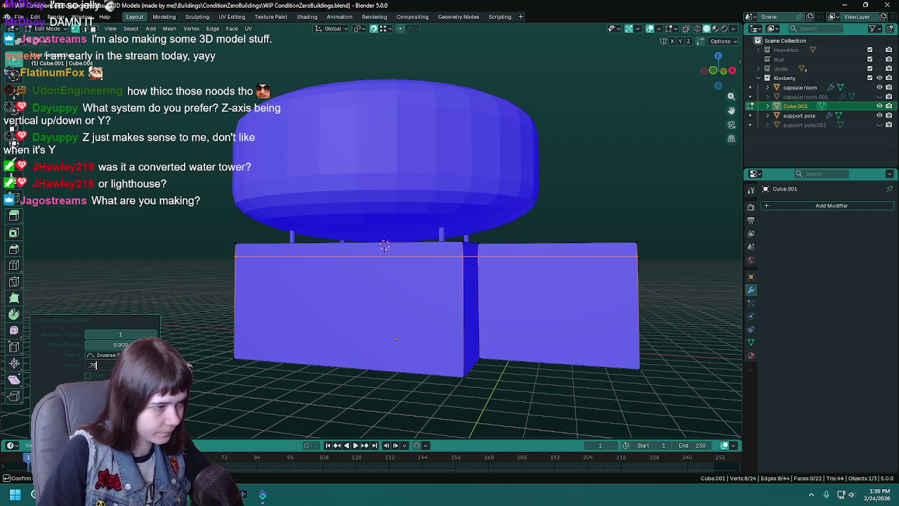
pyautogui.press('Return')
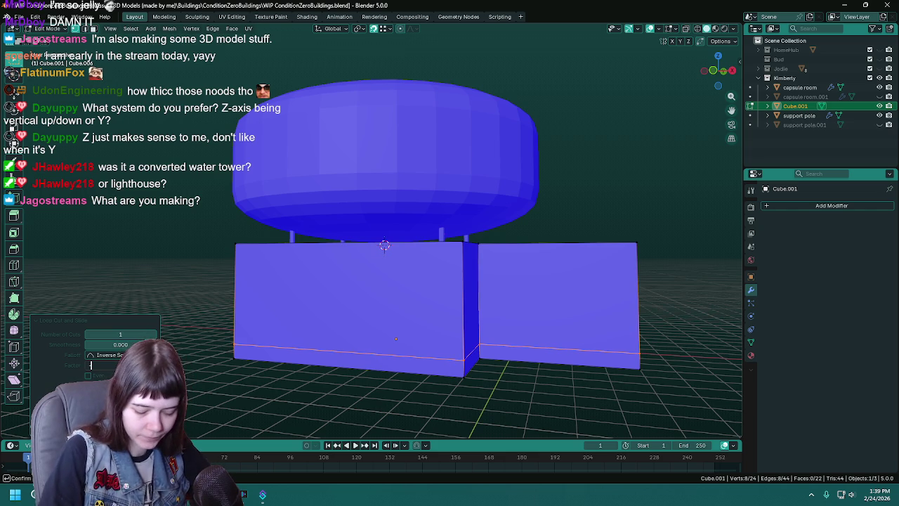
pyautogui.write('-.7')
pyautogui.press('Return')
pyautogui.moveTo(385, 404)
pyautogui.mouseDown(button='middle')
pyautogui.moveTo(361, 400)
pyautogui.moveTo(380, 335)
pyautogui.moveTo(370, 334)
pyautogui.mouseUp(button='middle')
pyautogui.press('Tab')
pyautogui.hotkey('ctrl', 's')
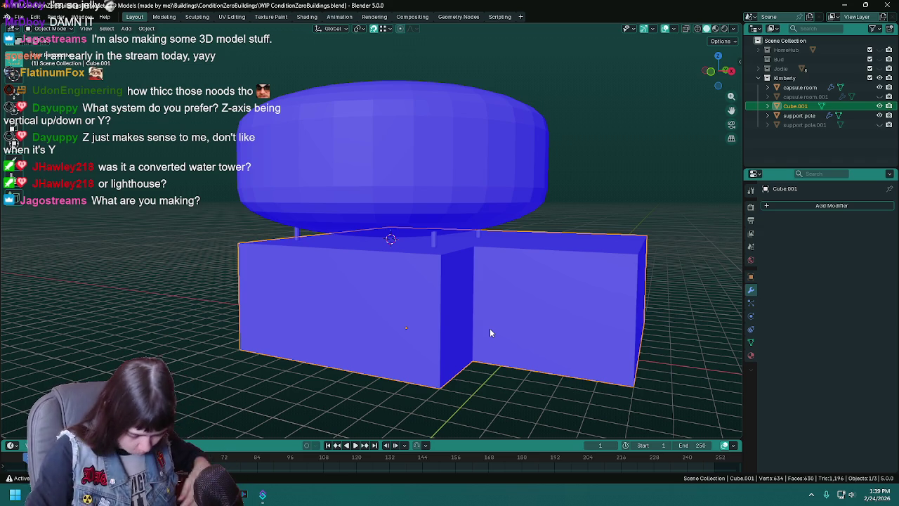
pyautogui.moveTo(490, 328)
pyautogui.mouseDown(button='middle')
pyautogui.moveTo(500, 306)
pyautogui.moveTo(424, 303)
pyautogui.moveTo(477, 281)
pyautogui.moveTo(448, 295)
pyautogui.moveTo(426, 321)
pyautogui.moveTo(422, 295)
pyautogui.moveTo(473, 258)
pyautogui.moveTo(421, 267)
pyautogui.mouseUp(button='middle')
# - In Edit Mode on the base, select the top face of the box
pyautogui.hotkey('ctrl', 's')
pyautogui.press('Tab')
pyautogui.hotkey('ctrl', 'r')
pyautogui.press('Escape')
pyautogui.click(472, 258)
pyautogui.click(169, 28)
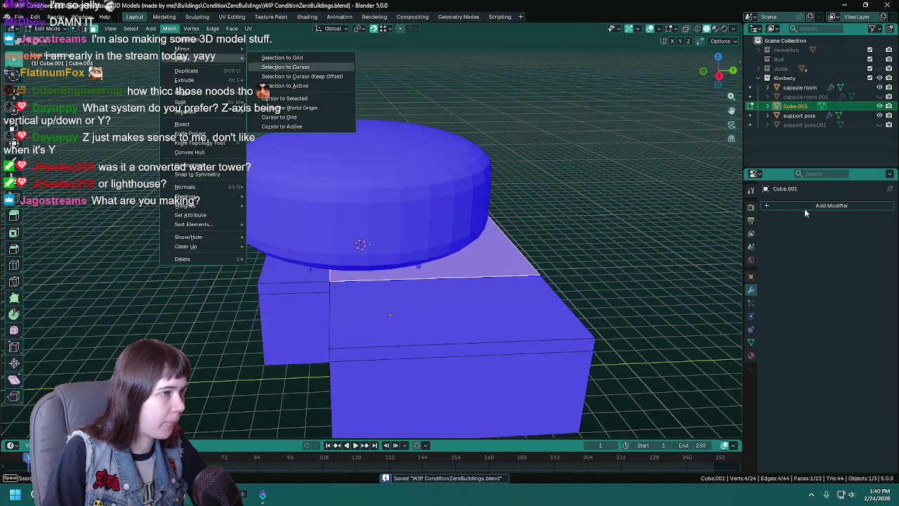
pyautogui.moveTo(552, 227); pyautogui.dragTo(569, 236, button='middle')
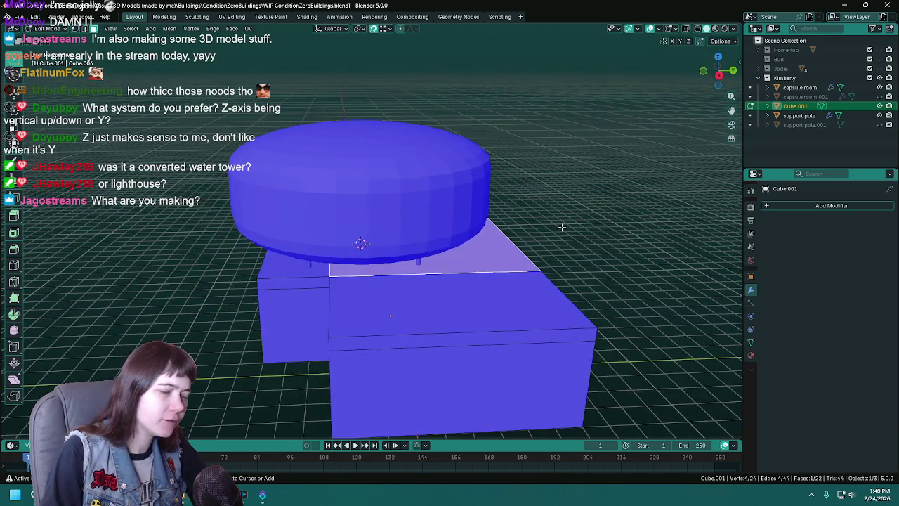
# - Extrude the top face upward about 4.2 m into a tall upper block and save
pyautogui.press('e')
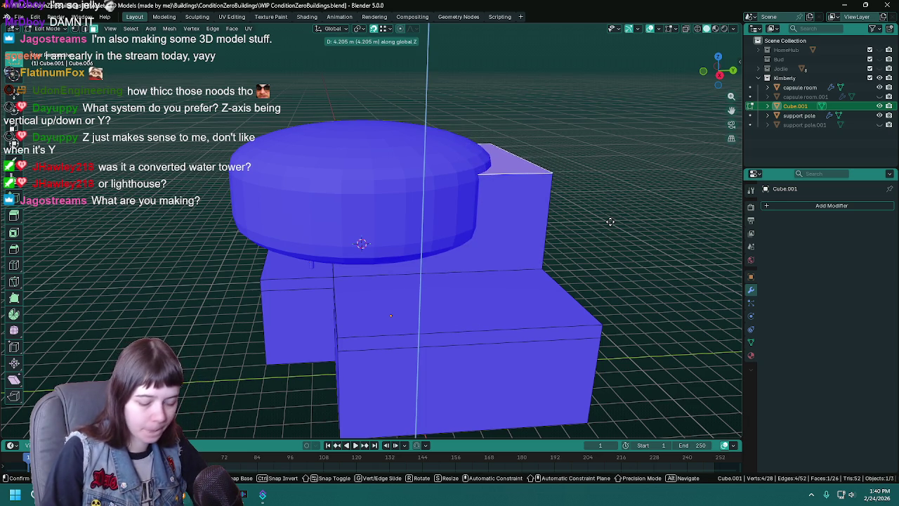
pyautogui.click(610, 222)
pyautogui.scroll(2, 576, 207)
pyautogui.scroll(2, 562, 204)
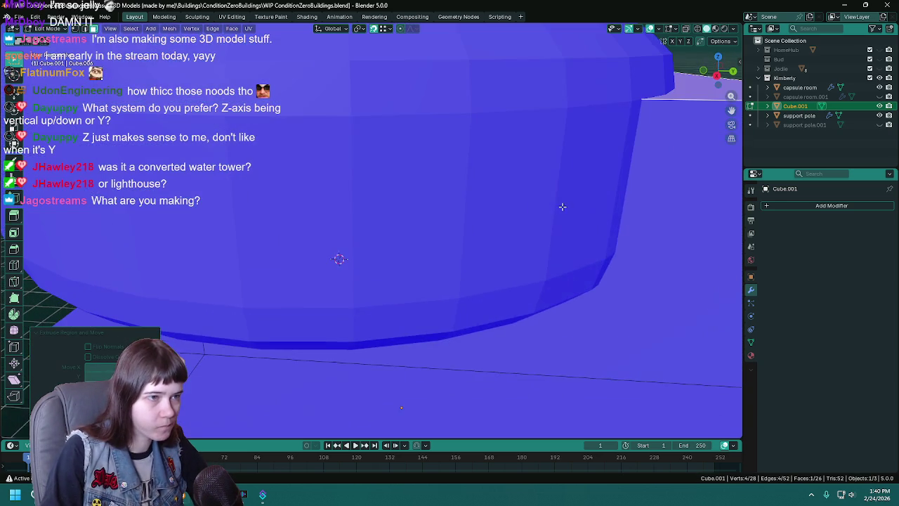
pyautogui.scroll(2, 555, 185)
pyautogui.scroll(2, 506, 193)
pyautogui.scroll(-10, 480, 212)
pyautogui.hotkey('ctrl', 's')
# - Add an edge loop slid near the top of the upper block, save, and exit Edit Mode
pyautogui.moveTo(499, 271); pyautogui.dragTo(507, 260, button='middle')
pyautogui.moveTo(630, 257)
pyautogui.mouseDown(button='middle')
pyautogui.moveTo(602, 225)
pyautogui.moveTo(570, 221)
pyautogui.moveTo(559, 234)
pyautogui.mouseUp(button='middle')
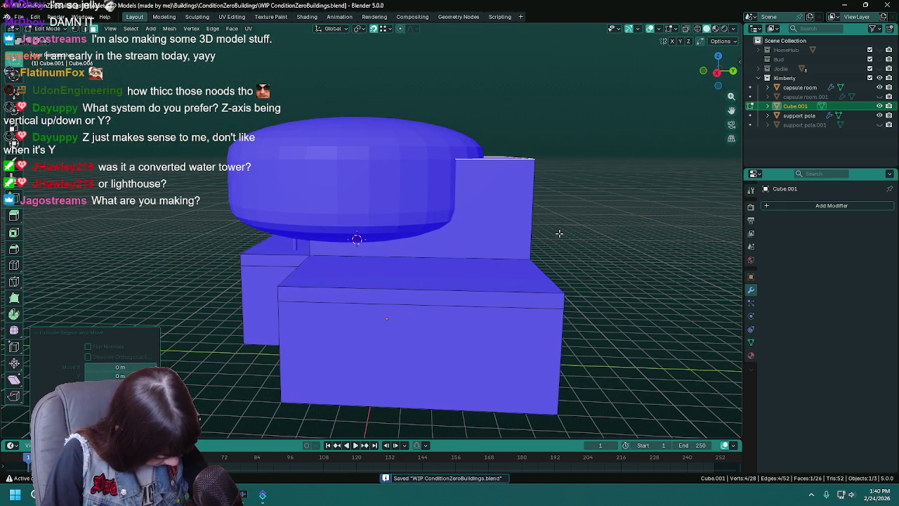
pyautogui.moveTo(534, 234); pyautogui.dragTo(527, 235, button='middle')
pyautogui.hotkey('ctrl', 'r')
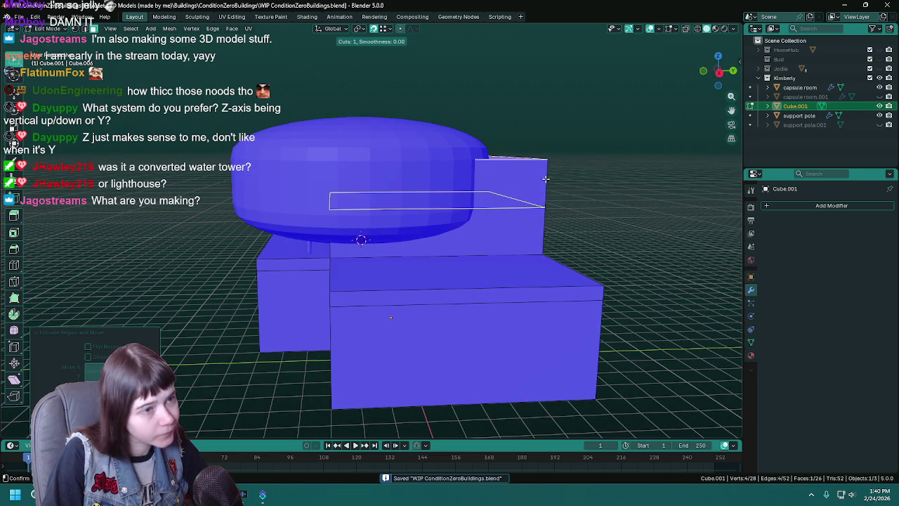
pyautogui.click(546, 200)
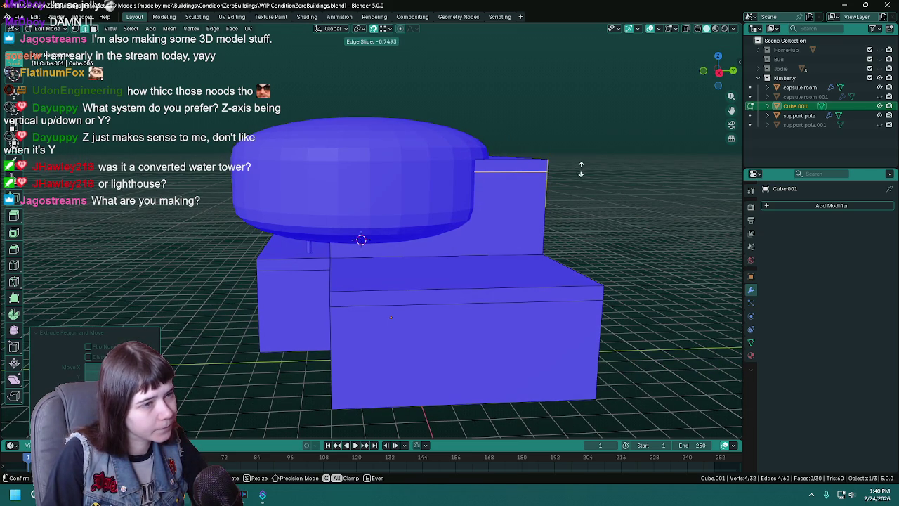
pyautogui.click(581, 170)
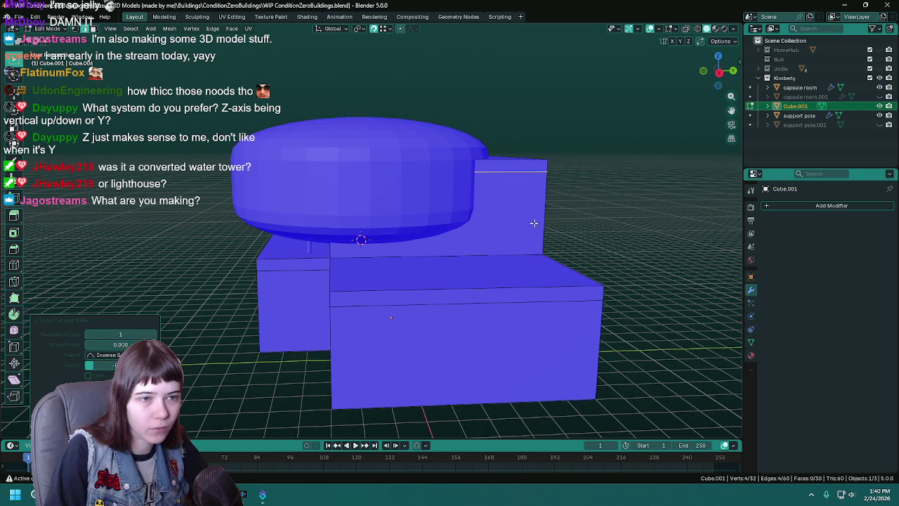
pyautogui.moveTo(523, 228); pyautogui.dragTo(647, 227, button='middle')
pyautogui.hotkey('ctrl', 's')
pyautogui.press('Tab')
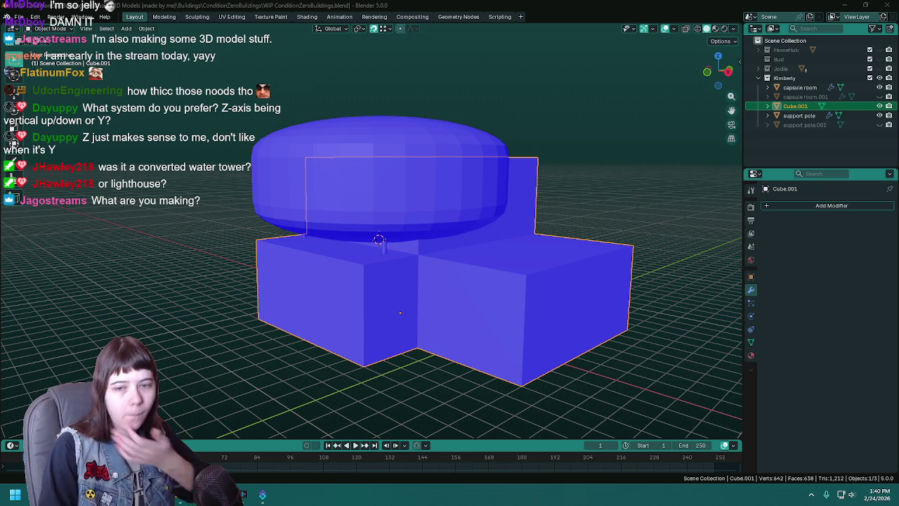
# - Select Cube.001 and, in Edit Mode, pick the right block's top strip face
pyautogui.moveTo(518, 221)
pyautogui.mouseDown(button='middle')
pyautogui.moveTo(572, 215)
pyautogui.moveTo(536, 229)
pyautogui.moveTo(530, 212)
pyautogui.mouseUp(button='middle')
pyautogui.click(591, 240)
pyautogui.click(519, 214)
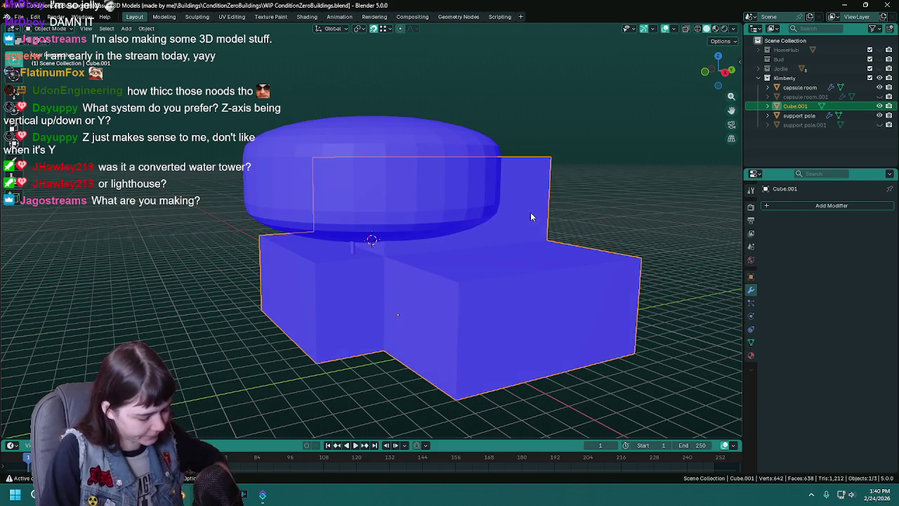
pyautogui.hotkey('ctrl', 's')
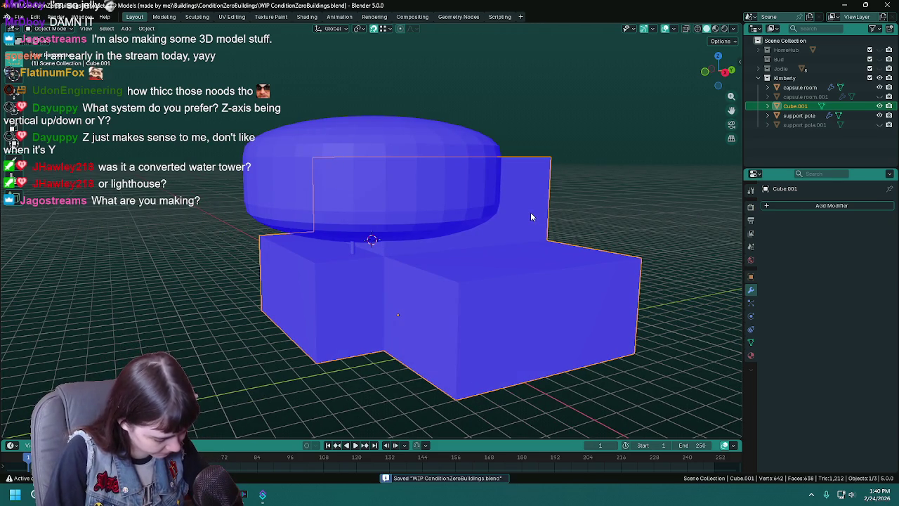
pyautogui.moveTo(531, 216)
pyautogui.mouseDown(button='middle')
pyautogui.moveTo(546, 211)
pyautogui.moveTo(546, 267)
pyautogui.moveTo(499, 280)
pyautogui.mouseUp(button='middle')
pyautogui.press('Tab')
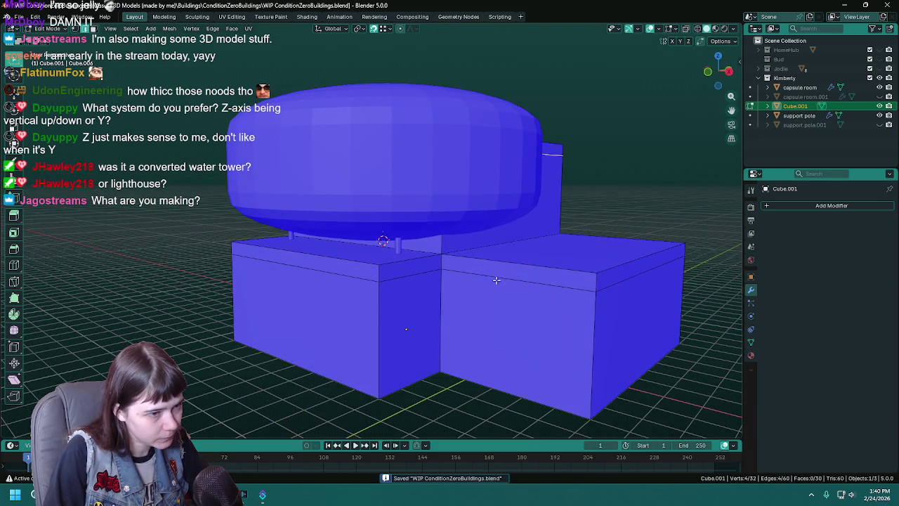
pyautogui.click(513, 272)
pyautogui.moveTo(522, 315)
pyautogui.mouseDown(button='middle')
pyautogui.moveTo(532, 246)
pyautogui.moveTo(429, 349)
pyautogui.moveTo(503, 244)
pyautogui.mouseUp(button='middle')
pyautogui.hotkey('ctrl', 's')
# - Move the right block's end face and top strip about 1.1 m inward along X
pyautogui.click(504, 244)
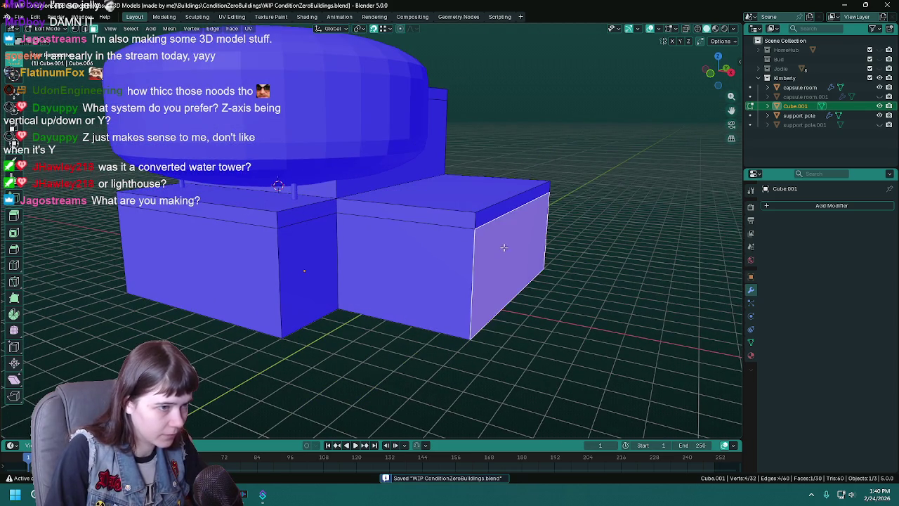
pyautogui.keyDown('shift'); pyautogui.click(503, 214); pyautogui.keyUp('shift')
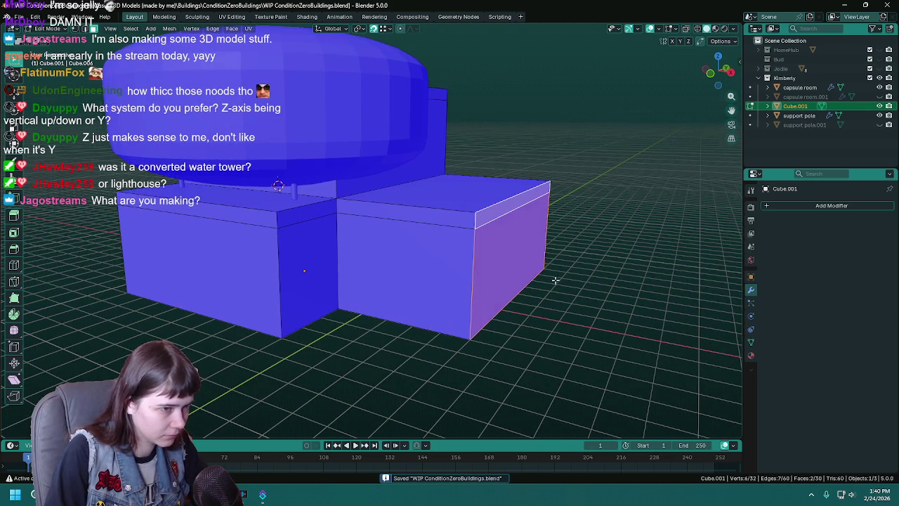
pyautogui.moveTo(549, 278); pyautogui.dragTo(565, 286, button='middle')
pyautogui.press('g')
pyautogui.press('x')
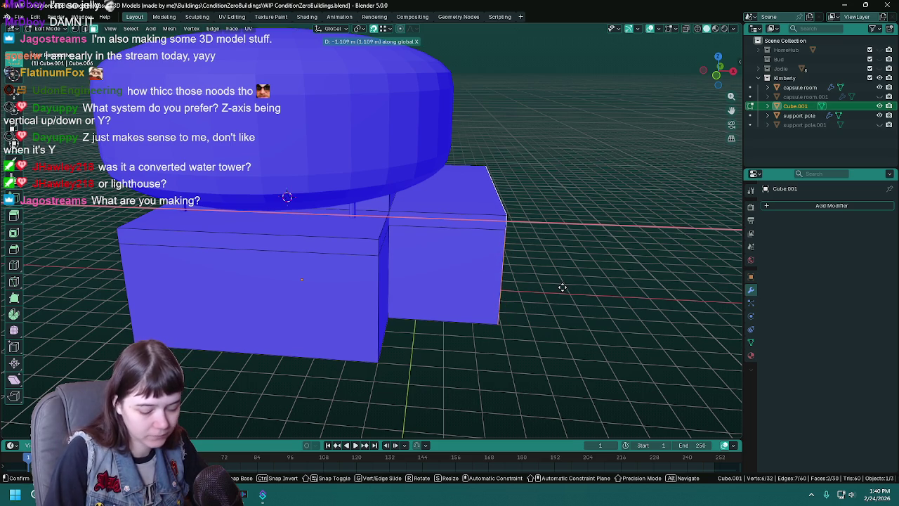
pyautogui.click(563, 287)
pyautogui.hotkey('ctrl', 's')
# - Check the shortened block, save, and select the small block's front face
pyautogui.moveTo(563, 287)
pyautogui.mouseDown(button='middle')
pyautogui.moveTo(517, 282)
pyautogui.moveTo(480, 293)
pyautogui.mouseUp(button='middle')
pyautogui.click(481, 281)
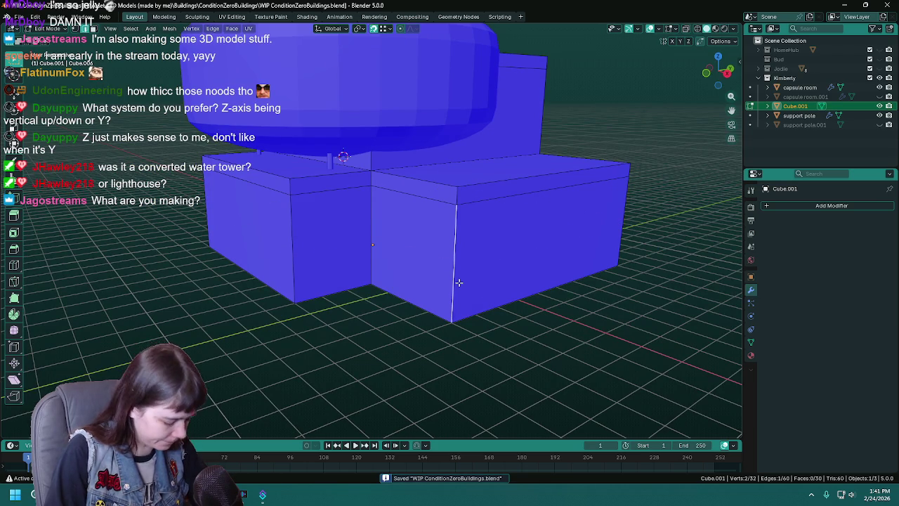
pyautogui.moveTo(459, 283)
pyautogui.mouseDown(button='middle')
pyautogui.moveTo(438, 295)
pyautogui.moveTo(484, 315)
pyautogui.moveTo(455, 299)
pyautogui.mouseUp(button='middle')
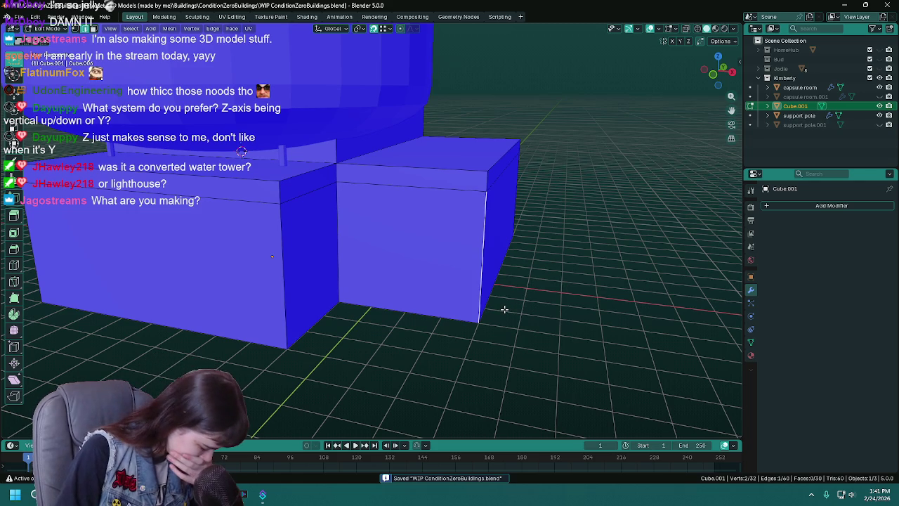
pyautogui.hotkey('ctrl', 's')
pyautogui.moveTo(428, 256)
pyautogui.mouseDown(button='middle')
pyautogui.moveTo(445, 263)
pyautogui.moveTo(437, 264)
pyautogui.moveTo(450, 250)
pyautogui.mouseUp(button='middle')
pyautogui.hotkey('ctrl', 's')
pyautogui.hotkey('ctrl', 's')
pyautogui.click(451, 250)
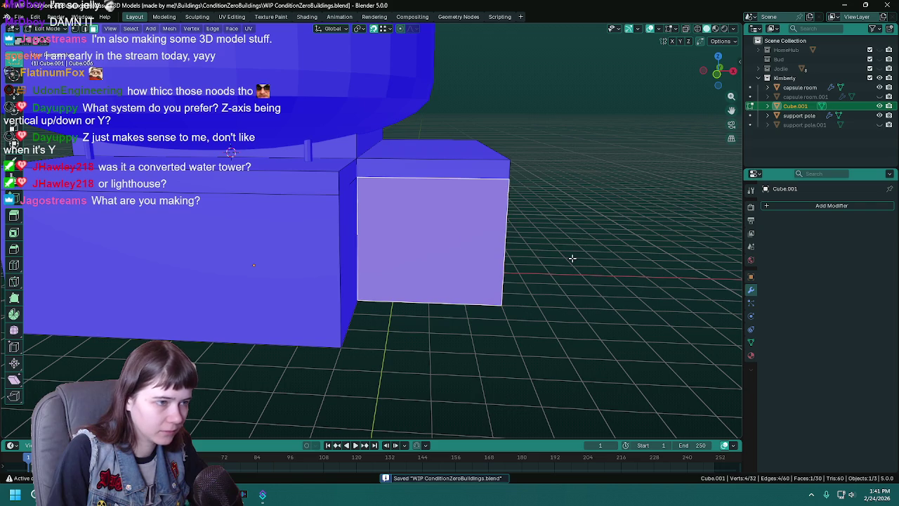
# - Split the small block's front face with a centred vertical loop and select its right half
pyautogui.press('i')
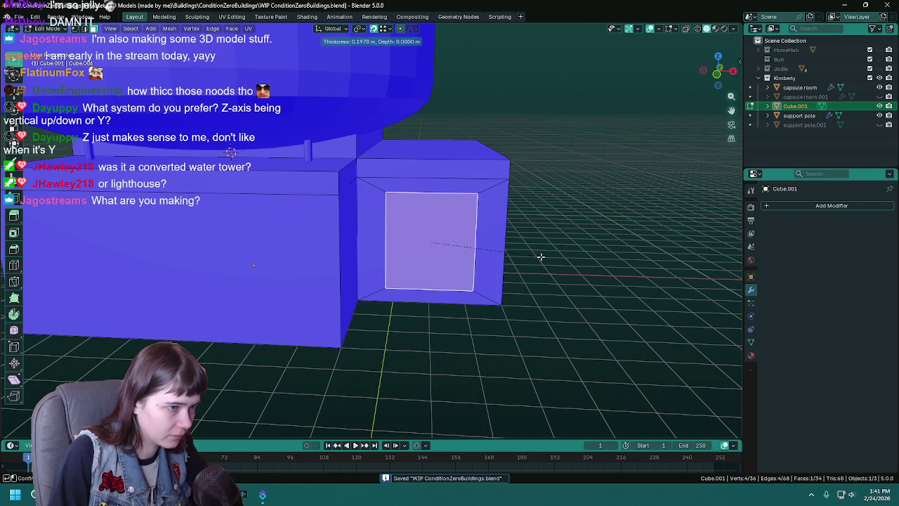
pyautogui.press('Escape')
pyautogui.hotkey('alt', 'a')
pyautogui.hotkey('ctrl', 'r')
pyautogui.click(463, 214)
pyautogui.rightClick(467, 215)
pyautogui.click(469, 216)
pyautogui.moveTo(528, 251); pyautogui.dragTo(564, 249, button='middle')
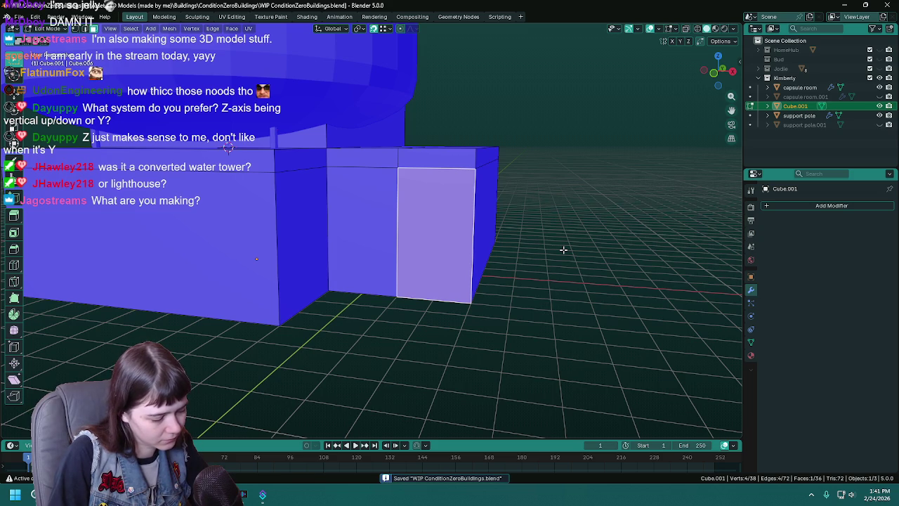
# - Inset the right half by 0.1 and move the inset face down to the wall base
pyautogui.press('i')
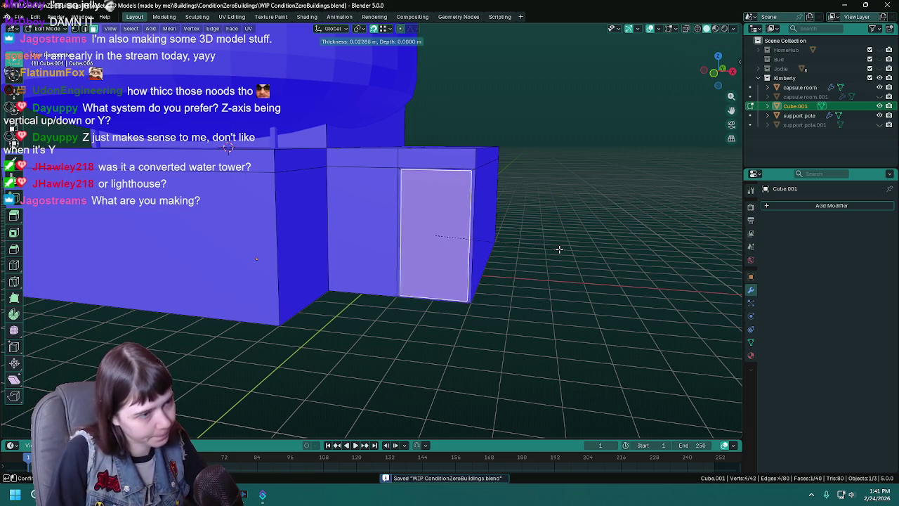
pyautogui.press('BackSpace')
pyautogui.write('0.1')
pyautogui.press('Return')
pyautogui.moveTo(552, 248)
pyautogui.mouseDown(button='middle')
pyautogui.moveTo(571, 243)
pyautogui.moveTo(498, 235)
pyautogui.mouseUp(button='middle')
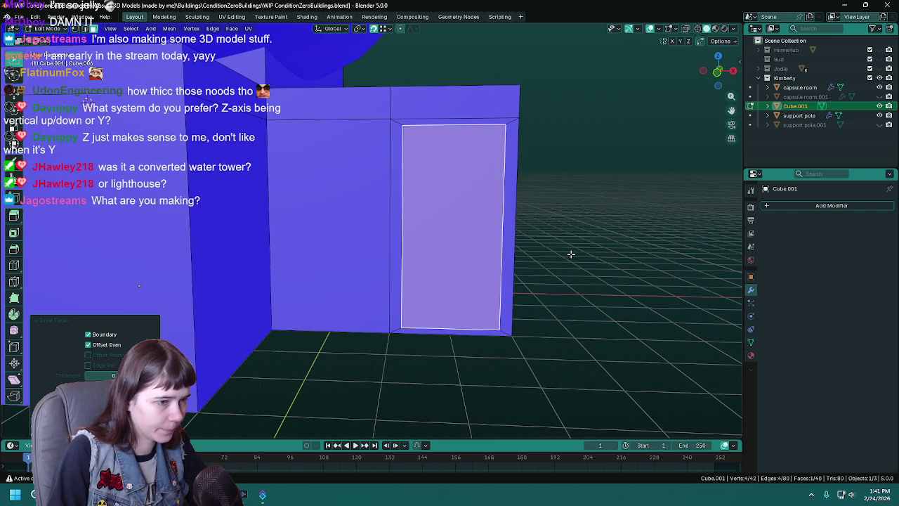
pyautogui.press('g')
pyautogui.click(513, 331)
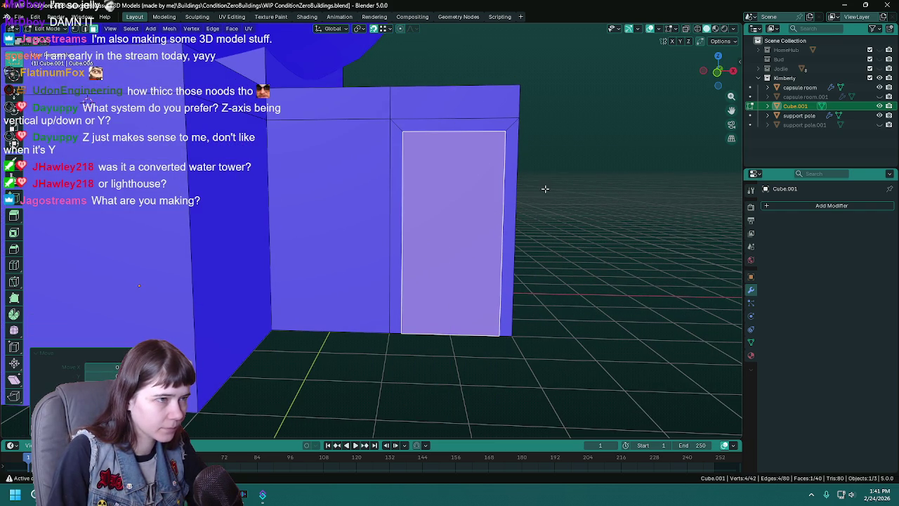
pyautogui.moveTo(544, 189)
pyautogui.mouseDown(button='middle')
pyautogui.moveTo(501, 261)
pyautogui.moveTo(477, 246)
pyautogui.moveTo(457, 275)
pyautogui.mouseUp(button='middle')
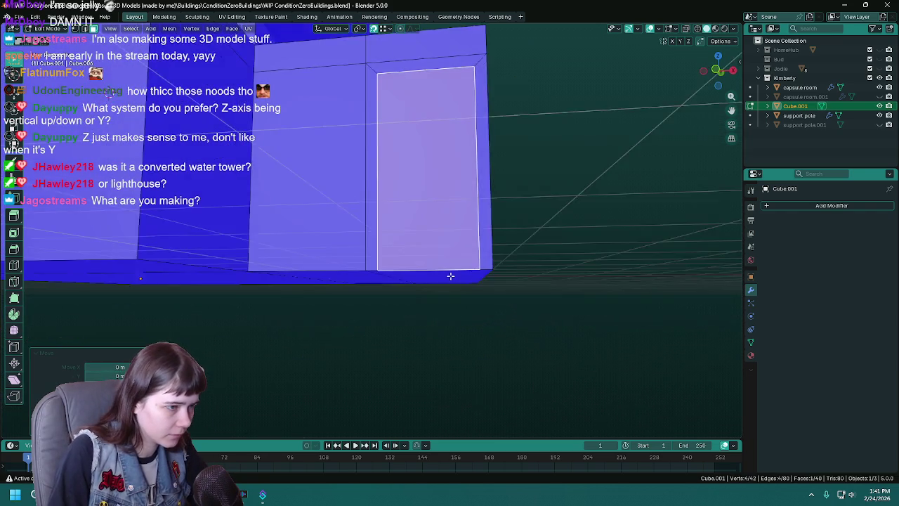
# - Delete the door's short bottom edge, fill the gap, then delete the stray faces
pyautogui.scroll(4, 391, 293)
pyautogui.moveTo(390, 293); pyautogui.dragTo(387, 241, button='middle')
pyautogui.click(387, 240)
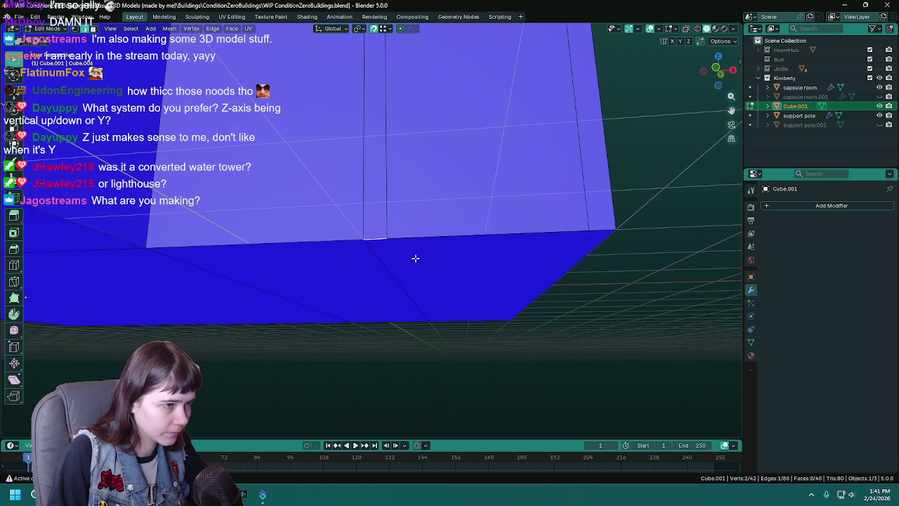
pyautogui.press('x')
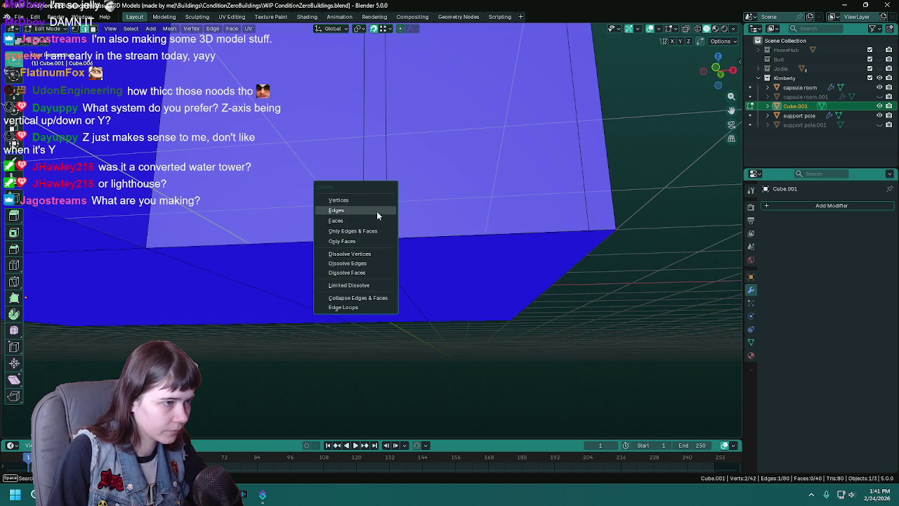
pyautogui.click(376, 211)
pyautogui.click(406, 239)
pyautogui.press('f')
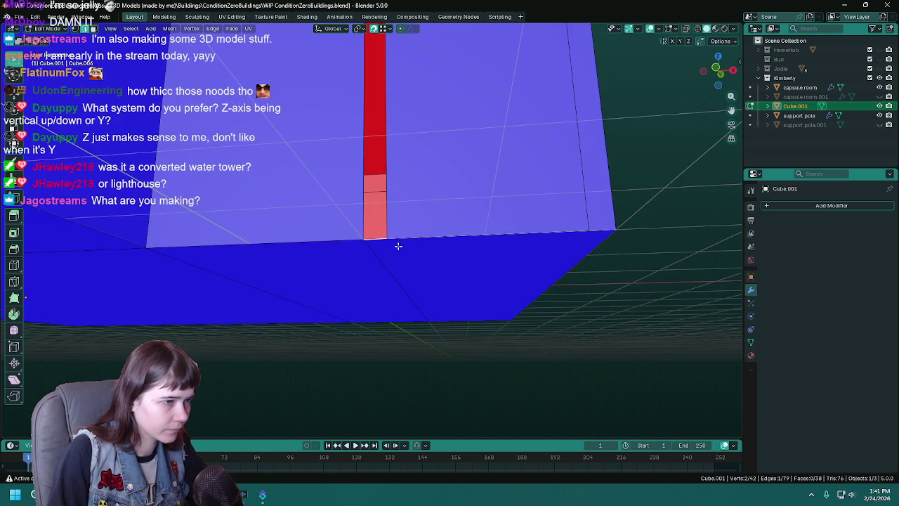
pyautogui.press('x')
pyautogui.click(481, 277)
# - Fill the hole and back-face strip at the wall bottom, then delete unwanted strip faces
pyautogui.moveTo(483, 278)
pyautogui.mouseDown(button='middle')
pyautogui.moveTo(397, 269)
pyautogui.moveTo(392, 241)
pyautogui.mouseUp(button='middle')
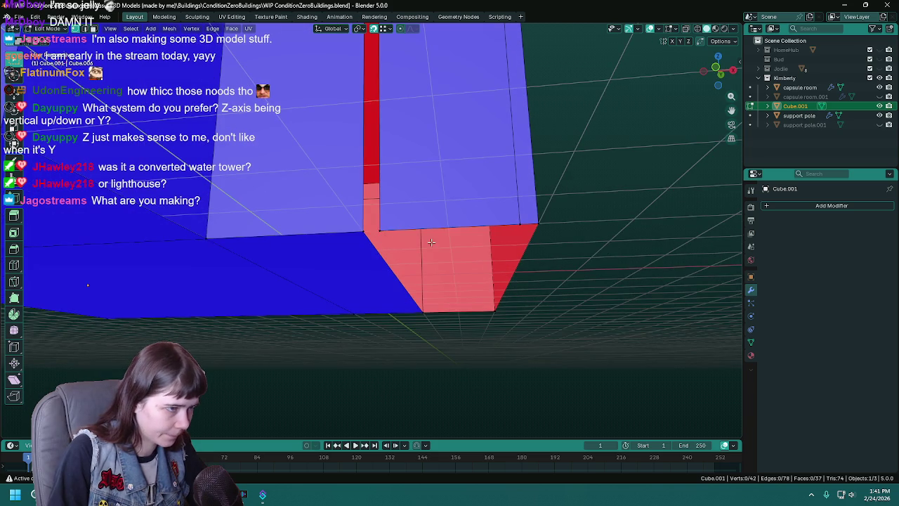
pyautogui.click(420, 241)
pyautogui.press('f')
pyautogui.click(392, 235)
pyautogui.press('f')
pyautogui.click(426, 242)
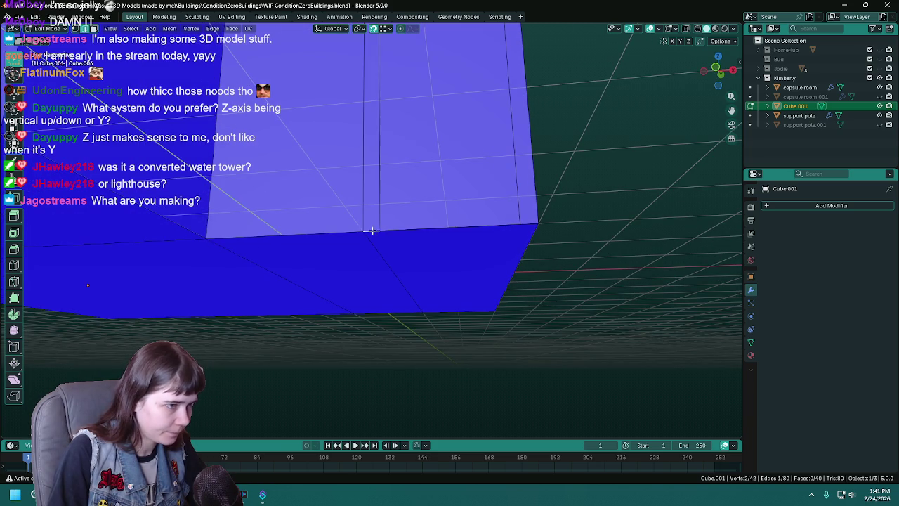
pyautogui.click(379, 235)
pyautogui.press('x')
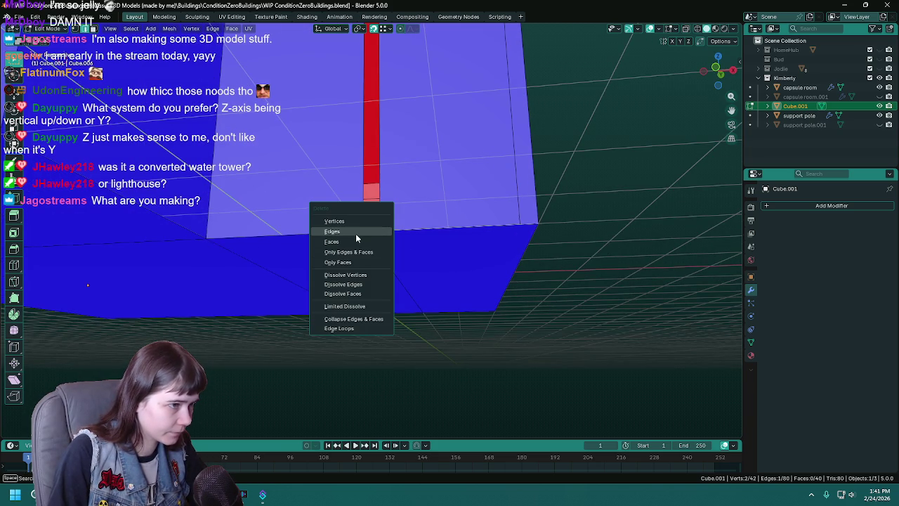
pyautogui.click(357, 232)
# - Delete a stray edge on the hole's left side, fill the remaining hole, and save
pyautogui.moveTo(394, 232)
pyautogui.mouseDown(button='middle')
pyautogui.moveTo(415, 231)
pyautogui.moveTo(435, 179)
pyautogui.mouseUp(button='middle')
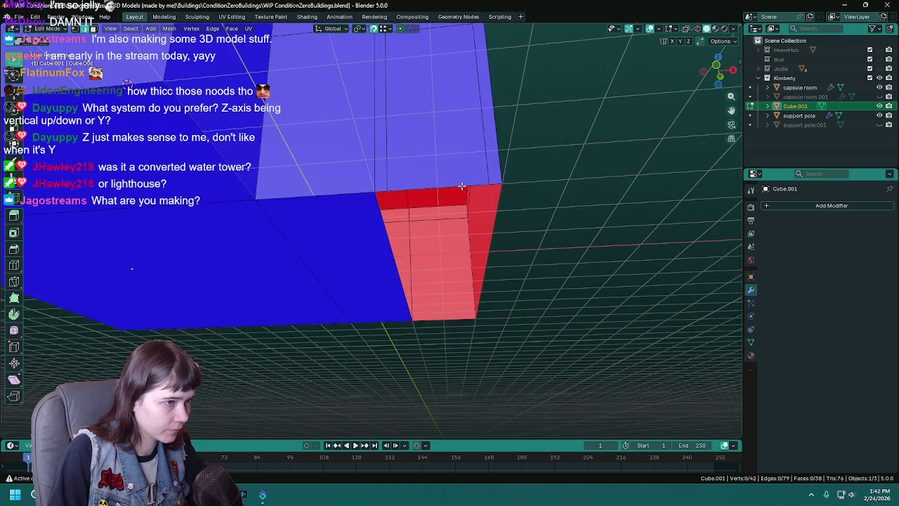
pyautogui.keyDown('alt'); pyautogui.click(390, 154); pyautogui.keyUp('alt')
pyautogui.moveTo(517, 180); pyautogui.dragTo(527, 180, button='middle')
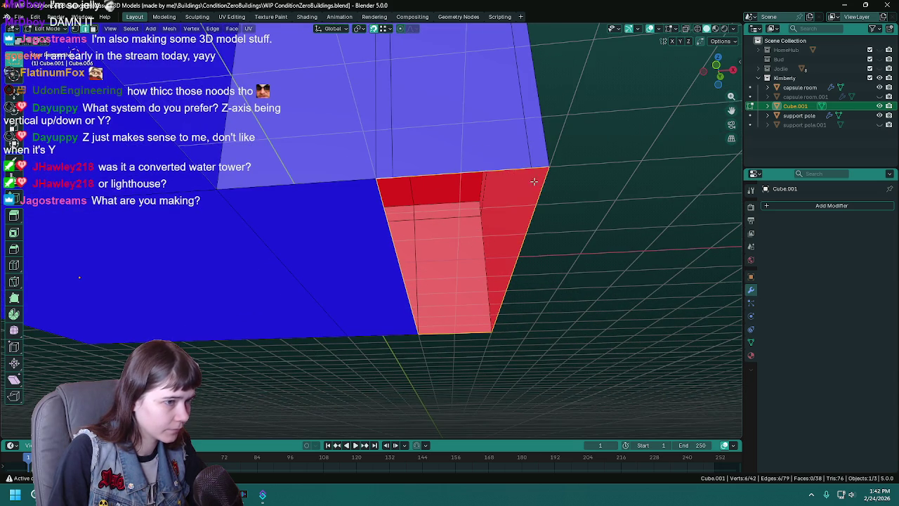
pyautogui.click(391, 246)
pyautogui.moveTo(391, 246)
pyautogui.mouseDown(button='middle')
pyautogui.moveTo(433, 258)
pyautogui.moveTo(365, 257)
pyautogui.mouseUp(button='middle')
pyautogui.press('x')
pyautogui.click(426, 254)
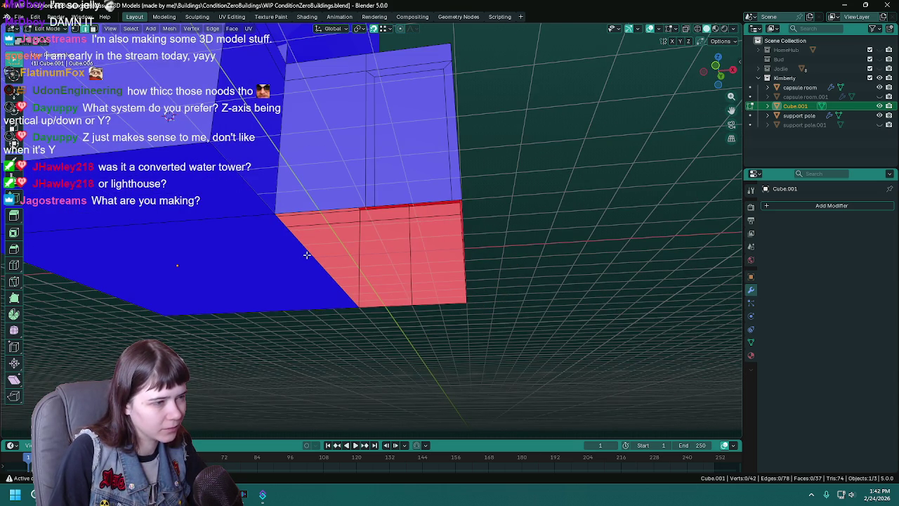
pyautogui.press('f')
pyautogui.moveTo(306, 255); pyautogui.dragTo(334, 253, button='middle')
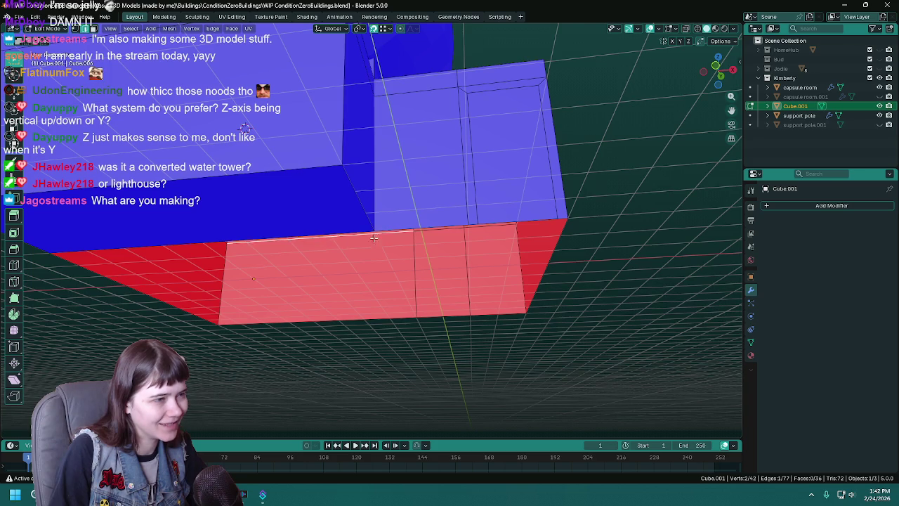
pyautogui.moveTo(339, 238); pyautogui.dragTo(404, 258, button='middle')
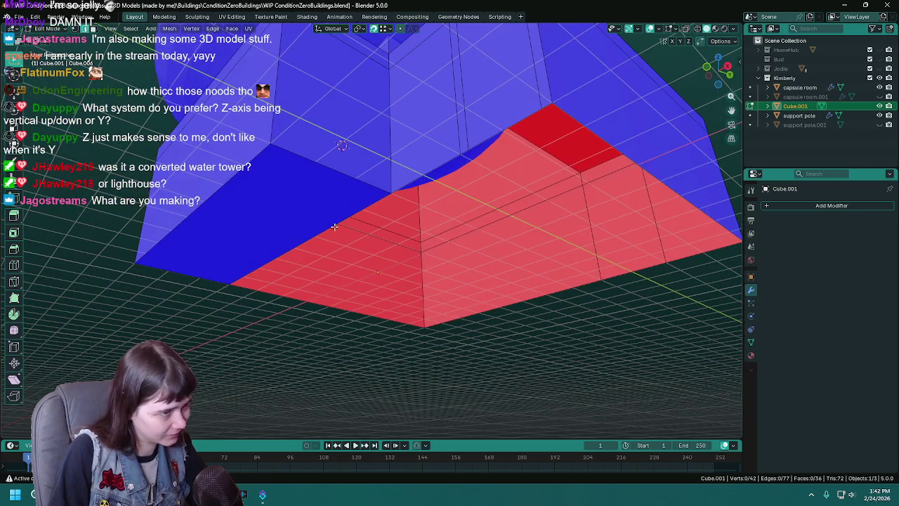
pyautogui.moveTo(323, 227)
pyautogui.mouseDown(button='middle')
pyautogui.moveTo(468, 261)
pyautogui.moveTo(427, 261)
pyautogui.moveTo(426, 243)
pyautogui.moveTo(445, 257)
pyautogui.moveTo(431, 238)
pyautogui.mouseUp(button='middle')
pyautogui.hotkey('ctrl', 's')
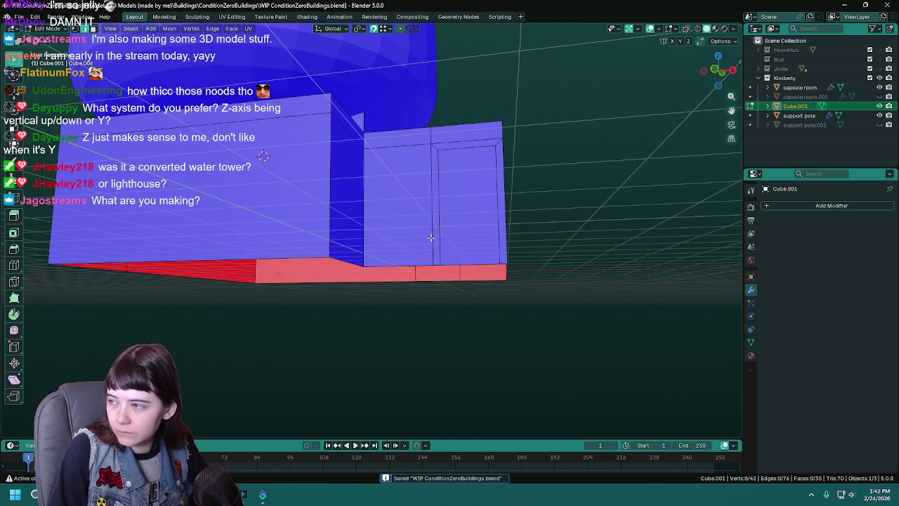
pyautogui.moveTo(431, 238)
pyautogui.mouseDown(button='middle')
pyautogui.moveTo(415, 241)
pyautogui.moveTo(473, 262)
pyautogui.moveTo(415, 267)
pyautogui.moveTo(406, 258)
pyautogui.moveTo(415, 330)
pyautogui.mouseUp(button='middle')
# - Extrude the door face 0.25 m inward to recess it into the block
pyautogui.click(406, 258)
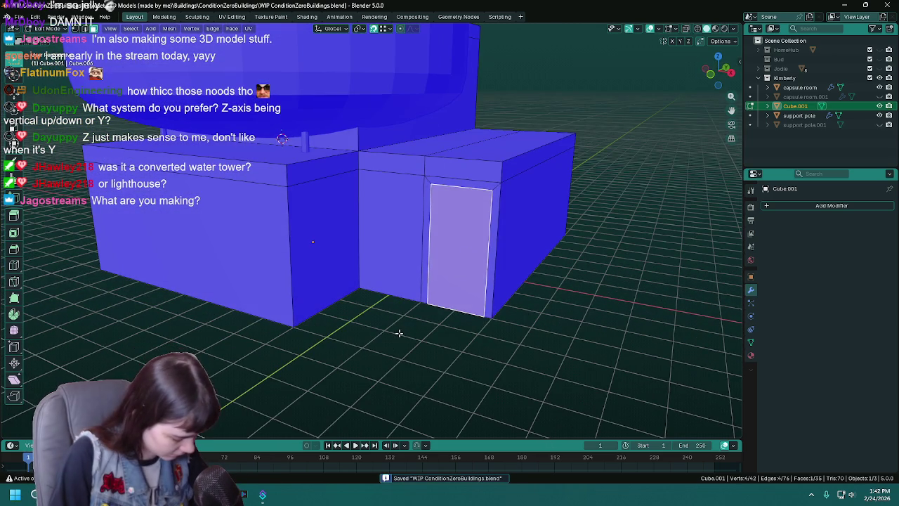
pyautogui.scroll(1, 370, 330)
pyautogui.scroll(1, 385, 331)
pyautogui.scroll(1, 373, 325)
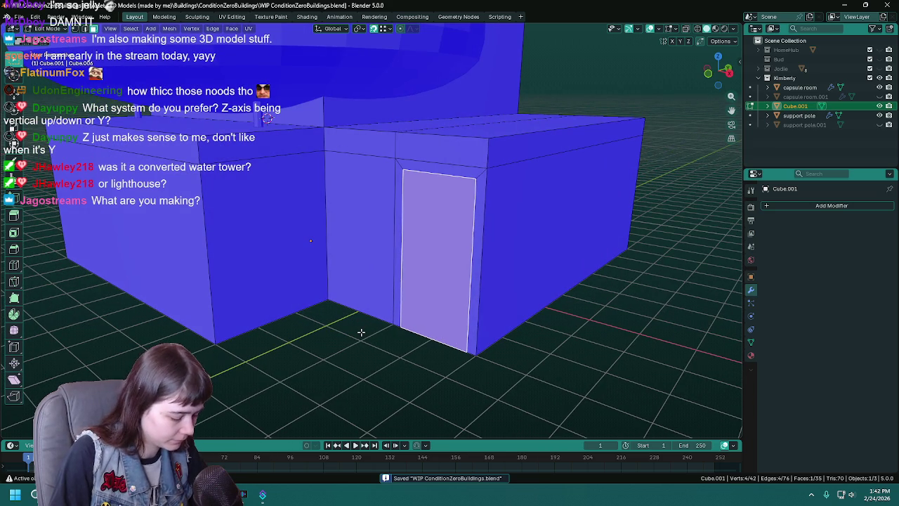
pyautogui.press('e')
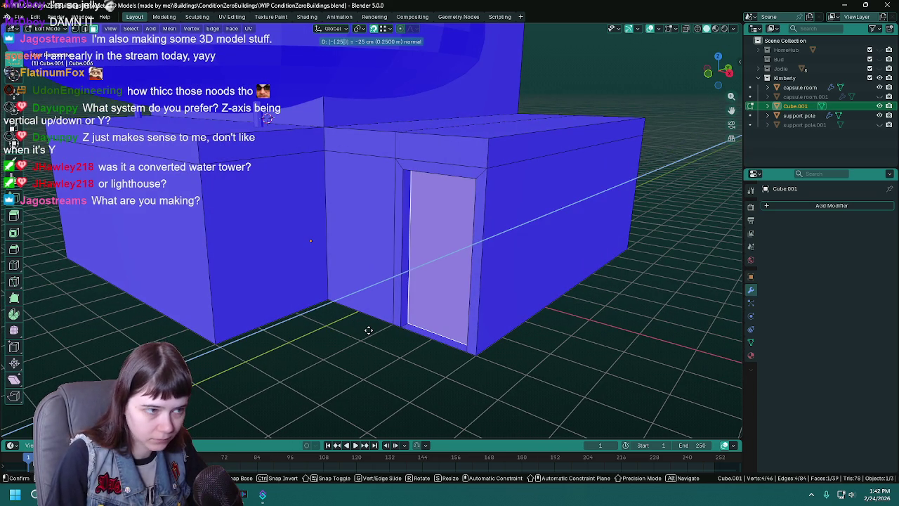
pyautogui.click(370, 327)
# - Delete the recessed door's bottom edge and save
pyautogui.click(414, 332)
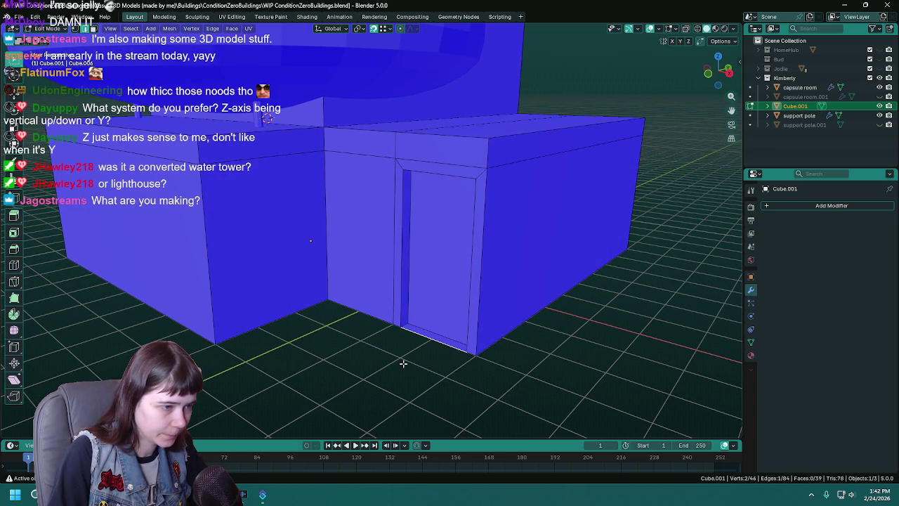
pyautogui.press('x')
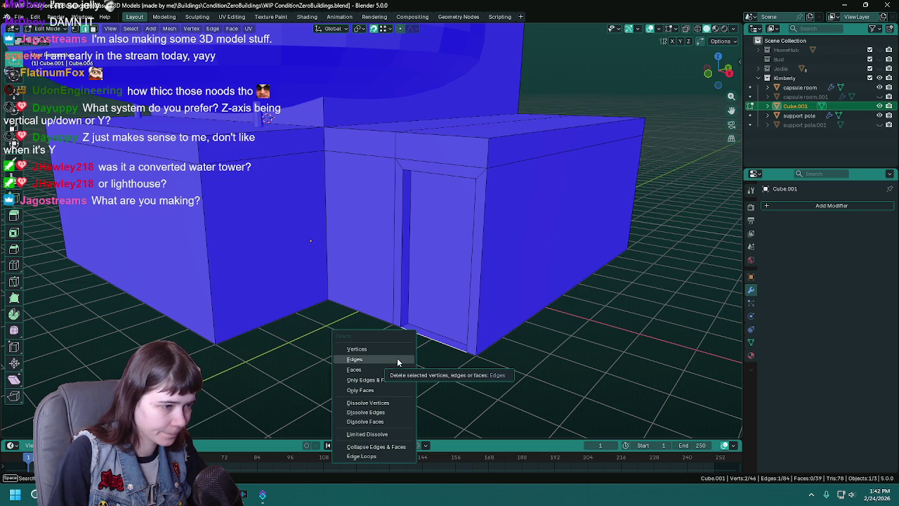
pyautogui.click(398, 362)
pyautogui.moveTo(398, 361)
pyautogui.mouseDown(button='middle')
pyautogui.moveTo(398, 349)
pyautogui.moveTo(372, 326)
pyautogui.moveTo(429, 283)
pyautogui.moveTo(407, 274)
pyautogui.moveTo(502, 271)
pyautogui.moveTo(404, 271)
pyautogui.moveTo(460, 274)
pyautogui.moveTo(560, 306)
pyautogui.moveTo(422, 361)
pyautogui.moveTo(503, 371)
pyautogui.mouseUp(button='middle')
pyautogui.hotkey('ctrl', 's')
pyautogui.click(422, 276)
pyautogui.press('e')
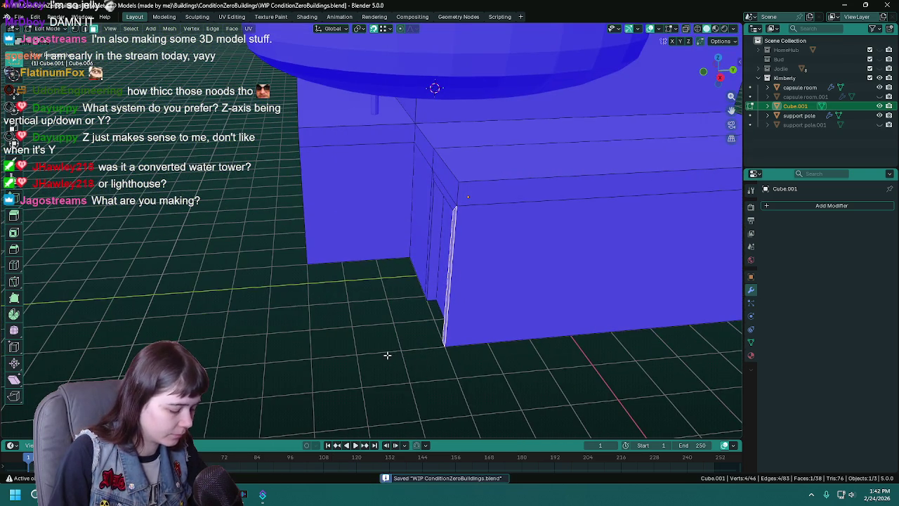
# - Slide the extruded door face outward along one axis into a thin slab
pyautogui.press('g')
pyautogui.press('x')
pyautogui.click(358, 325)
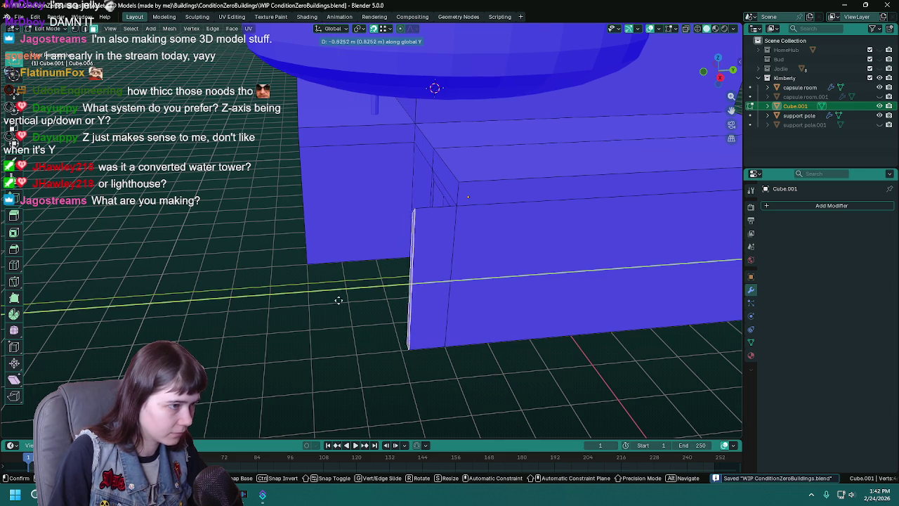
pyautogui.moveTo(305, 261)
pyautogui.mouseDown(button='middle')
pyautogui.moveTo(381, 90)
pyautogui.moveTo(548, 262)
pyautogui.moveTo(513, 300)
pyautogui.mouseUp(button='middle')
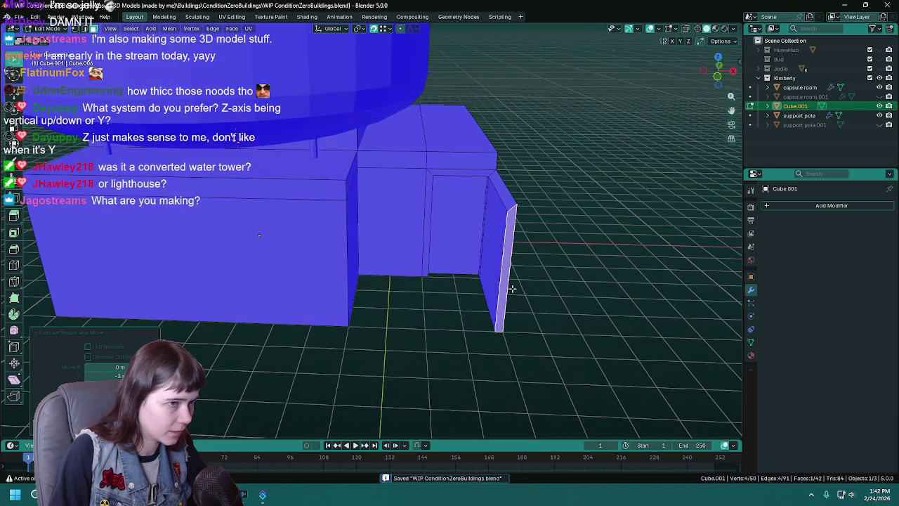
# - Extrude Manifold the panel's top face 1 m down along Z
pyautogui.click(508, 190)
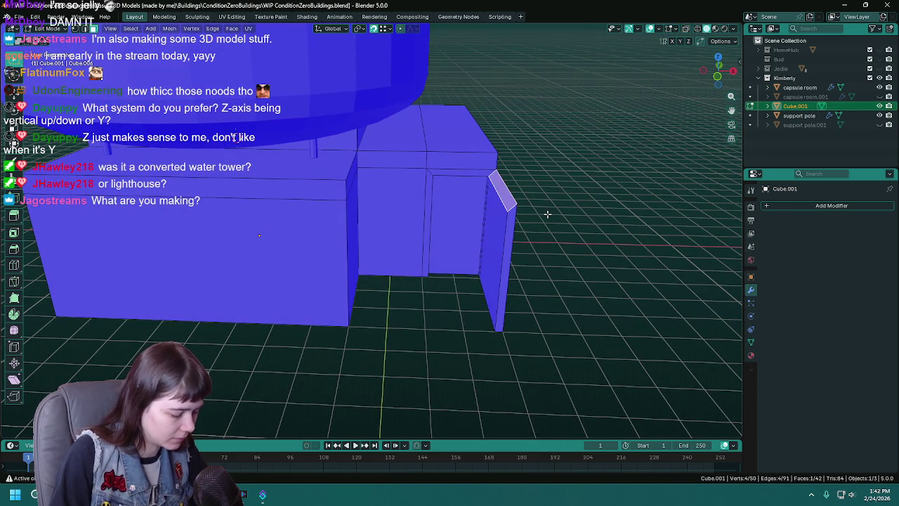
pyautogui.press('F3')
pyautogui.write('MAN')
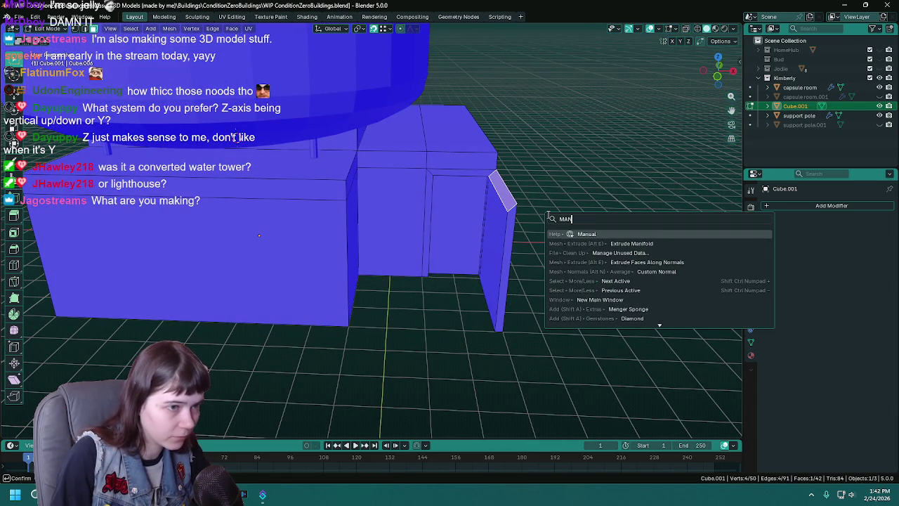
pyautogui.click(631, 243)
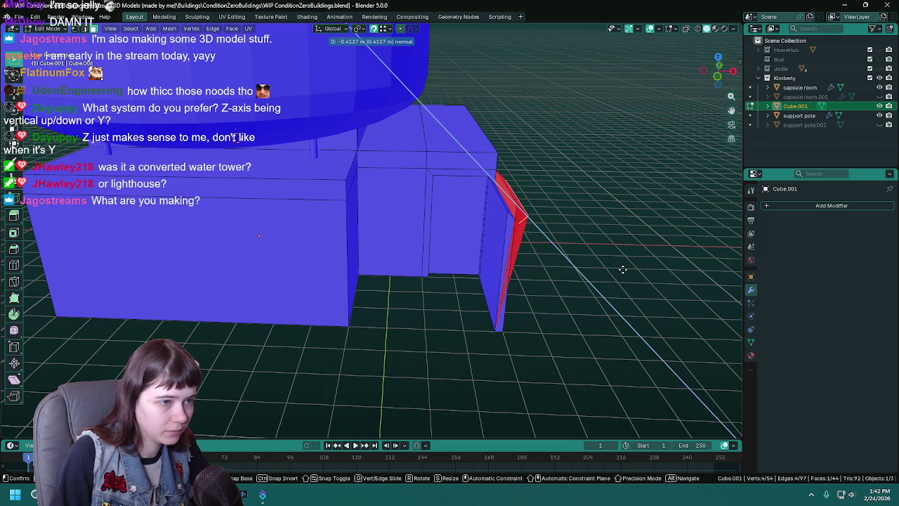
pyautogui.press('z')
pyautogui.press('z')
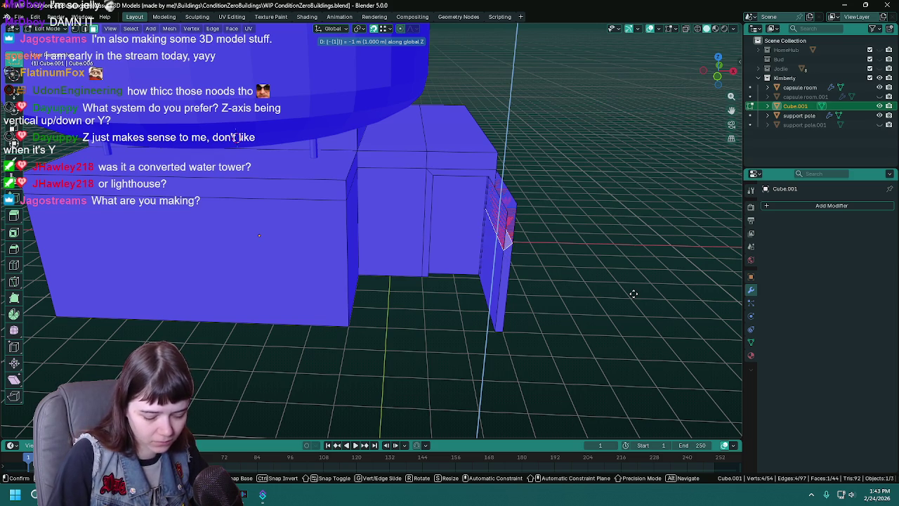
pyautogui.click(634, 293)
# - Delete the panel's inner faces to open the frame, then save the file
pyautogui.moveTo(580, 287)
pyautogui.mouseDown(button='middle')
pyautogui.moveTo(510, 295)
pyautogui.moveTo(433, 274)
pyautogui.mouseUp(button='middle')
pyautogui.moveTo(377, 243)
pyautogui.mouseDown(button='middle')
pyautogui.moveTo(431, 255)
pyautogui.moveTo(675, 210)
pyautogui.mouseUp(button='middle')
pyautogui.press('x')
pyautogui.click(675, 206)
pyautogui.hotkey('ctrl', 'z')
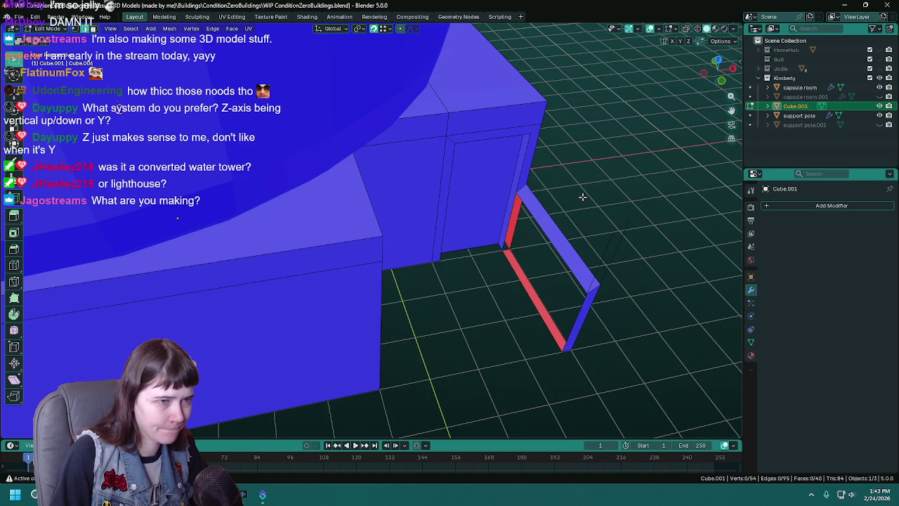
pyautogui.moveTo(582, 195); pyautogui.dragTo(654, 217, button='middle')
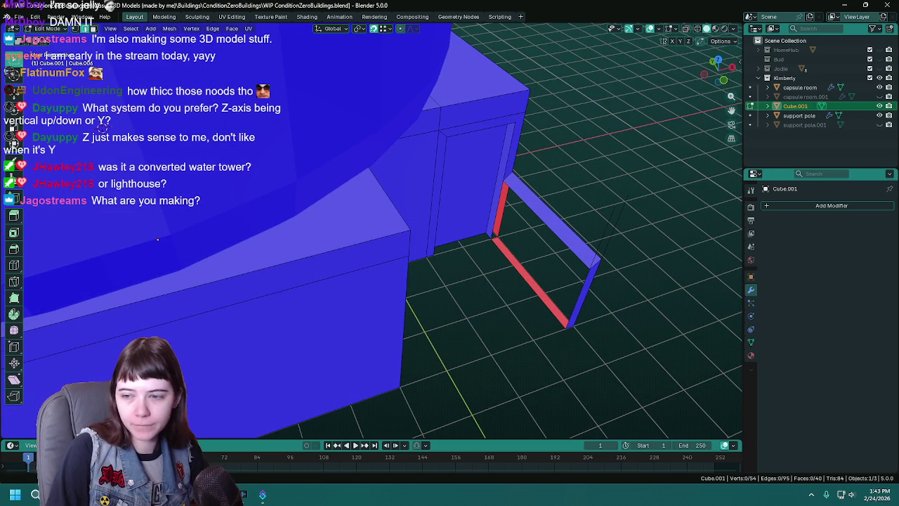
pyautogui.hotkey('ctrl', 's')
pyautogui.moveTo(569, 195)
pyautogui.mouseDown(button='middle')
pyautogui.moveTo(545, 210)
pyautogui.moveTo(507, 206)
pyautogui.moveTo(383, 255)
pyautogui.mouseUp(button='middle')
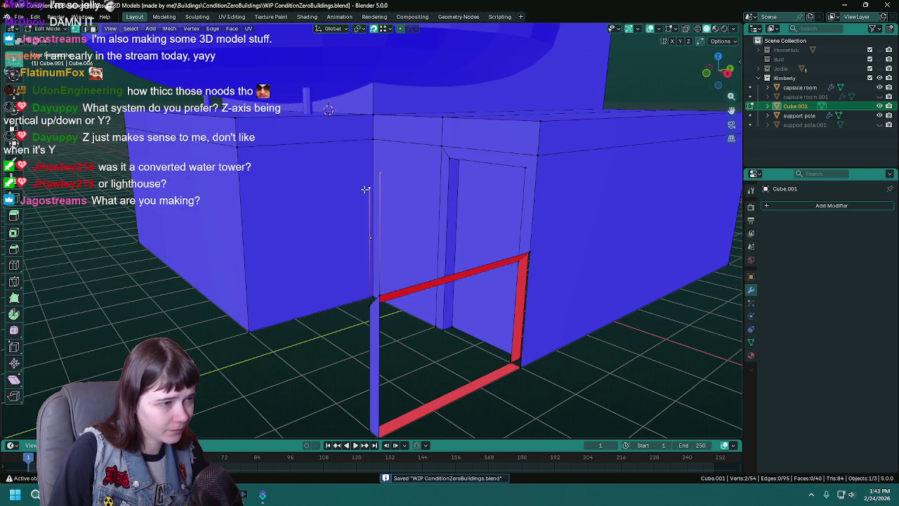
pyautogui.press('x')
pyautogui.click(331, 197)
pyautogui.moveTo(331, 197)
pyautogui.mouseDown(button='middle')
pyautogui.moveTo(436, 195)
pyautogui.moveTo(479, 168)
pyautogui.moveTo(530, 218)
pyautogui.moveTo(544, 257)
pyautogui.moveTo(431, 206)
pyautogui.moveTo(504, 200)
pyautogui.mouseUp(button='middle')
pyautogui.hotkey('ctrl', 's')
pyautogui.click(431, 206)
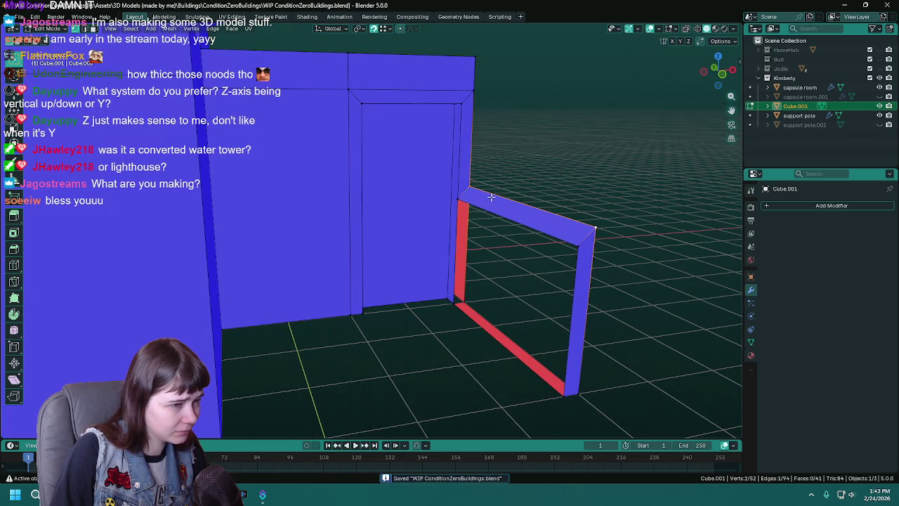
pyautogui.click(555, 183)
pyautogui.moveTo(555, 183)
pyautogui.mouseDown(button='middle')
pyautogui.moveTo(542, 206)
pyautogui.moveTo(414, 208)
pyautogui.mouseUp(button='middle')
pyautogui.hotkey('ctrl', 's')
pyautogui.moveTo(375, 179); pyautogui.dragTo(462, 271, button='middle')
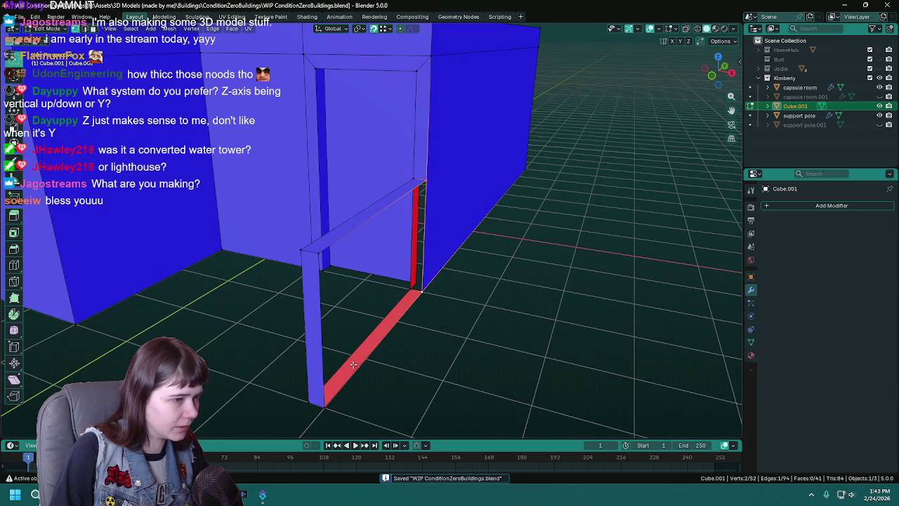
pyautogui.keyDown('shift'); pyautogui.click(324, 261); pyautogui.keyUp('shift')
pyautogui.press('f')
pyautogui.moveTo(323, 261); pyautogui.dragTo(409, 241, button='middle')
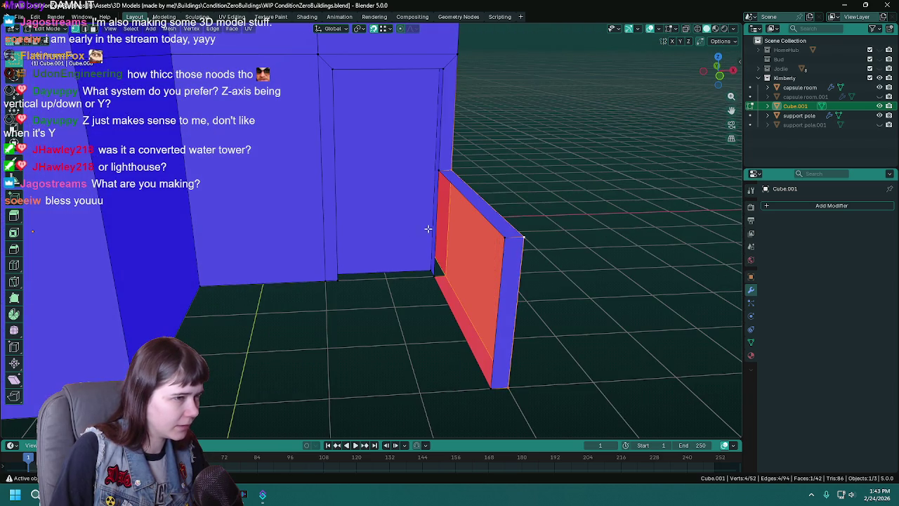
pyautogui.click(438, 170)
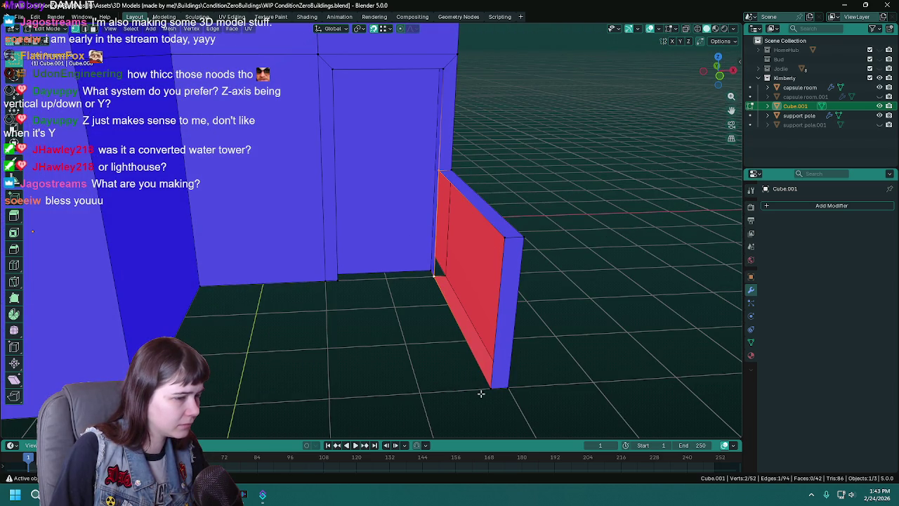
pyautogui.keyDown('shift'); pyautogui.click(502, 248); pyautogui.keyUp('shift')
pyautogui.press('f')
pyautogui.moveTo(502, 248)
pyautogui.mouseDown(button='middle')
pyautogui.moveTo(502, 207)
pyautogui.moveTo(434, 149)
pyautogui.mouseUp(button='middle')
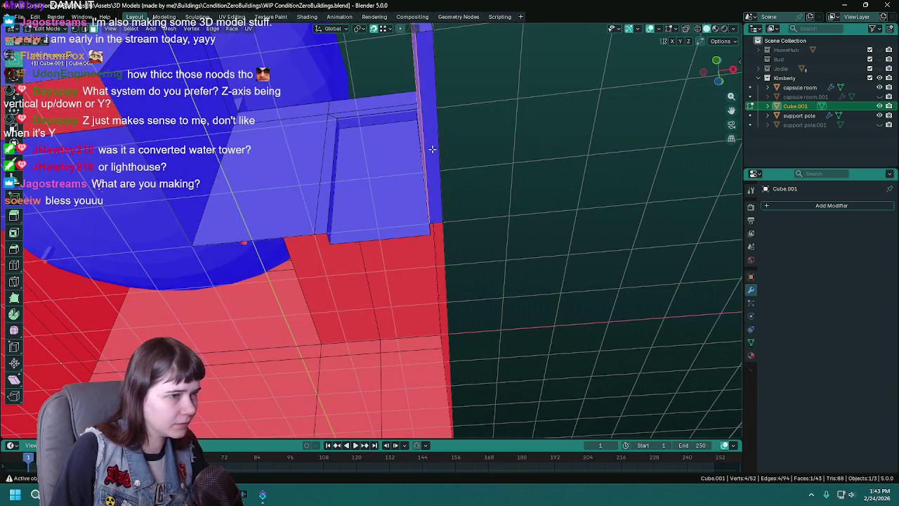
pyautogui.click(437, 223)
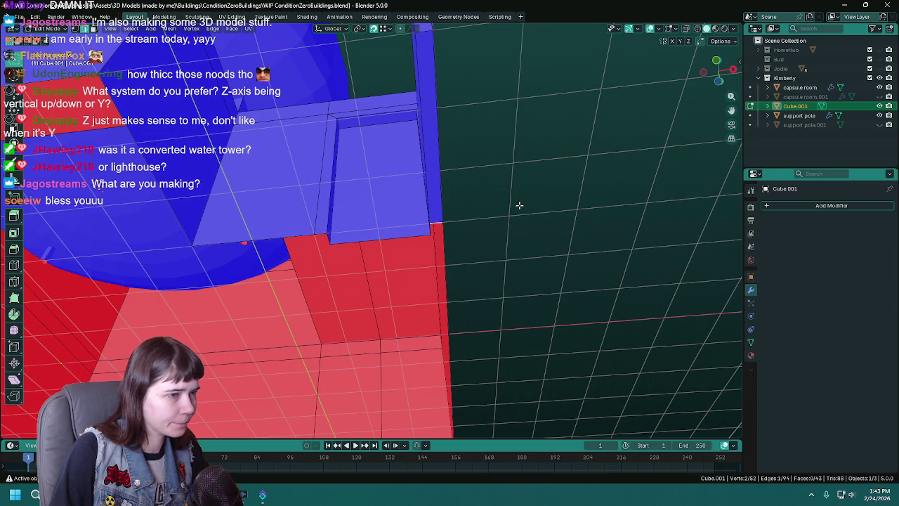
pyautogui.hotkey('ctrl', 'l')
pyautogui.press('x')
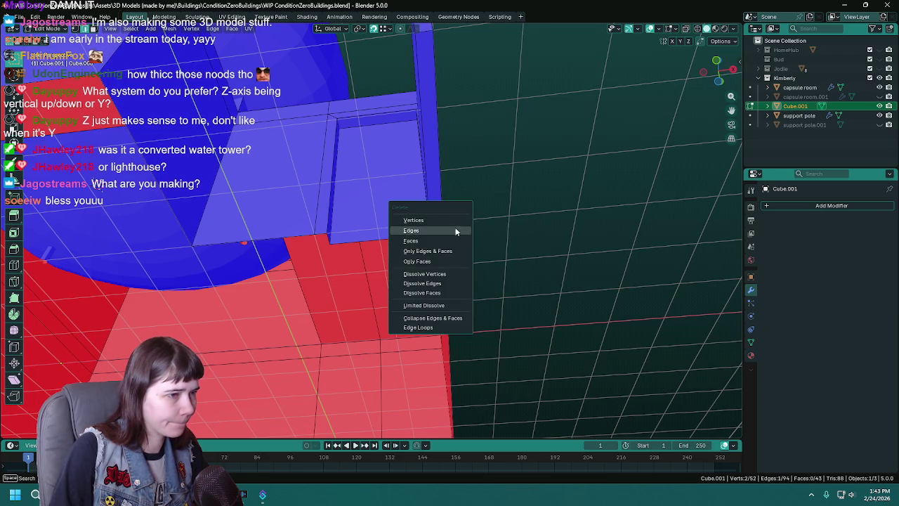
pyautogui.click(457, 232)
pyautogui.hotkey('ctrl', 's')
pyautogui.moveTo(466, 187)
pyautogui.mouseDown(button='middle')
pyautogui.moveTo(519, 241)
pyautogui.moveTo(518, 257)
pyautogui.moveTo(499, 263)
pyautogui.moveTo(443, 232)
pyautogui.moveTo(489, 257)
pyautogui.moveTo(541, 341)
pyautogui.moveTo(523, 299)
pyautogui.mouseUp(button='middle')
pyautogui.press('Tab')
pyautogui.scroll(-3, 489, 257)
pyautogui.scroll(-3, 460, 235)
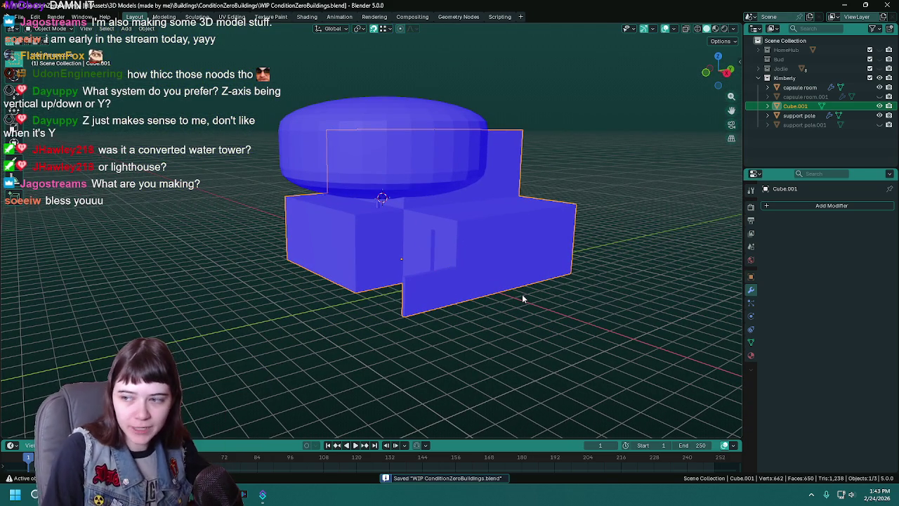
pyautogui.moveTo(508, 297)
pyautogui.mouseDown(button='middle')
pyautogui.moveTo(393, 267)
pyautogui.moveTo(416, 251)
pyautogui.moveTo(406, 230)
pyautogui.mouseUp(button='middle')
pyautogui.press('Tab')
pyautogui.scroll(2, 394, 267)
pyautogui.press('3')
# - Inset the lower block's front face by 0.1
pyautogui.click(375, 259)
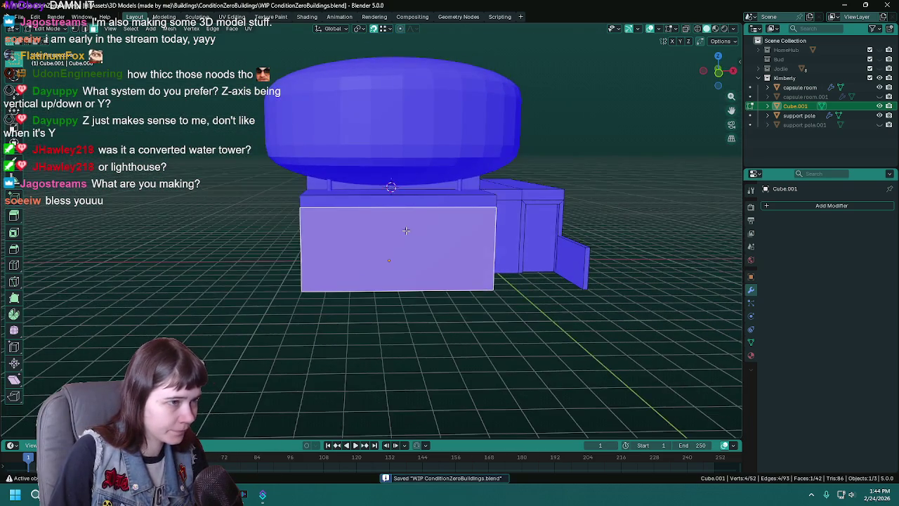
pyautogui.scroll(1, 443, 272)
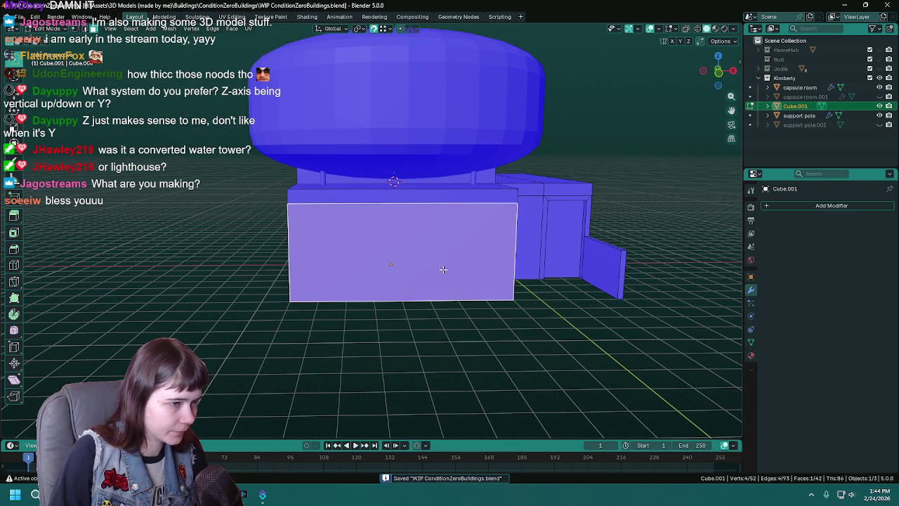
pyautogui.press('i')
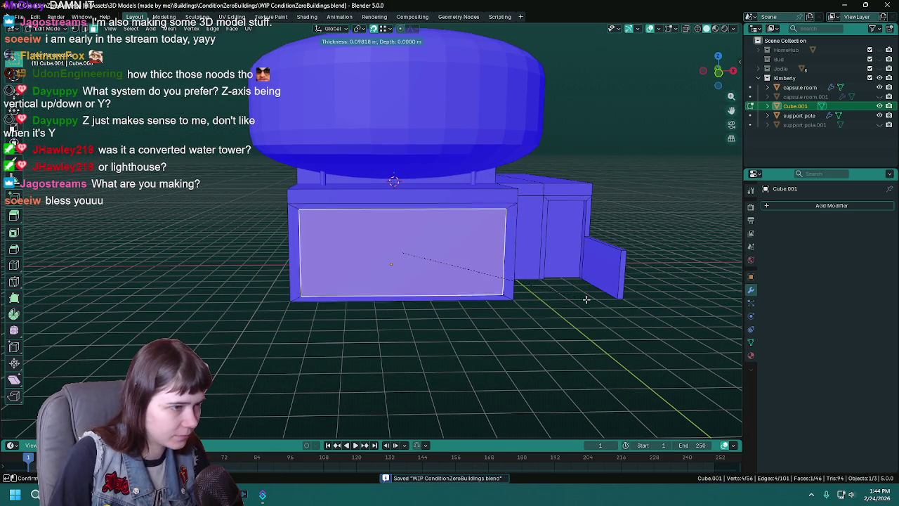
pyautogui.write('0.1')
pyautogui.press('Return')
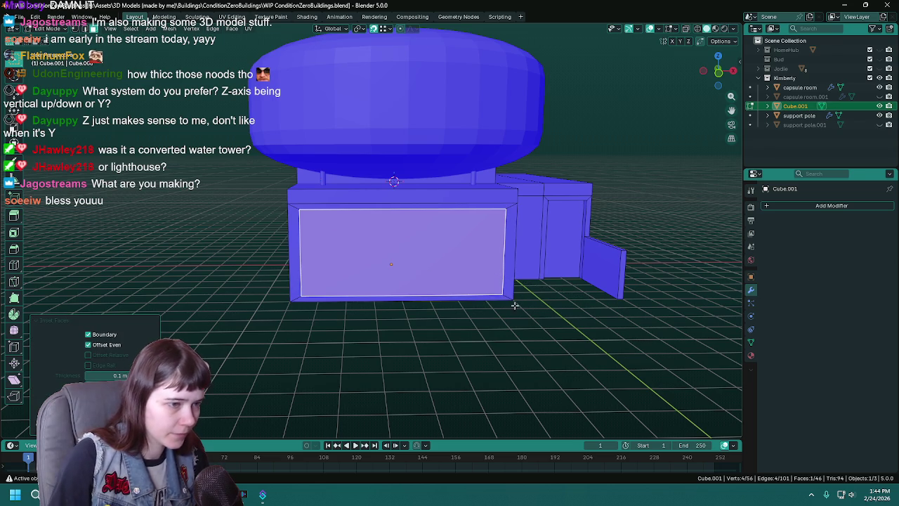
# - Scale the inner inset face along X to 0.5 width, adjust the value, and save
pyautogui.press('g')
pyautogui.click(534, 313)
pyautogui.scroll(2, 465, 319)
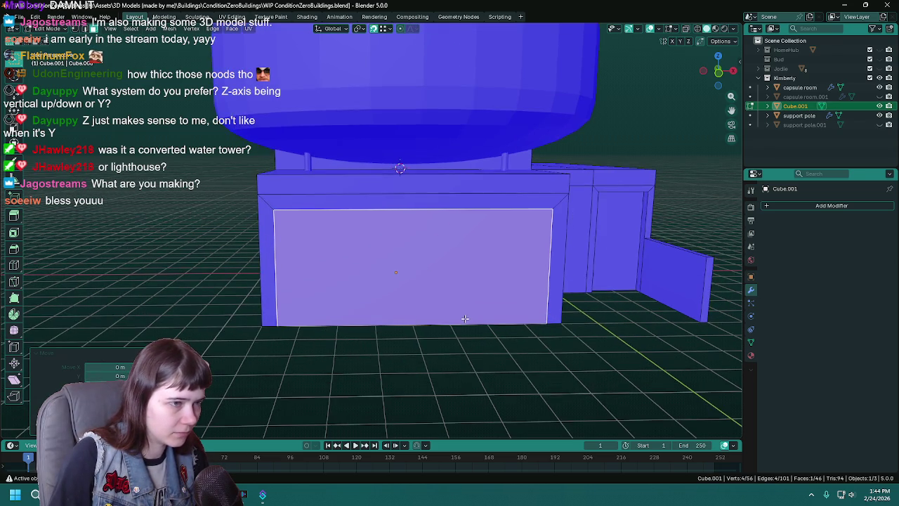
pyautogui.press('s')
pyautogui.press('x')
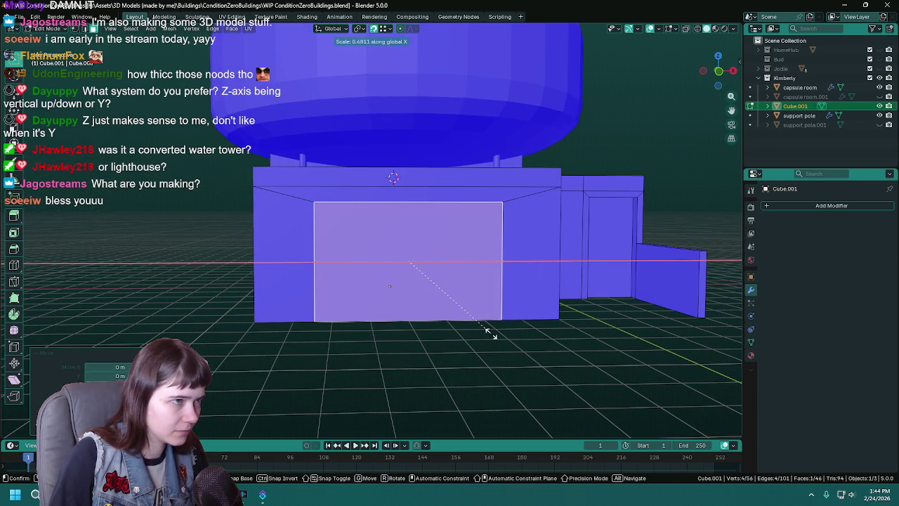
pyautogui.write('.5')
pyautogui.press('Return')
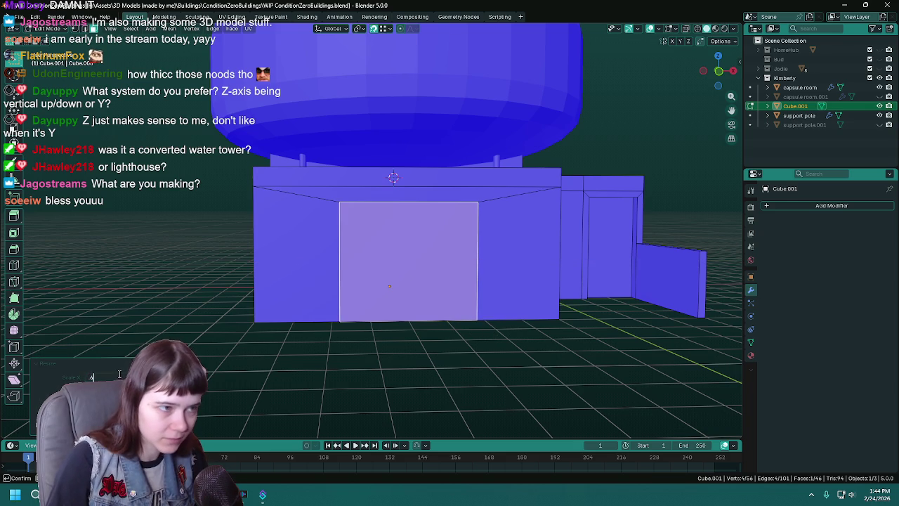
pyautogui.press('Return')
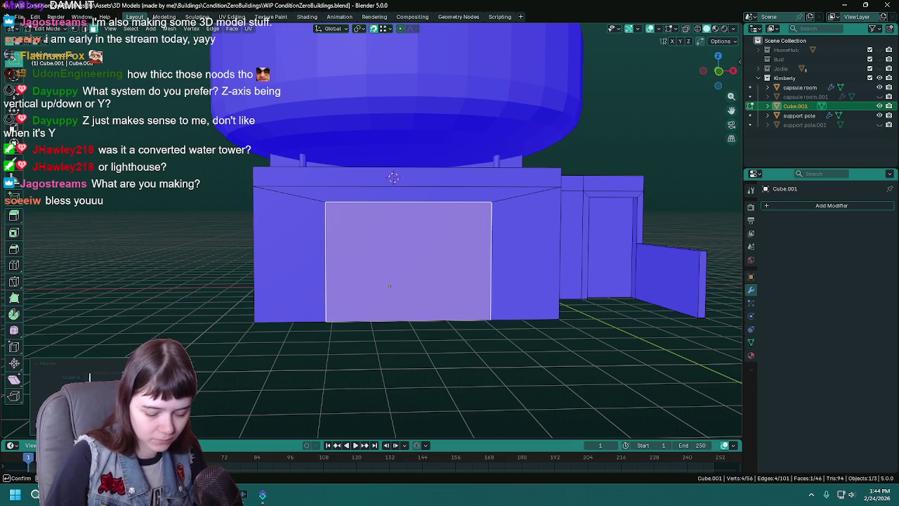
pyautogui.write('45')
pyautogui.press('Return')
pyautogui.hotkey('ctrl', 's')
# - Move the door face 1 m left along X (-1) and save the file
pyautogui.moveTo(488, 357); pyautogui.dragTo(434, 327, button='middle')
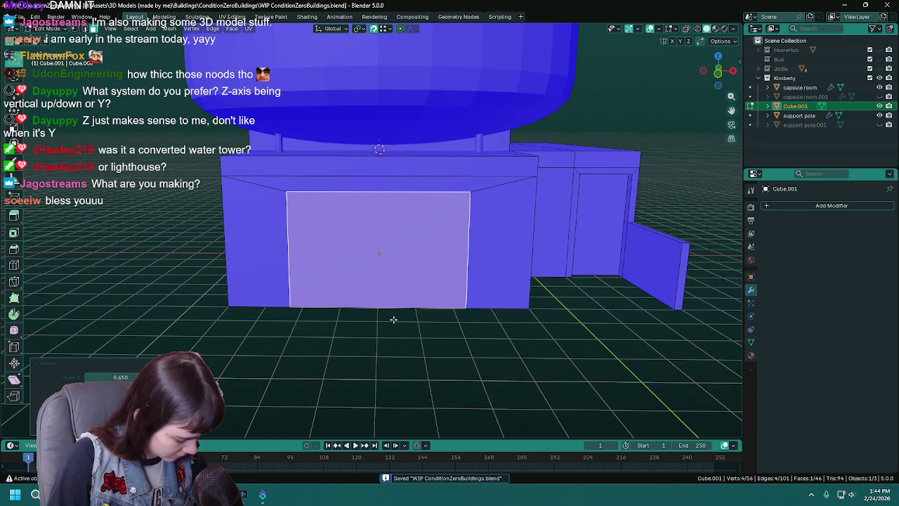
pyautogui.moveTo(394, 320); pyautogui.dragTo(347, 325, button='middle')
pyautogui.moveTo(401, 337); pyautogui.dragTo(406, 339, button='middle')
pyautogui.press('g')
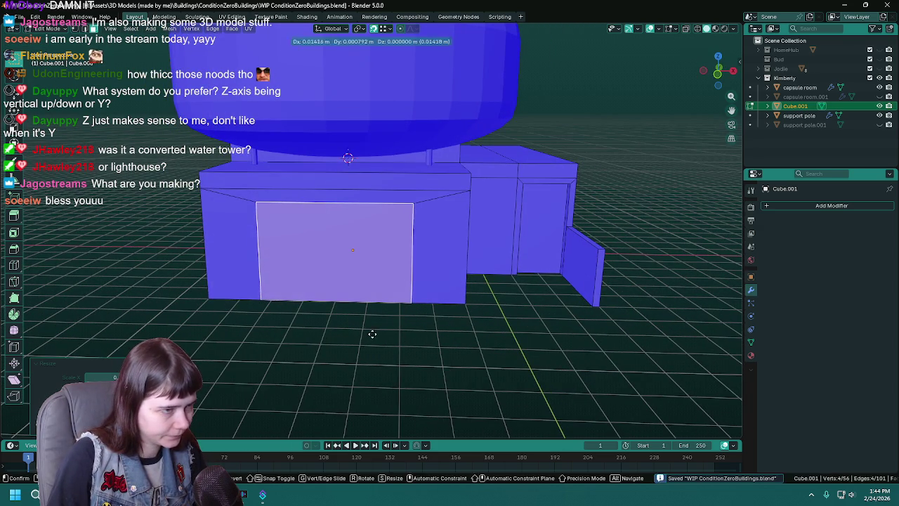
pyautogui.press('x')
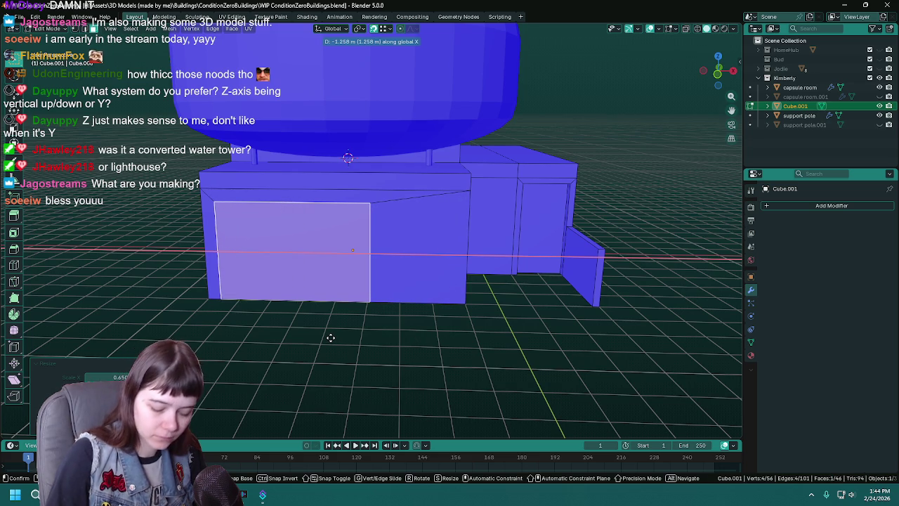
pyautogui.write('-1.25')
pyautogui.press('Return')
pyautogui.hotkey('ctrl', 's')
pyautogui.moveTo(311, 316)
pyautogui.mouseDown(button='middle')
pyautogui.moveTo(372, 304)
pyautogui.moveTo(373, 274)
pyautogui.mouseUp(button='middle')
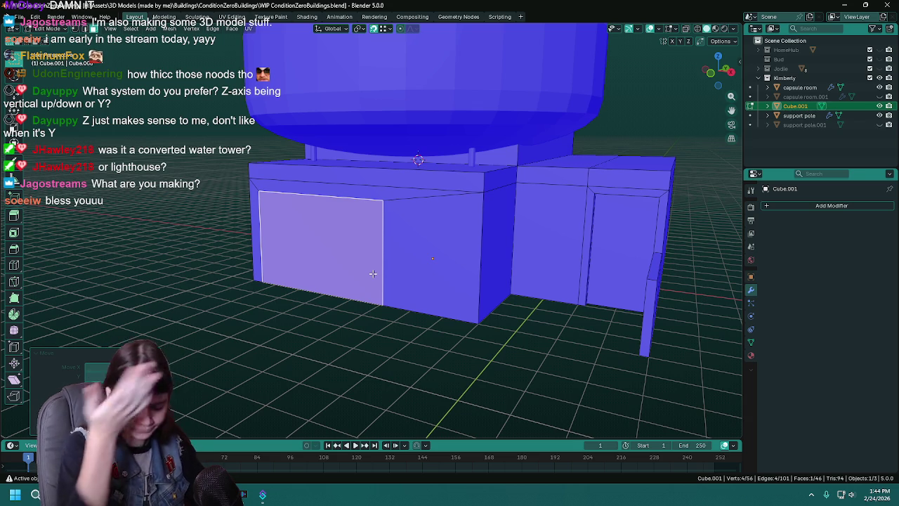
pyautogui.hotkey('ctrl', 's')
# - Remove the extra edge in the door opening and fill it with a new face
pyautogui.moveTo(373, 273)
pyautogui.mouseDown(button='middle')
pyautogui.moveTo(355, 267)
pyautogui.moveTo(399, 268)
pyautogui.mouseUp(button='middle')
pyautogui.scroll(4, 355, 267)
pyautogui.hotkey('alt', 'a')
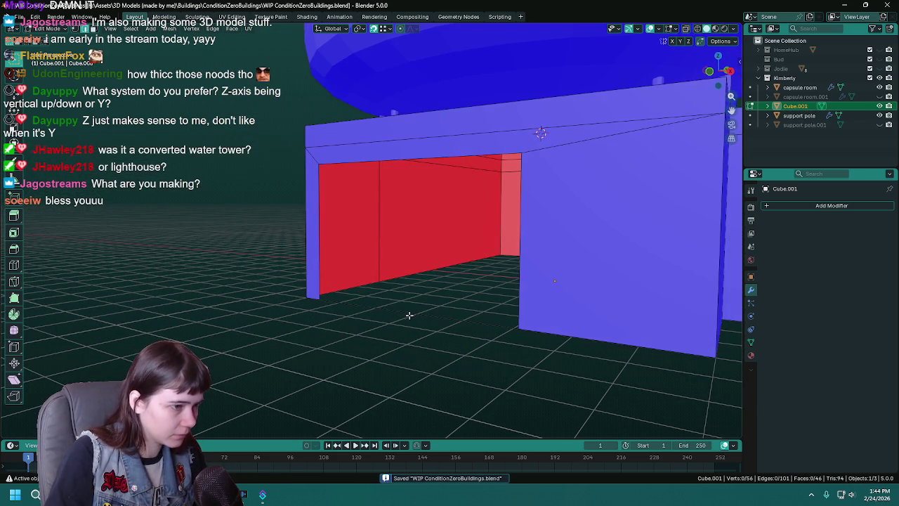
pyautogui.rightClick(409, 317)
pyautogui.click(385, 311)
pyautogui.moveTo(386, 311); pyautogui.dragTo(395, 306, button='middle')
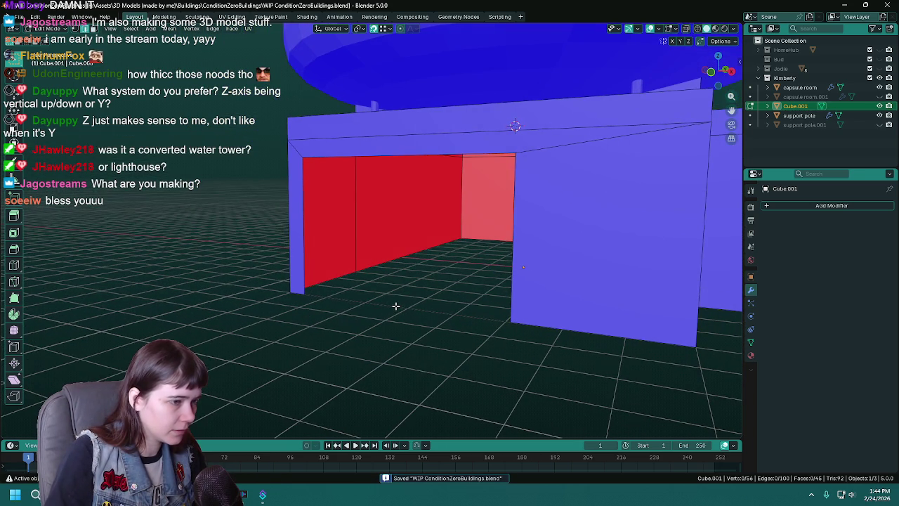
pyautogui.press('f')
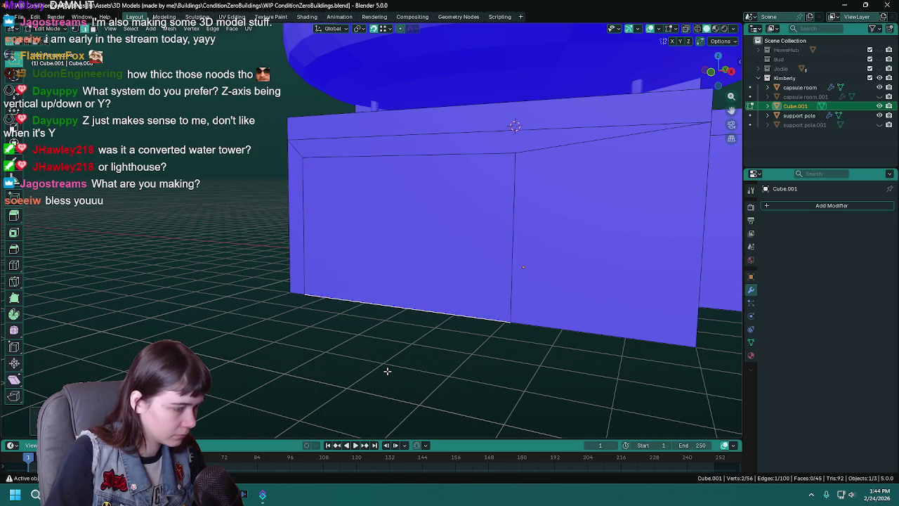
# - Push the new door face back into the block with Extrude Manifold
pyautogui.click(408, 269)
pyautogui.moveTo(452, 299); pyautogui.dragTo(394, 324, button='middle')
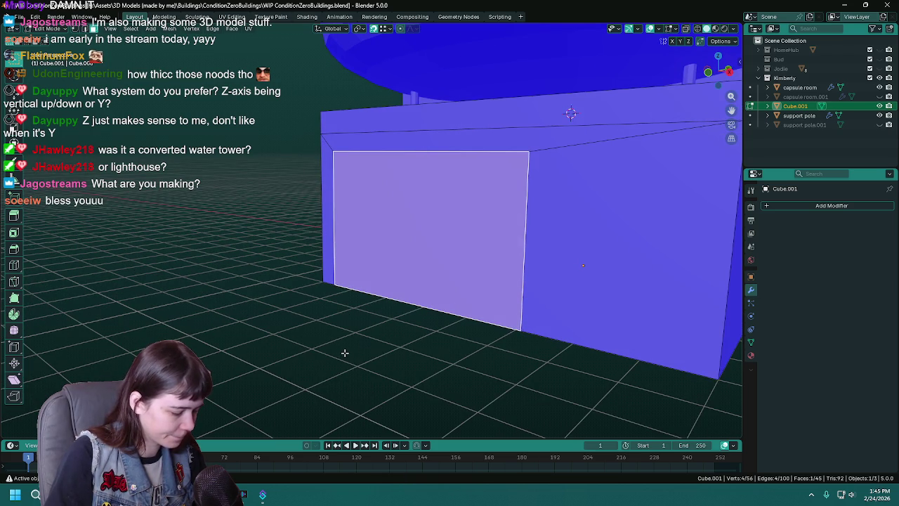
pyautogui.press('F3')
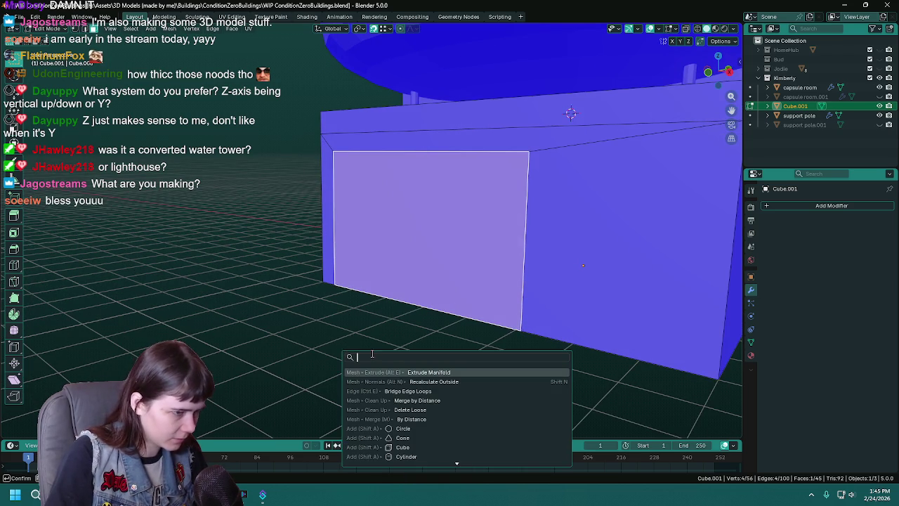
pyautogui.click(475, 372)
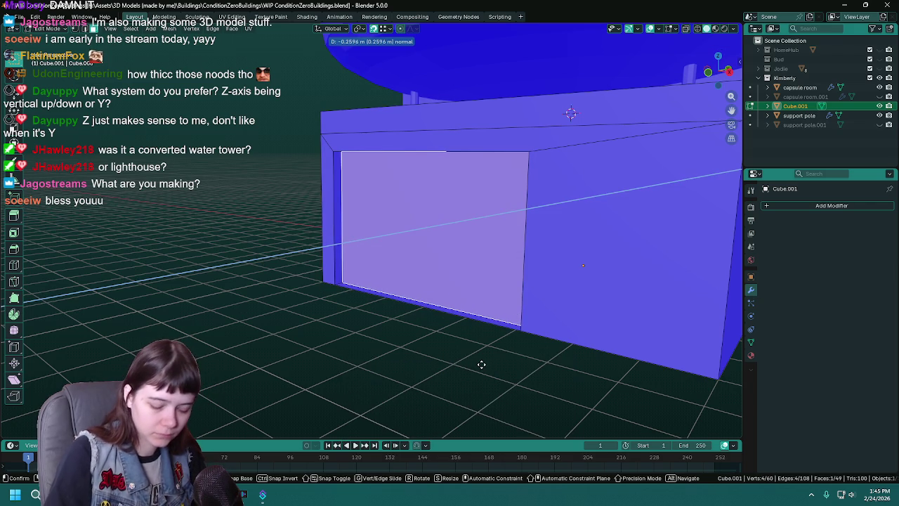
pyautogui.click(481, 364)
pyautogui.moveTo(481, 364); pyautogui.dragTo(472, 346, button='middle')
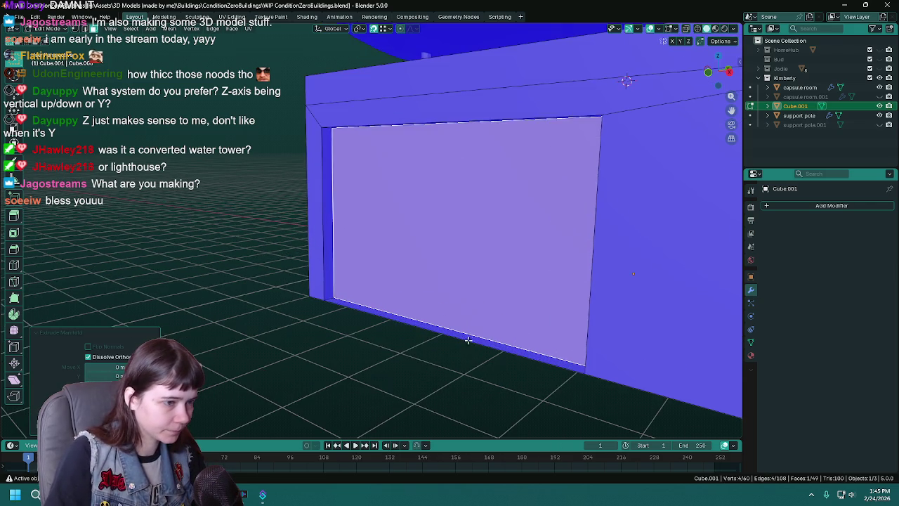
# - Delete the bottom strip face beneath the door and save the file
pyautogui.click(473, 347)
pyautogui.rightClick(460, 343)
pyautogui.click(432, 348)
pyautogui.moveTo(400, 321)
pyautogui.mouseDown(button='middle')
pyautogui.moveTo(437, 312)
pyautogui.moveTo(422, 281)
pyautogui.moveTo(320, 316)
pyautogui.moveTo(378, 146)
pyautogui.moveTo(384, 187)
pyautogui.moveTo(449, 254)
pyautogui.moveTo(512, 279)
pyautogui.moveTo(555, 270)
pyautogui.moveTo(495, 266)
pyautogui.mouseUp(button='middle')
pyautogui.scroll(-3, 422, 267)
pyautogui.click(421, 257)
pyautogui.scroll(-3, 422, 257)
pyautogui.hotkey('ctrl', 's')
# - Reselect base block Cube.001, check its front face in Edit Mode, then return to Object Mode
pyautogui.press('Tab')
pyautogui.click(378, 146)
pyautogui.click(559, 268)
pyautogui.press('Tab')
pyautogui.click(492, 250)
pyautogui.moveTo(630, 295)
pyautogui.mouseDown(button='middle')
pyautogui.moveTo(570, 286)
pyautogui.moveTo(558, 309)
pyautogui.mouseUp(button='middle')
pyautogui.scroll(2, 552, 330)
pyautogui.scroll(1, 541, 358)
pyautogui.press('Tab')
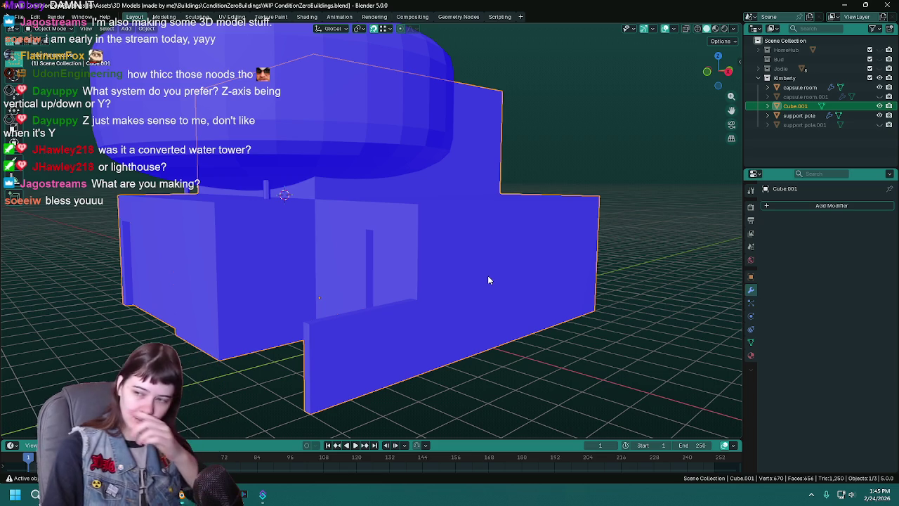
# - Add a Boolean modifier to the base block Cube.001
pyautogui.moveTo(480, 277)
pyautogui.mouseDown(button='middle')
pyautogui.moveTo(533, 371)
pyautogui.moveTo(479, 283)
pyautogui.mouseUp(button='middle')
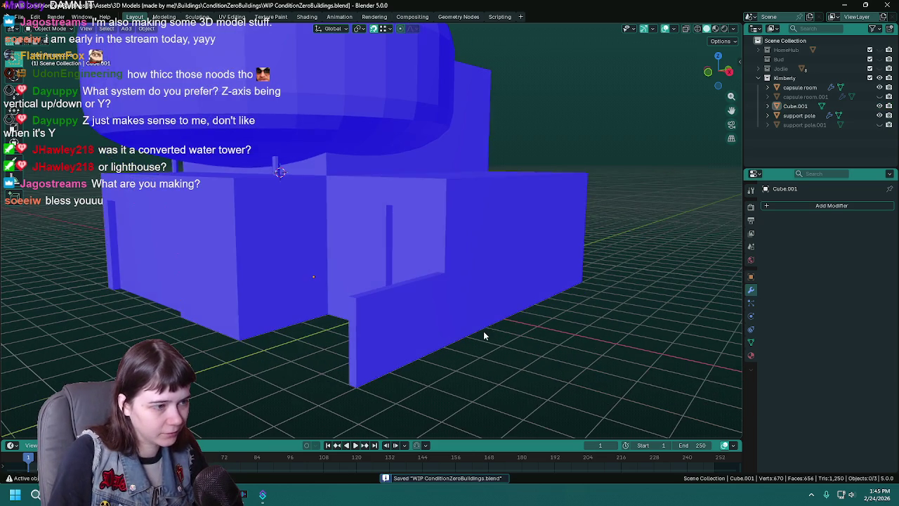
pyautogui.click(793, 205)
pyautogui.moveTo(761, 202)
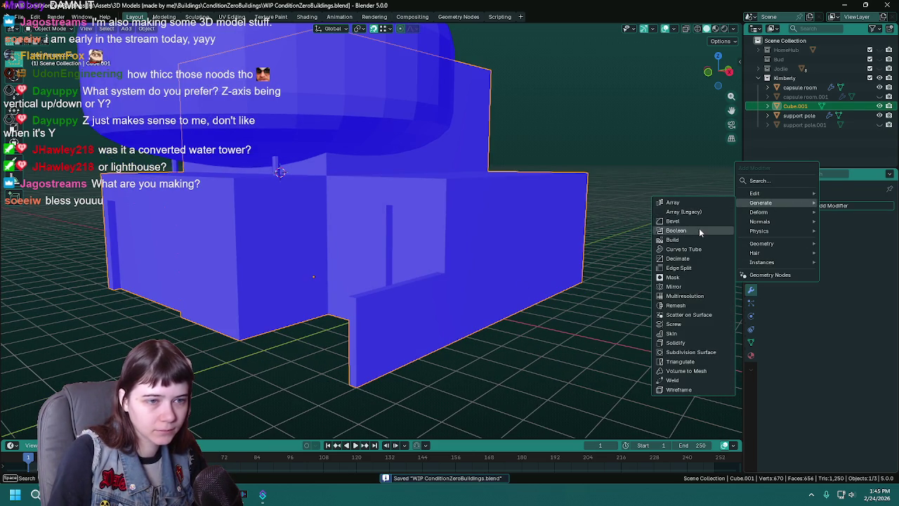
pyautogui.click(676, 231)
# - Delete a misplaced cube and snap the 3D cursor to the world origin
pyautogui.click(582, 310)
pyautogui.moveTo(582, 311); pyautogui.dragTo(532, 303, button='middle')
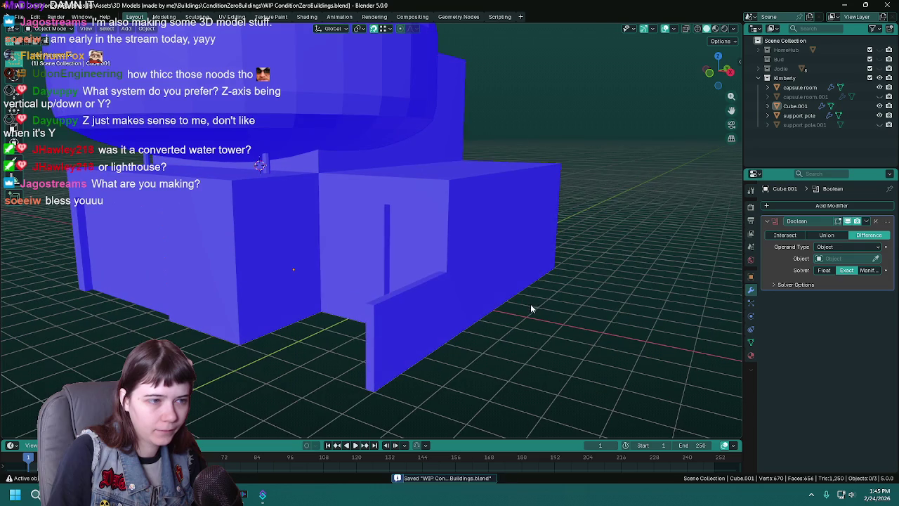
pyautogui.hotkey('shift', 'a')
pyautogui.click(534, 294)
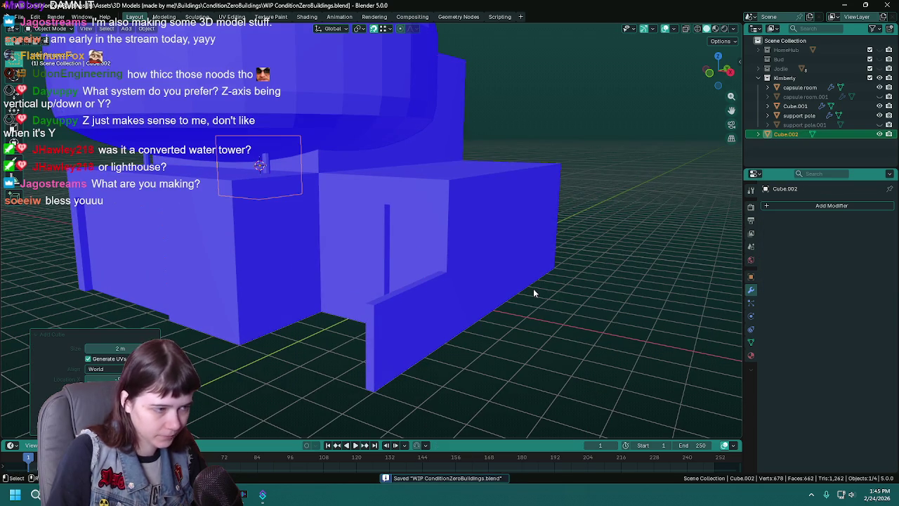
pyautogui.press('Delete')
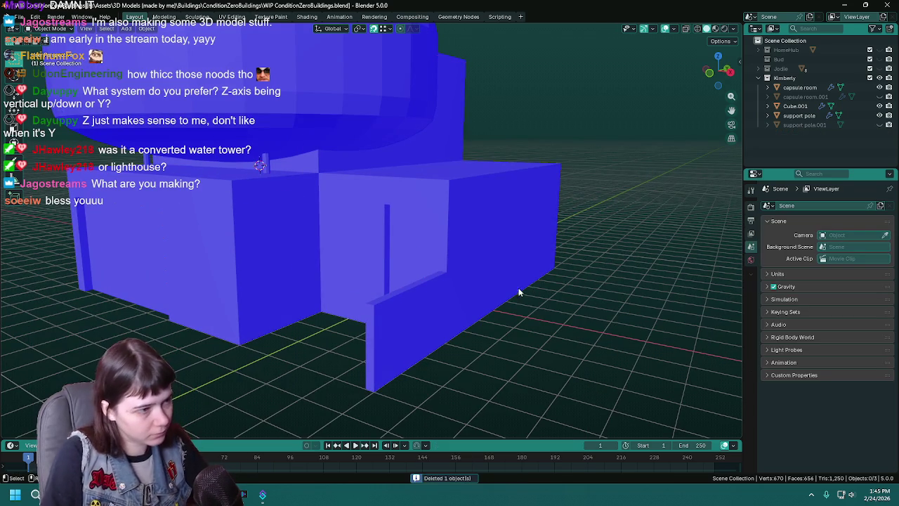
pyautogui.moveTo(523, 289); pyautogui.dragTo(508, 287, button='middle')
pyautogui.click(146, 29)
pyautogui.moveTo(161, 87)
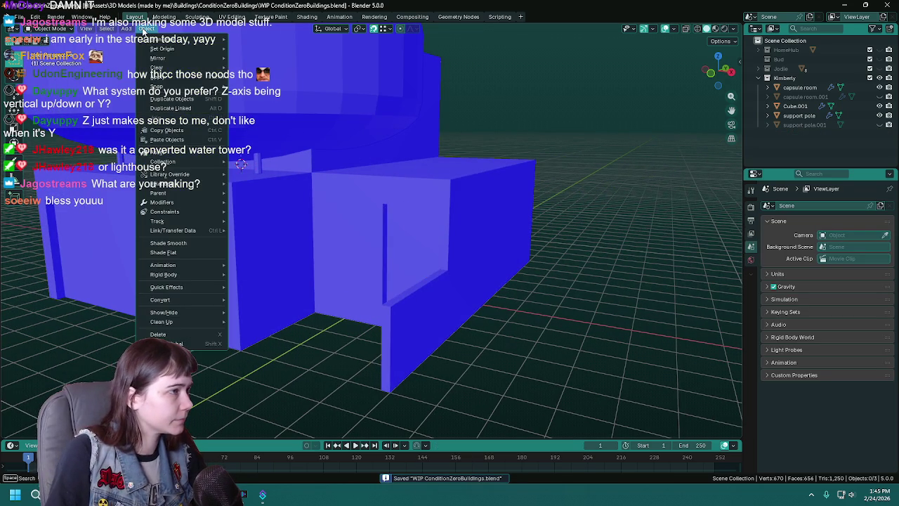
pyautogui.click(270, 136)
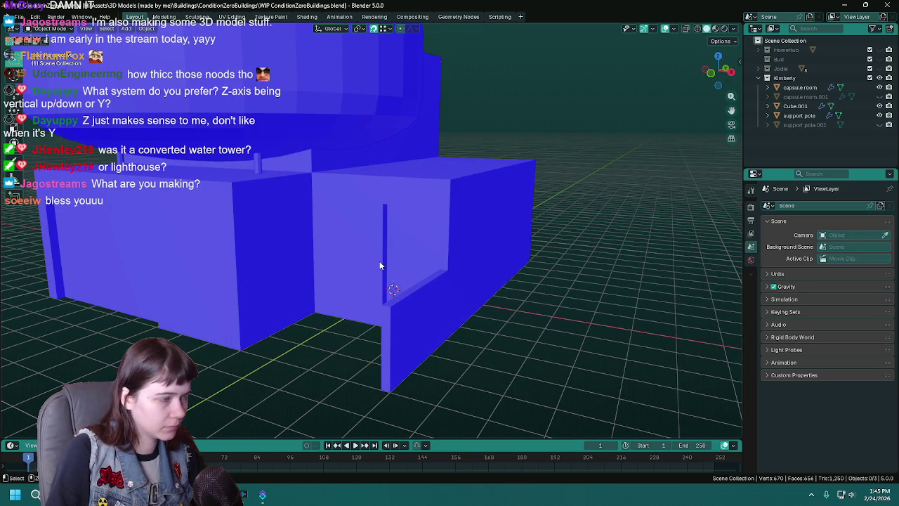
pyautogui.hotkey('shift', 'a')
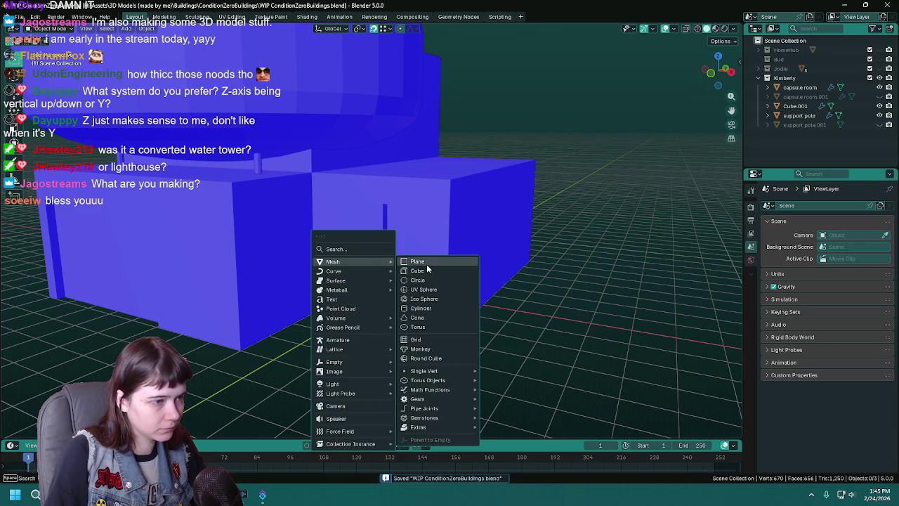
# - Add a cube at the world origin and raise it 1 unit along Z
pyautogui.click(432, 272)
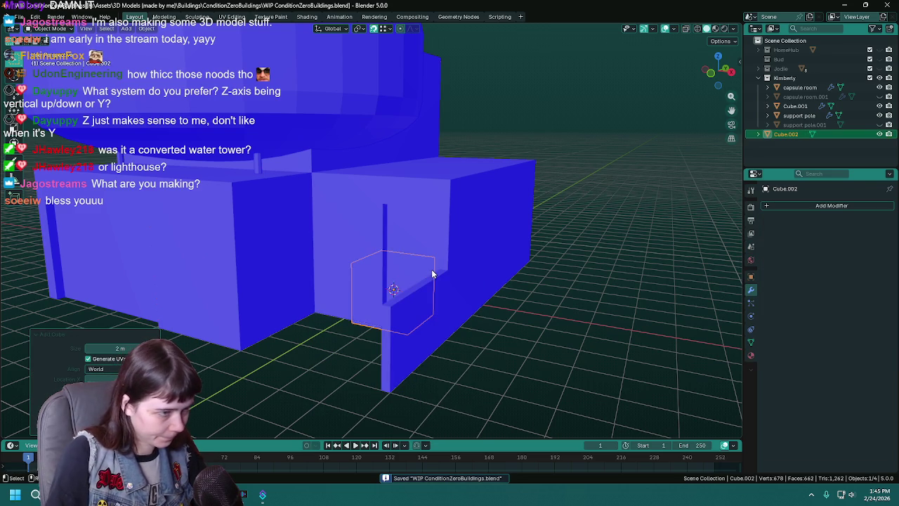
pyautogui.press('g')
pyautogui.press('z')
pyautogui.press('1')
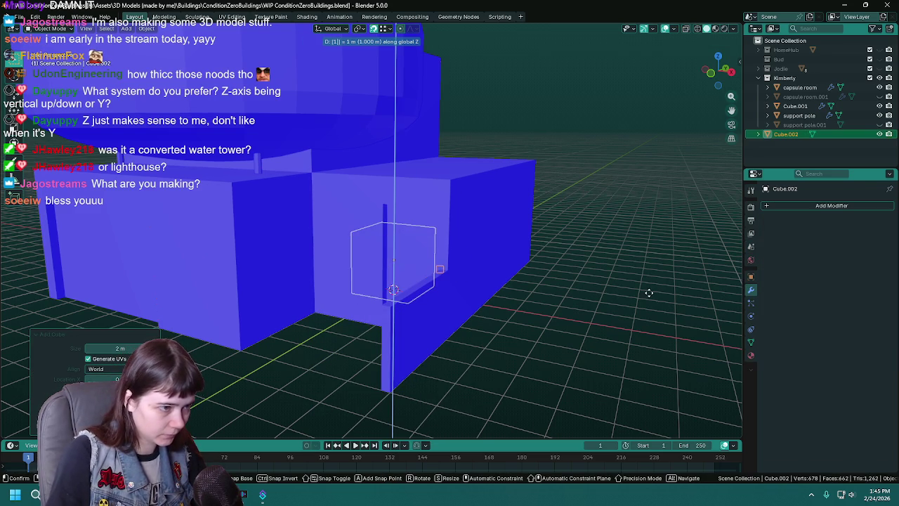
pyautogui.press('Return')
pyautogui.moveTo(595, 300); pyautogui.dragTo(571, 272, button='middle')
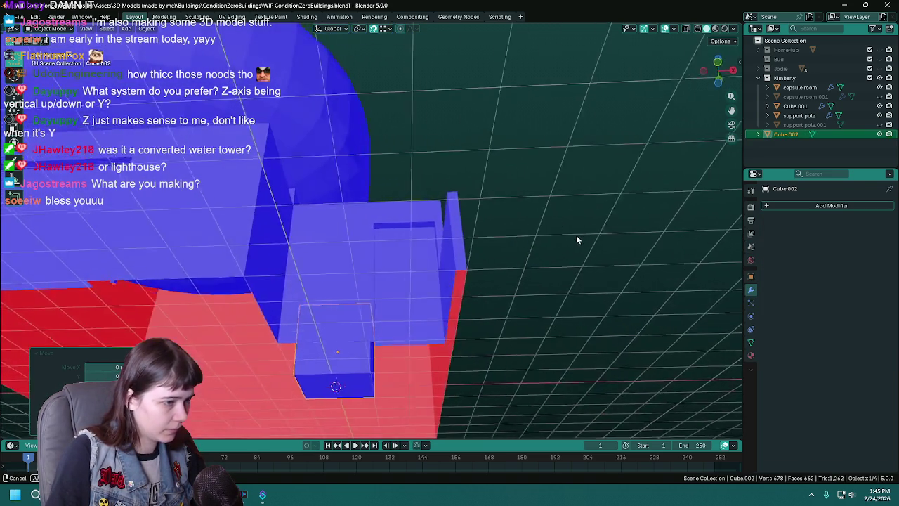
pyautogui.press('KP_1')
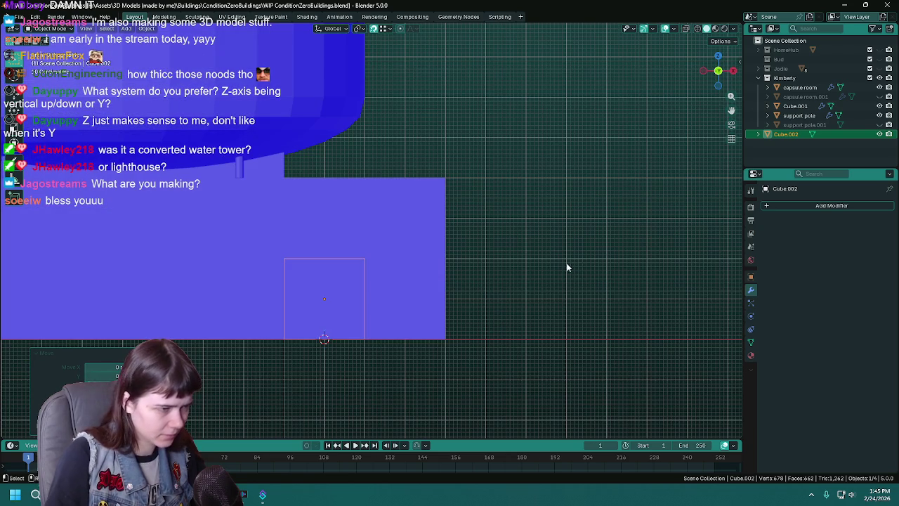
pyautogui.hotkey('ctrl', 's')
# - Reset the cube's origin point and slide the cube sideways along X
pyautogui.click(147, 29)
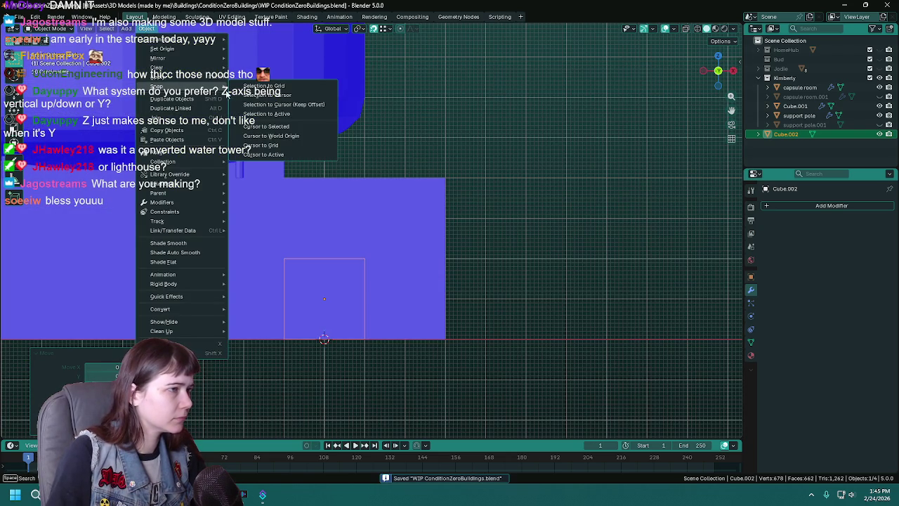
pyautogui.click(260, 69)
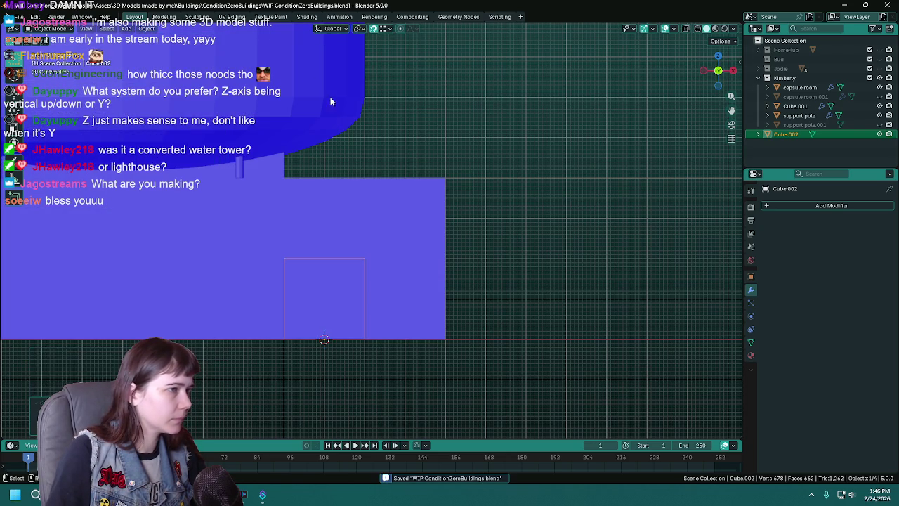
pyautogui.moveTo(307, 72); pyautogui.dragTo(554, 226, button='middle')
pyautogui.press('g')
pyautogui.press('x')
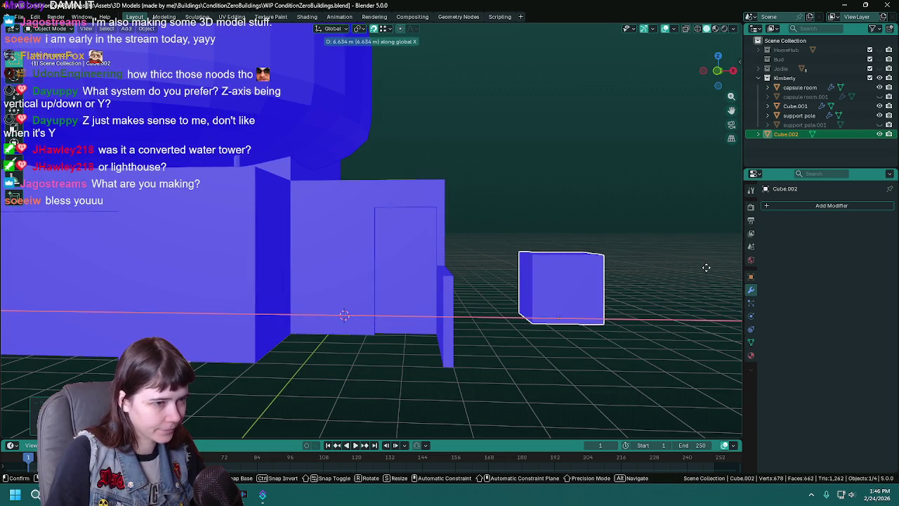
pyautogui.click(706, 267)
pyautogui.press('KP_Decimal')
pyautogui.scroll(-5, 663, 263)
pyautogui.moveTo(429, 243)
pyautogui.mouseDown(button='middle')
pyautogui.moveTo(497, 294)
pyautogui.moveTo(507, 260)
pyautogui.moveTo(607, 333)
pyautogui.moveTo(634, 319)
pyautogui.mouseUp(button='middle')
pyautogui.hotkey('ctrl', 's')
# - Raise the cube 1.4 m and set its origin to the geometry centre
pyautogui.press('g')
pyautogui.press('z')
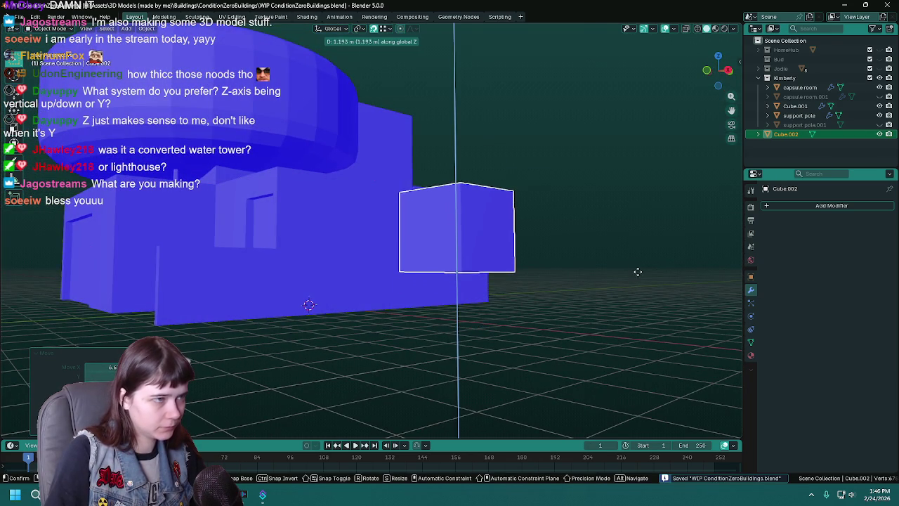
pyautogui.write('1.4')
pyautogui.press('Return')
pyautogui.press('KP_1')
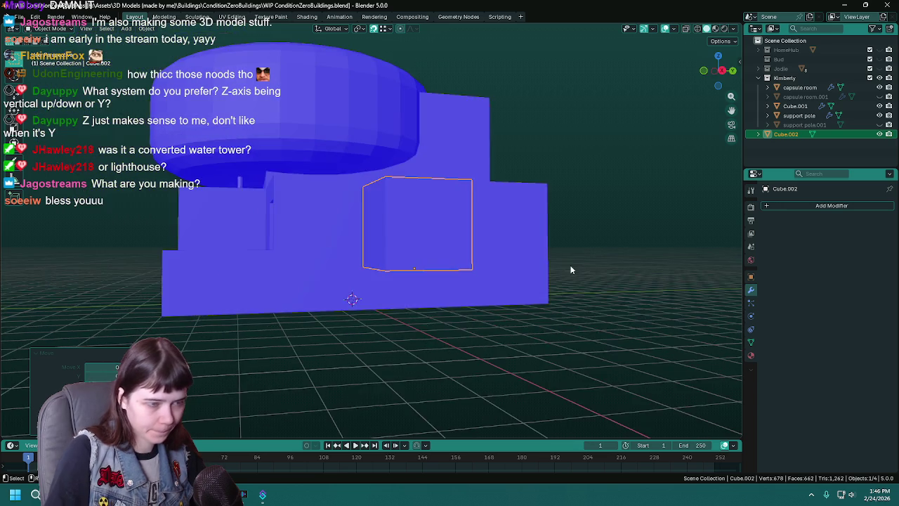
pyautogui.moveTo(581, 264)
pyautogui.mouseDown(button='middle')
pyautogui.moveTo(410, 378)
pyautogui.moveTo(453, 382)
pyautogui.moveTo(549, 351)
pyautogui.mouseUp(button='middle')
pyautogui.click(146, 28)
pyautogui.moveTo(162, 48)
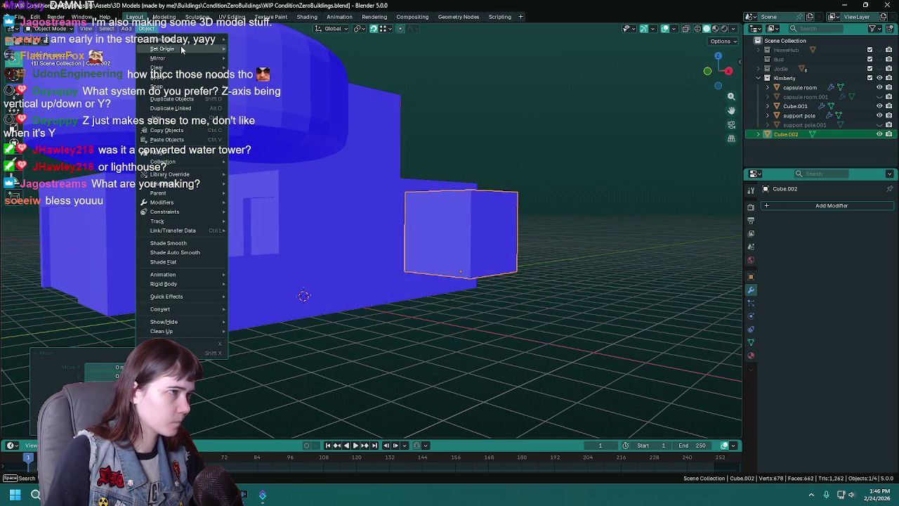
pyautogui.click(301, 60)
pyautogui.moveTo(492, 211)
pyautogui.mouseDown(button='middle')
pyautogui.moveTo(590, 223)
pyautogui.moveTo(605, 268)
pyautogui.mouseUp(button='middle')
pyautogui.hotkey('ctrl', 's')
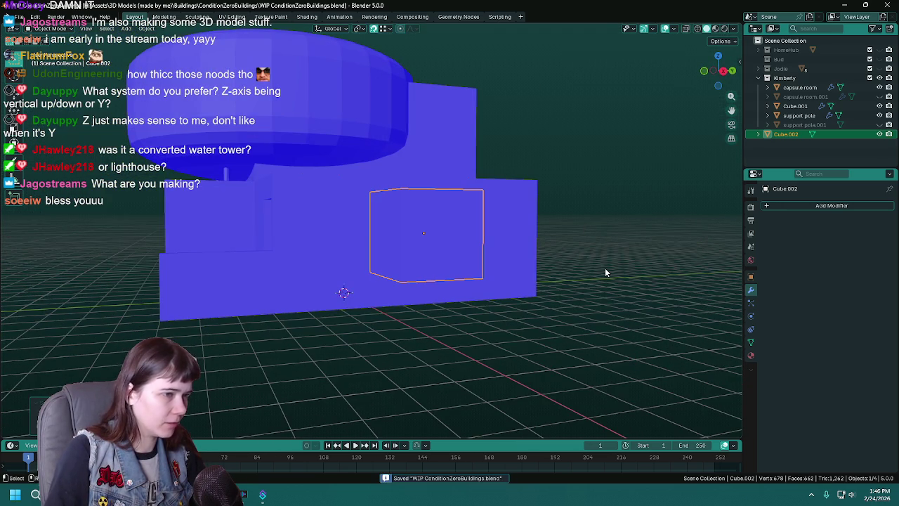
# - Slide the cube along X, undoing the first attempt and repositioning it
pyautogui.moveTo(360, 266)
pyautogui.mouseDown(button='middle')
pyautogui.moveTo(475, 311)
pyautogui.moveTo(558, 316)
pyautogui.mouseUp(button='middle')
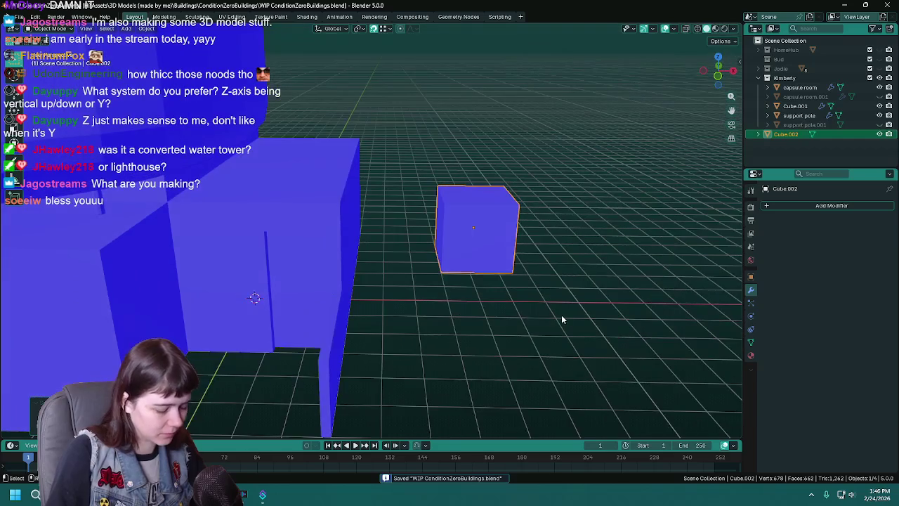
pyautogui.press('g')
pyautogui.press('x')
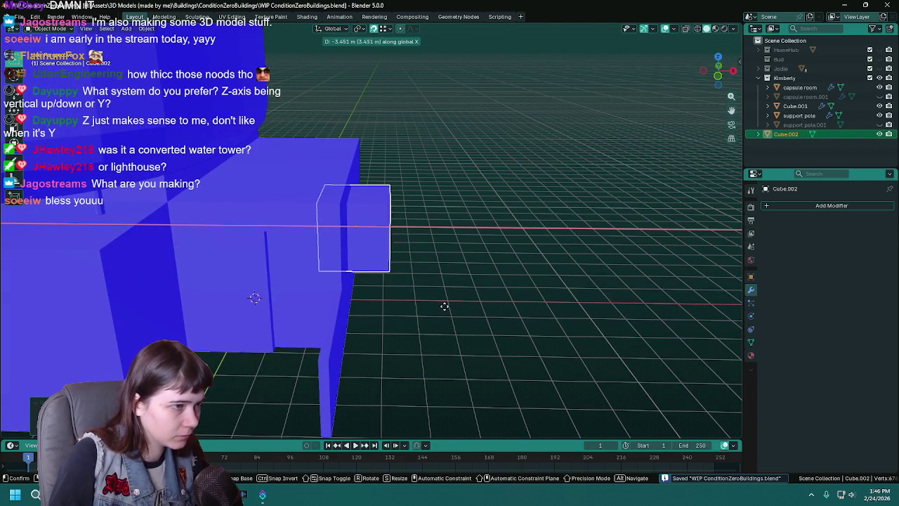
pyautogui.click(435, 307)
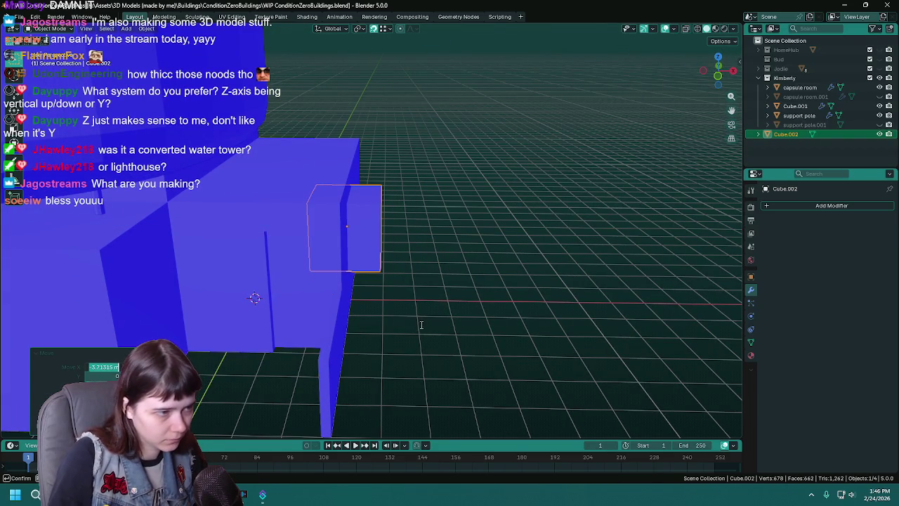
pyautogui.press('Escape')
pyautogui.hotkey('ctrl', 'z')
pyautogui.press('g')
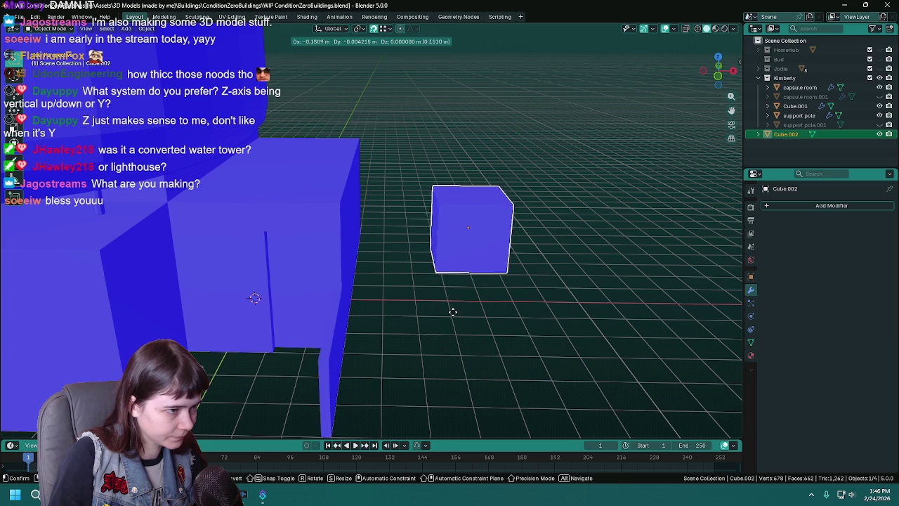
pyautogui.press('x')
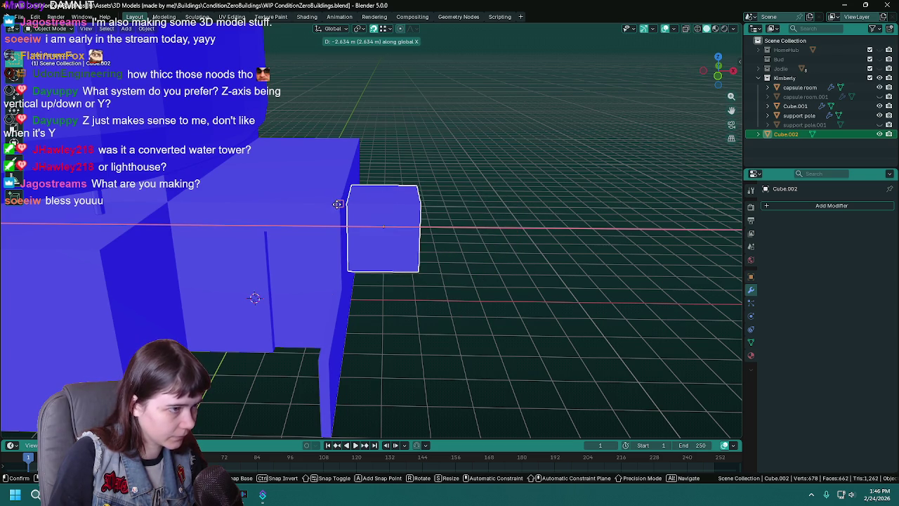
pyautogui.click(338, 203)
pyautogui.moveTo(355, 230); pyautogui.dragTo(567, 316, button='middle')
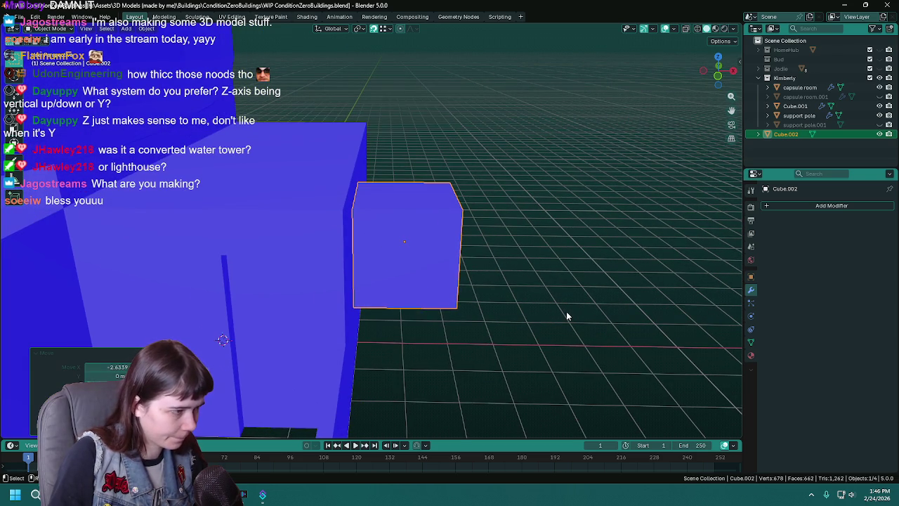
# - Set the cube into the upper block's front wall, checking front and side views
pyautogui.press('g')
pyautogui.press('x')
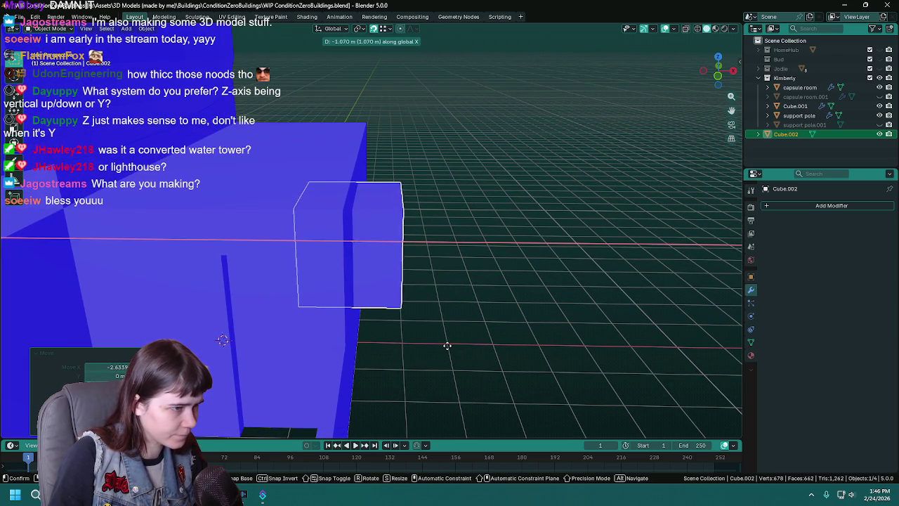
pyautogui.click(448, 346)
pyautogui.moveTo(497, 346); pyautogui.dragTo(404, 313, button='middle')
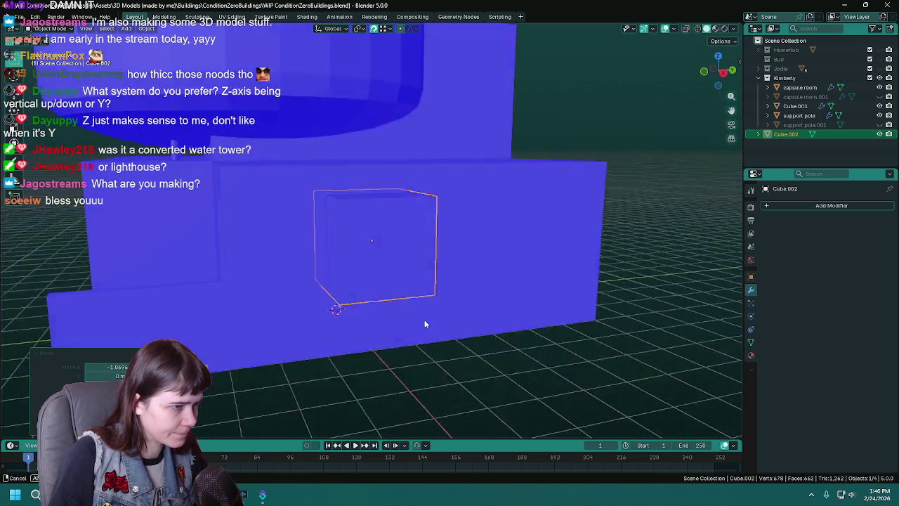
pyautogui.press('KP_1')
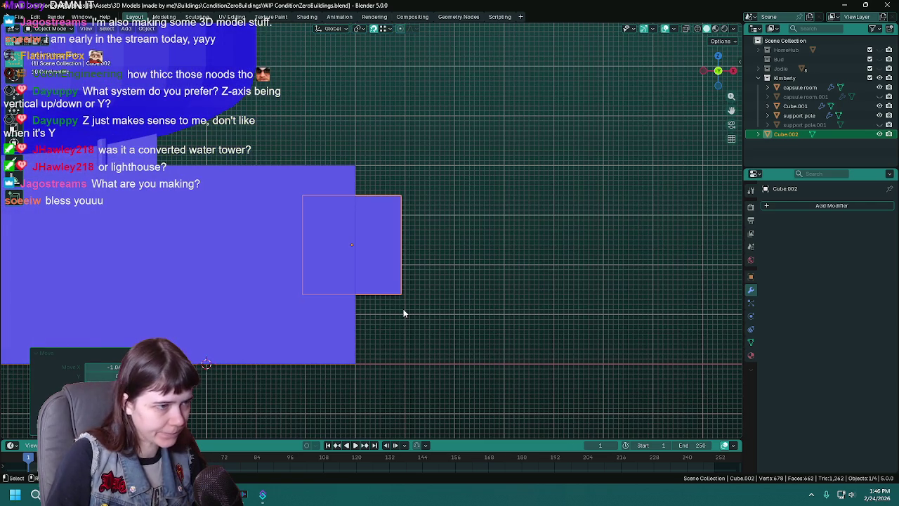
pyautogui.press('KP_3')
pyautogui.moveTo(406, 239)
pyautogui.mouseDown(button='middle')
pyautogui.moveTo(392, 266)
pyautogui.moveTo(449, 276)
pyautogui.moveTo(395, 269)
pyautogui.mouseUp(button='middle')
pyautogui.hotkey('ctrl', 's')
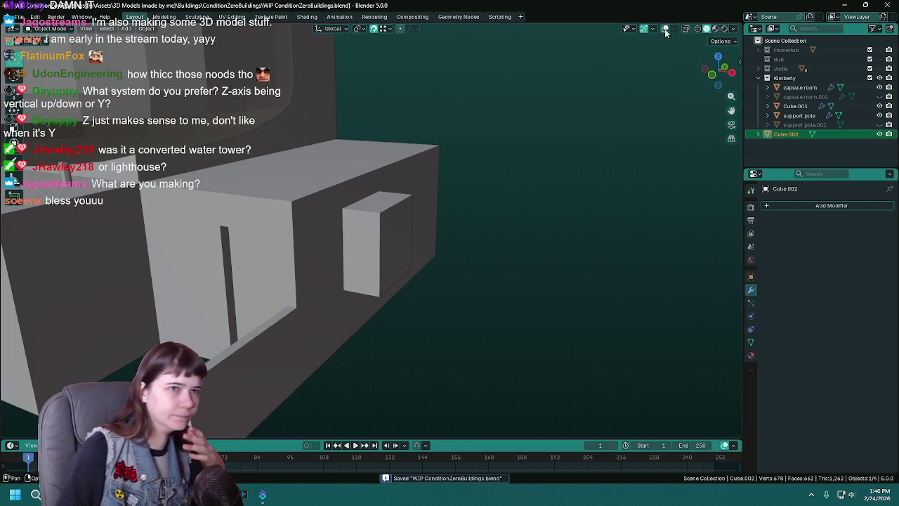
# - Turn viewport overlays back on with Face Orientation disabled for plain grey shading
pyautogui.click(665, 29)
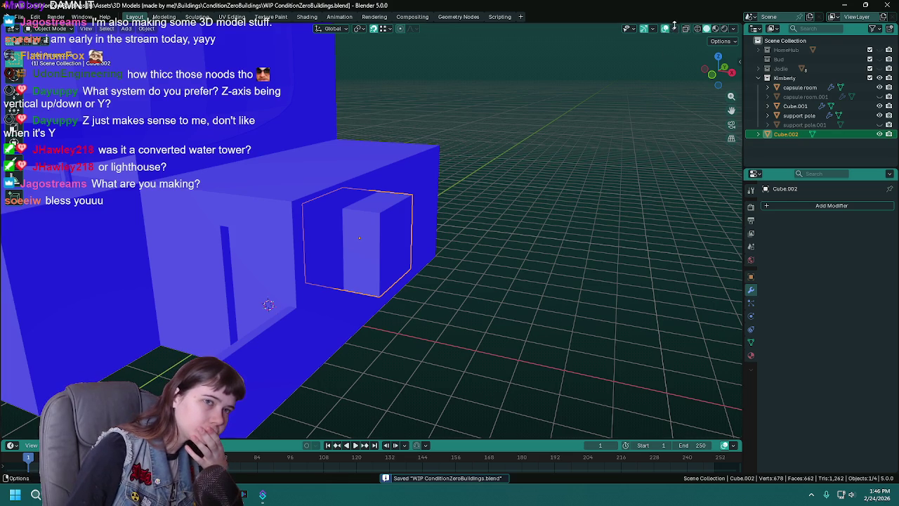
pyautogui.click(674, 29)
pyautogui.click(611, 198)
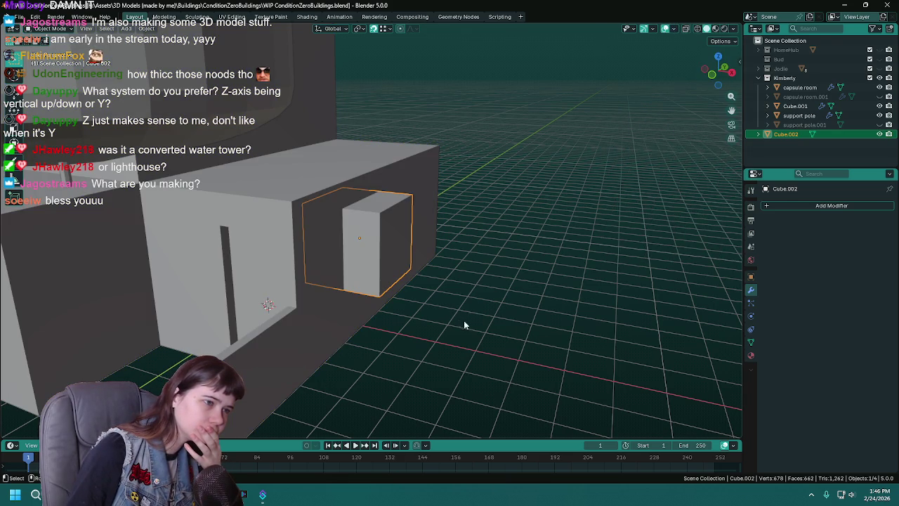
pyautogui.moveTo(457, 321); pyautogui.dragTo(403, 309, button='middle')
pyautogui.press('KP_1')
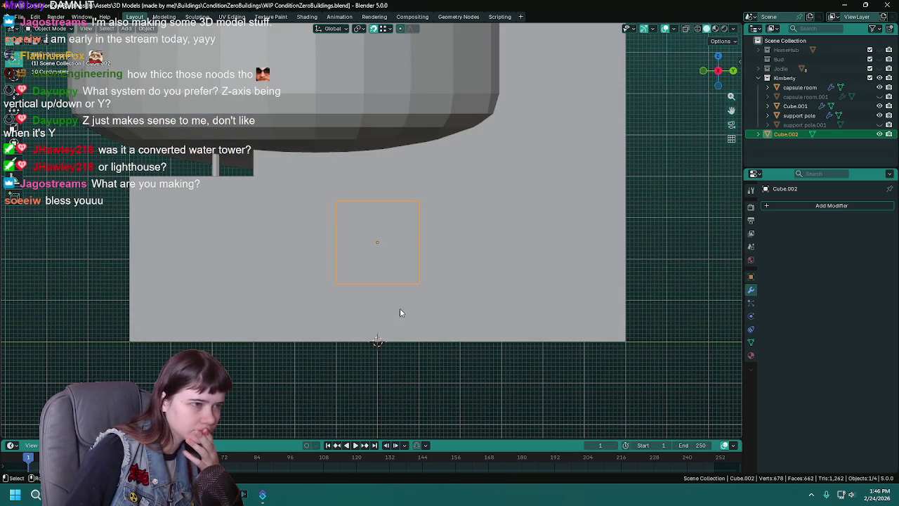
pyautogui.moveTo(357, 347); pyautogui.dragTo(351, 344, button='middle')
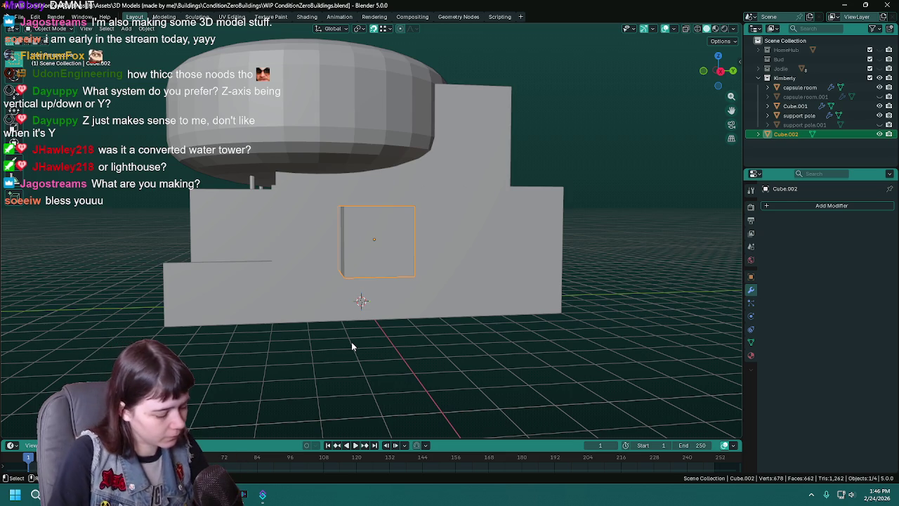
pyautogui.hotkey('ctrl', 's')
pyautogui.scroll(2, 352, 342)
pyautogui.moveTo(352, 341); pyautogui.dragTo(387, 351, button='middle')
pyautogui.moveTo(470, 365)
pyautogui.mouseDown(button='middle')
pyautogui.moveTo(502, 357)
pyautogui.moveTo(415, 348)
pyautogui.moveTo(504, 373)
pyautogui.mouseUp(button='middle')
# - Shrink the cube, redoing an overly small resize, and nudge it slightly upward
pyautogui.press('s')
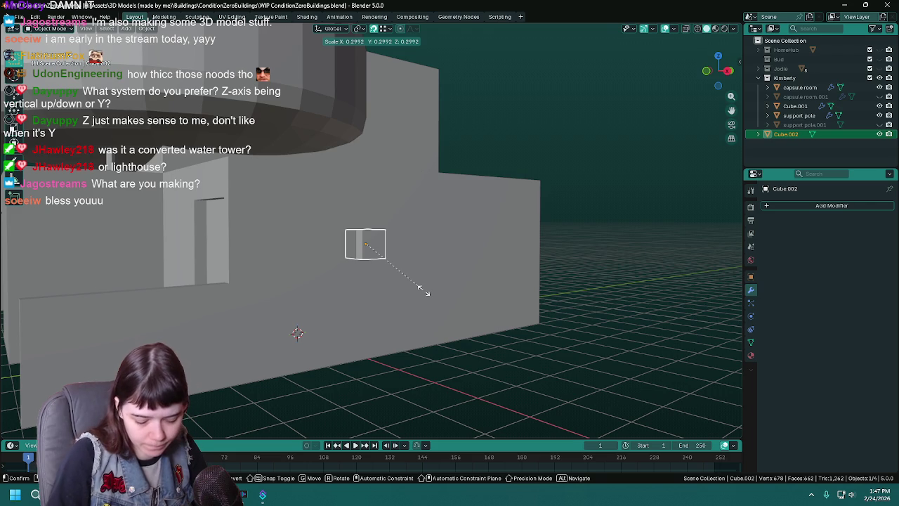
pyautogui.press('Return')
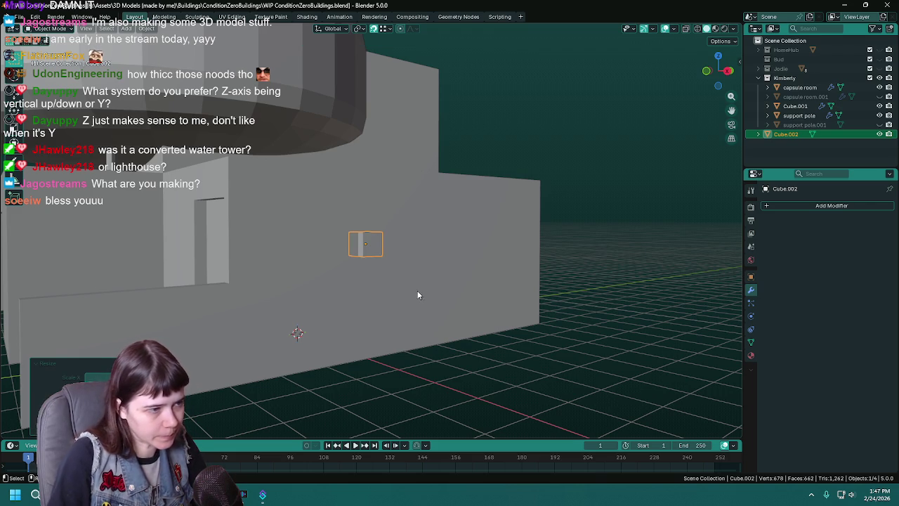
pyautogui.hotkey('ctrl', 'z')
pyautogui.press('s')
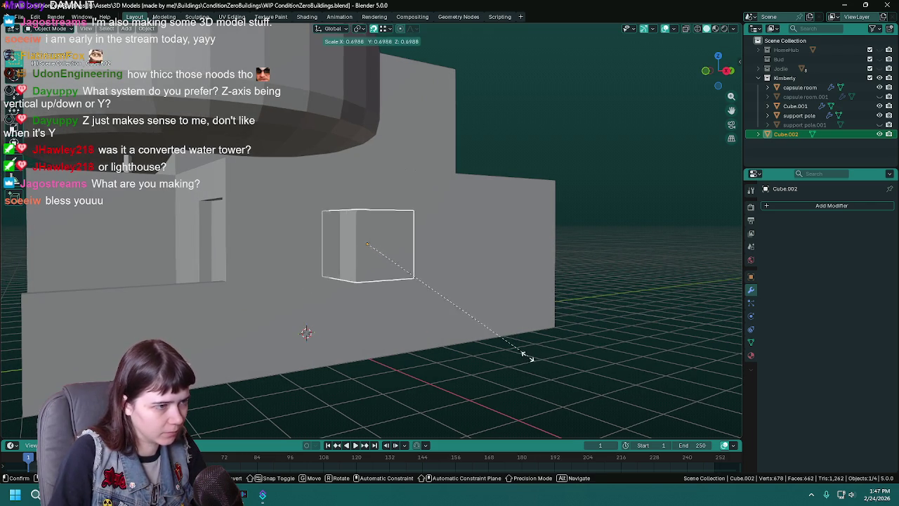
pyautogui.click(463, 336)
pyautogui.press('KP_1')
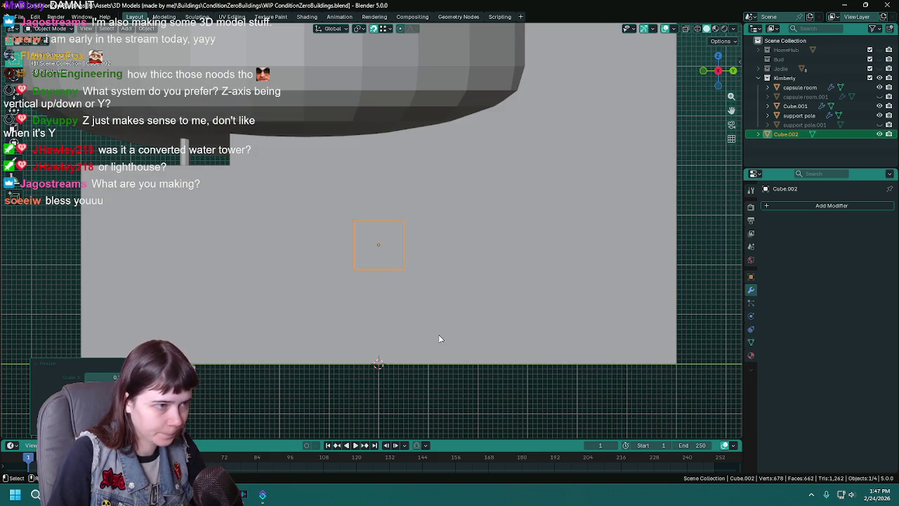
pyautogui.press('g')
pyautogui.click(347, 372)
pyautogui.moveTo(347, 373)
pyautogui.mouseDown(button='middle')
pyautogui.moveTo(423, 401)
pyautogui.moveTo(200, 385)
pyautogui.mouseUp(button='middle')
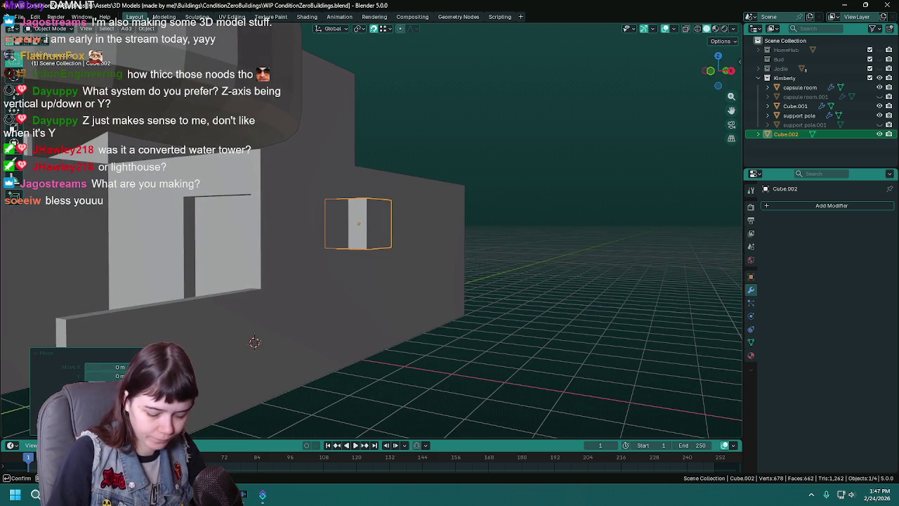
pyautogui.moveTo(476, 379)
pyautogui.mouseDown(button='middle')
pyautogui.moveTo(518, 367)
pyautogui.moveTo(497, 365)
pyautogui.mouseUp(button='middle')
pyautogui.moveTo(411, 377)
pyautogui.mouseDown(button='middle')
pyautogui.moveTo(432, 372)
pyautogui.moveTo(398, 385)
pyautogui.moveTo(427, 388)
pyautogui.mouseUp(button='middle')
# - Duplicate the cube, delete the copy, and save the file
pyautogui.hotkey('shift', 'd')
pyautogui.rightClick(433, 373)
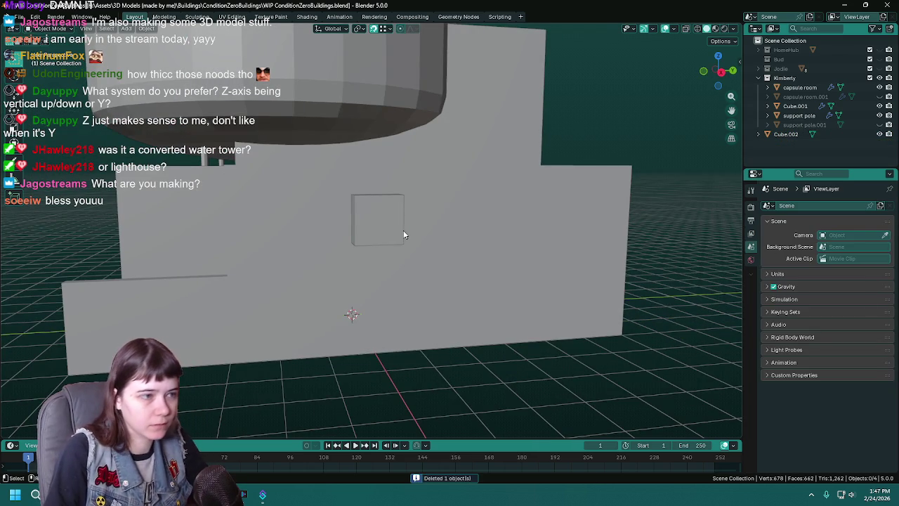
pyautogui.press('Delete')
pyautogui.moveTo(431, 247); pyautogui.dragTo(491, 246, button='middle')
pyautogui.hotkey('ctrl', 's')
# - Add an Array modifier to Cube.002 with relative offset X 0 and Y 2
pyautogui.click(832, 205)
pyautogui.moveTo(786, 206)
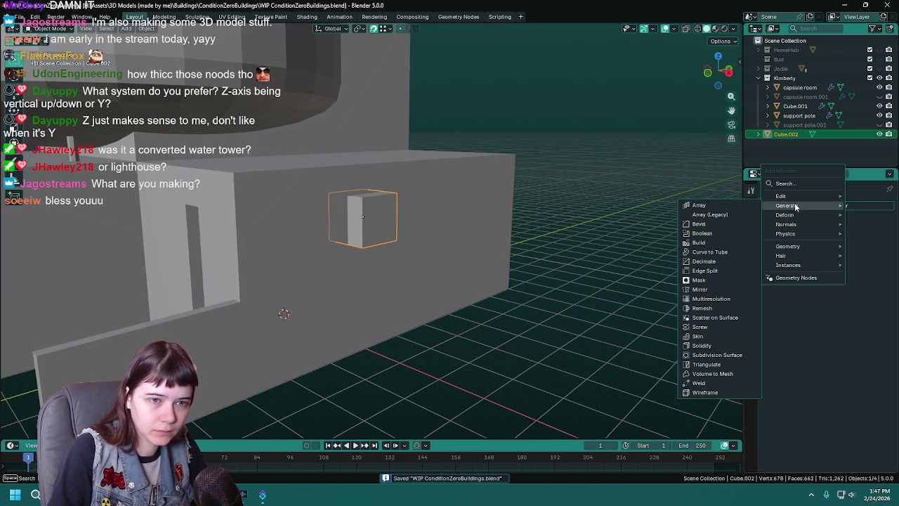
pyautogui.click(700, 205)
pyautogui.moveTo(508, 297); pyautogui.dragTo(527, 290, button='middle')
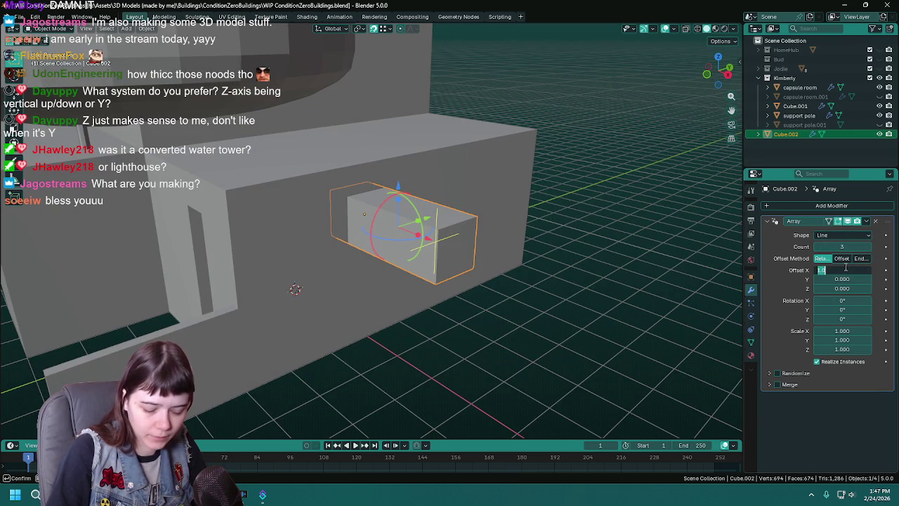
pyautogui.press('Return')
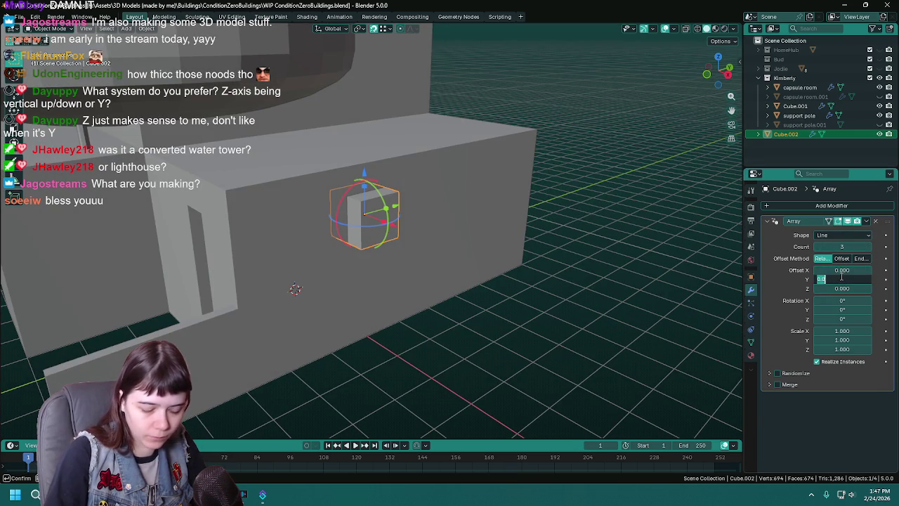
pyautogui.write('1')
pyautogui.press('Return')
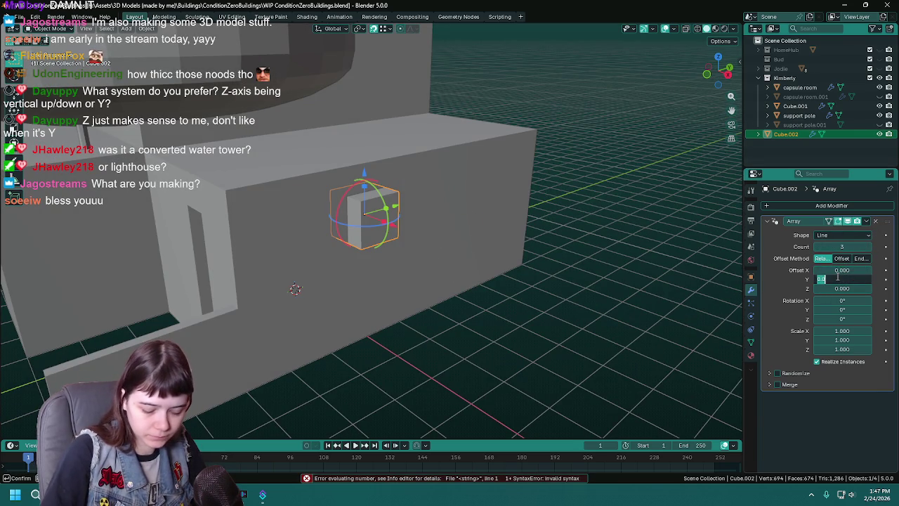
pyautogui.write('1')
pyautogui.press('Return')
pyautogui.moveTo(450, 295); pyautogui.dragTo(513, 309, button='middle')
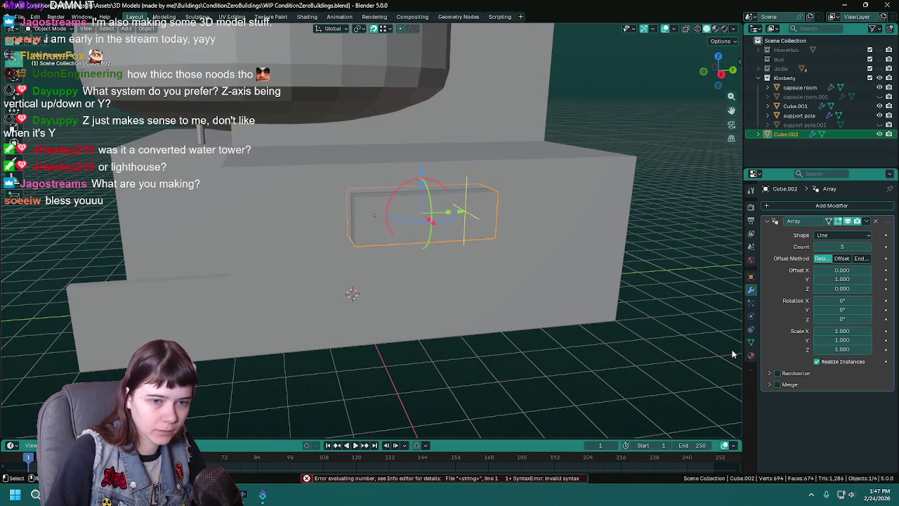
pyautogui.moveTo(850, 279); pyautogui.dragTo(882, 279)
pyautogui.keyDown('shift'); pyautogui.moveTo(540, 346); pyautogui.dragTo(885, 290, button='middle'); pyautogui.keyUp('shift')
pyautogui.press('Return')
pyautogui.moveTo(422, 316); pyautogui.dragTo(504, 347, button='middle')
pyautogui.hotkey('ctrl', 's')
# - Move the array cubes -0.5 along Y against the side wall
pyautogui.press('g')
pyautogui.press('x')
pyautogui.press('y')
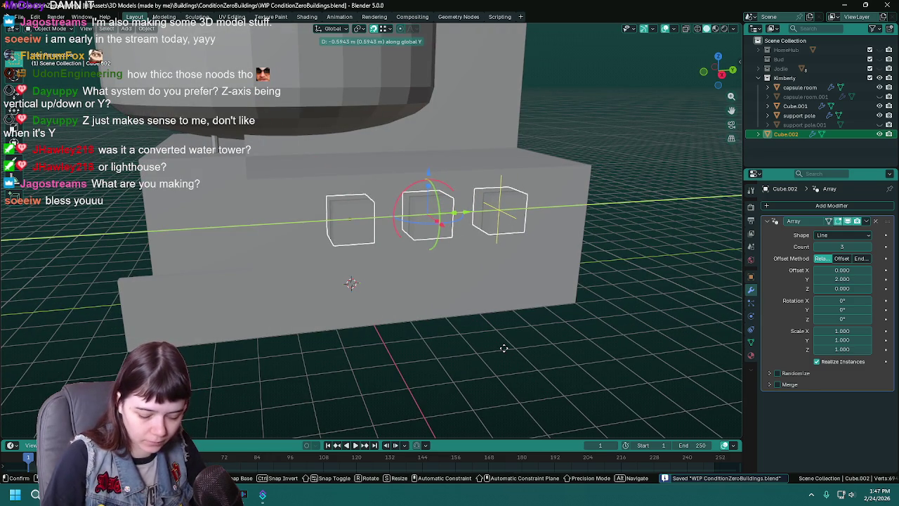
pyautogui.write('-')
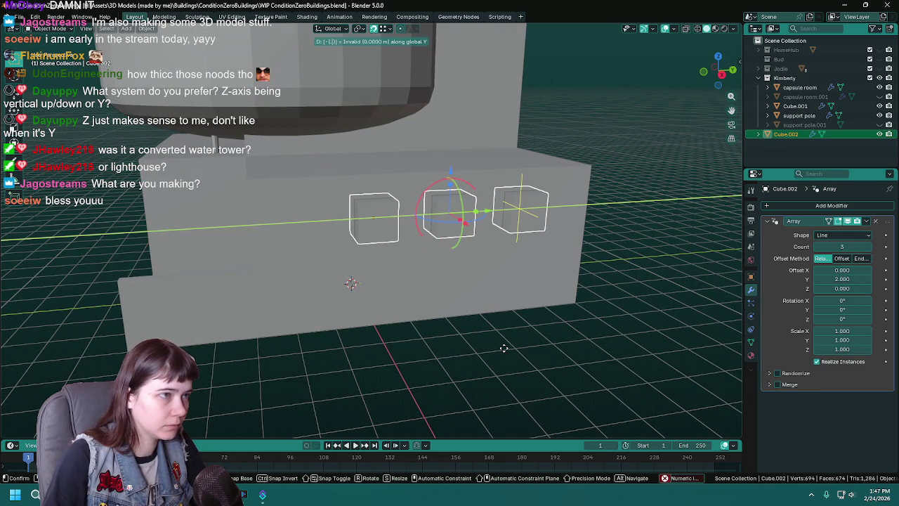
pyautogui.write('0.5')
pyautogui.press('Return')
pyautogui.moveTo(452, 361); pyautogui.dragTo(433, 293, button='middle')
pyautogui.hotkey('ctrl', 's')
# - Briefly hide the array cubes to check the wall, then enter Edit Mode on the building block
pyautogui.press('h')
pyautogui.click(411, 250)
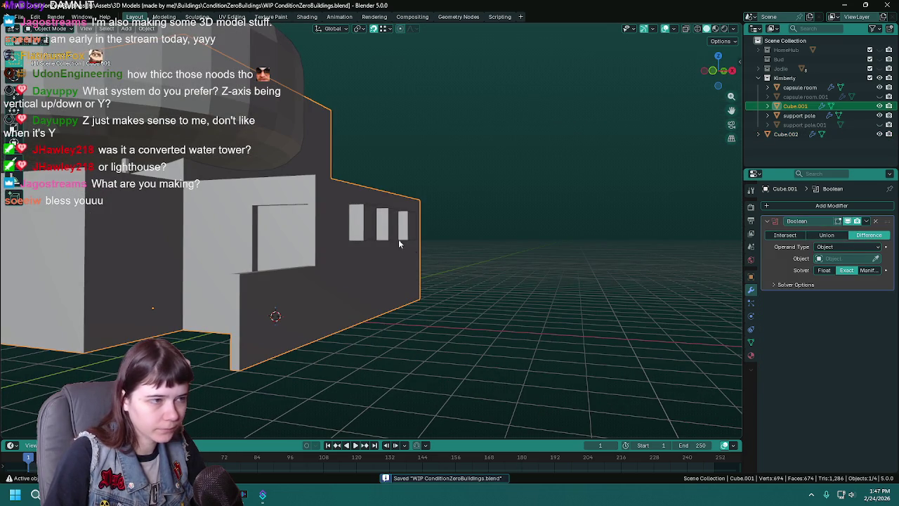
pyautogui.hotkey('ctrl', 'z')
pyautogui.hotkey('ctrl', 'z')
pyautogui.moveTo(411, 251); pyautogui.dragTo(529, 320, button='middle')
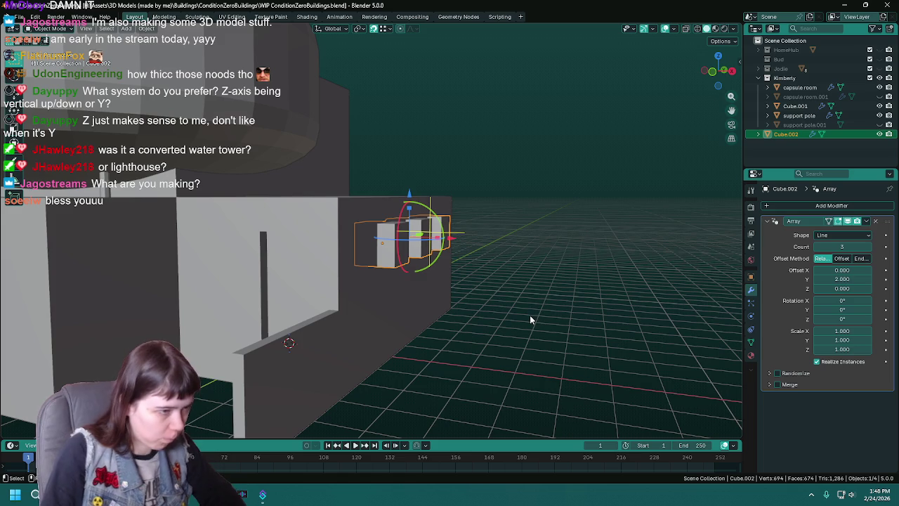
pyautogui.moveTo(469, 285)
pyautogui.mouseDown(button='middle')
pyautogui.moveTo(400, 282)
pyautogui.moveTo(426, 222)
pyautogui.moveTo(414, 226)
pyautogui.mouseUp(button='middle')
pyautogui.click(400, 282)
pyautogui.press('Tab')
# - Merge the stray corner vertices on the upper block's top
pyautogui.click(426, 222)
pyautogui.keyDown('shift'); pyautogui.click(414, 226); pyautogui.keyUp('shift')
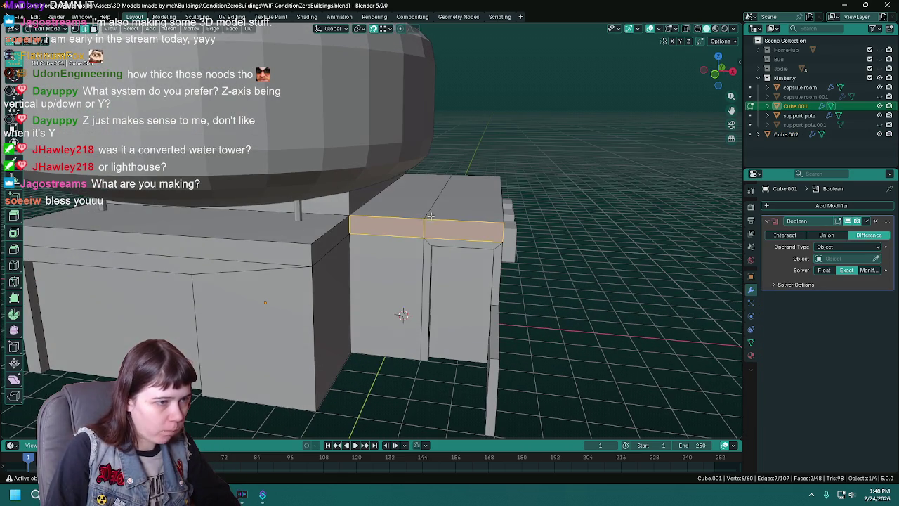
pyautogui.press('1')
pyautogui.click(424, 220)
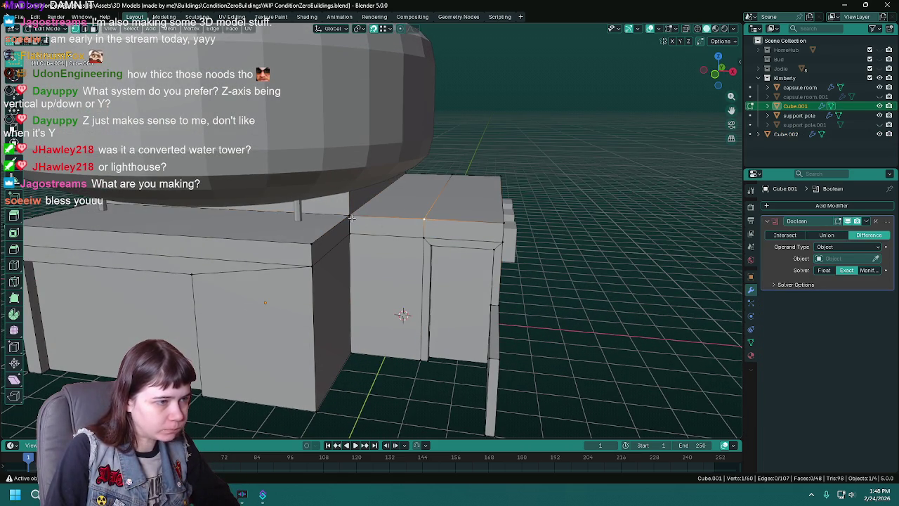
pyautogui.press('m')
pyautogui.click(425, 243)
pyautogui.moveTo(426, 243)
pyautogui.mouseDown(button='middle')
pyautogui.moveTo(371, 222)
pyautogui.moveTo(399, 244)
pyautogui.mouseUp(button='middle')
pyautogui.click(436, 288)
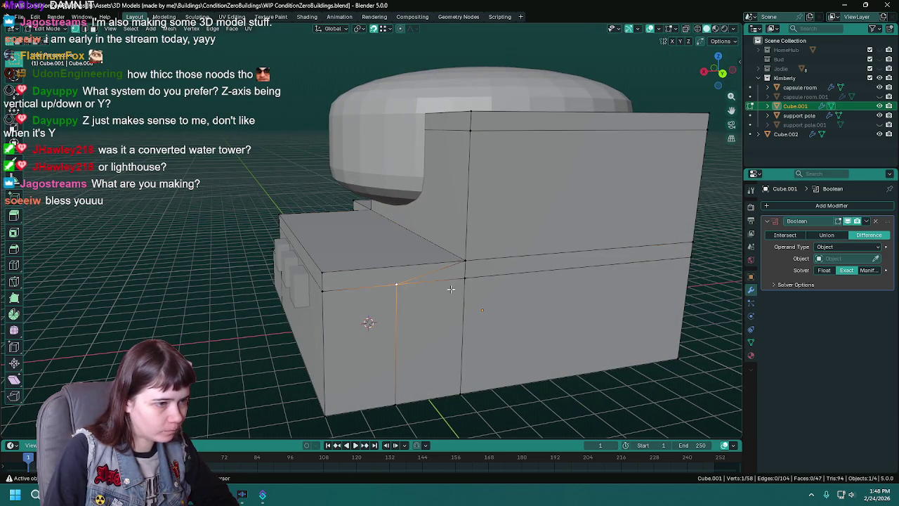
pyautogui.moveTo(411, 398)
pyautogui.mouseDown(button='middle')
pyautogui.moveTo(542, 368)
pyautogui.moveTo(403, 230)
pyautogui.mouseUp(button='middle')
pyautogui.hotkey('ctrl', 's')
# - Dissolve an unneeded edge on the upper block
pyautogui.click(404, 231)
pyautogui.press('x')
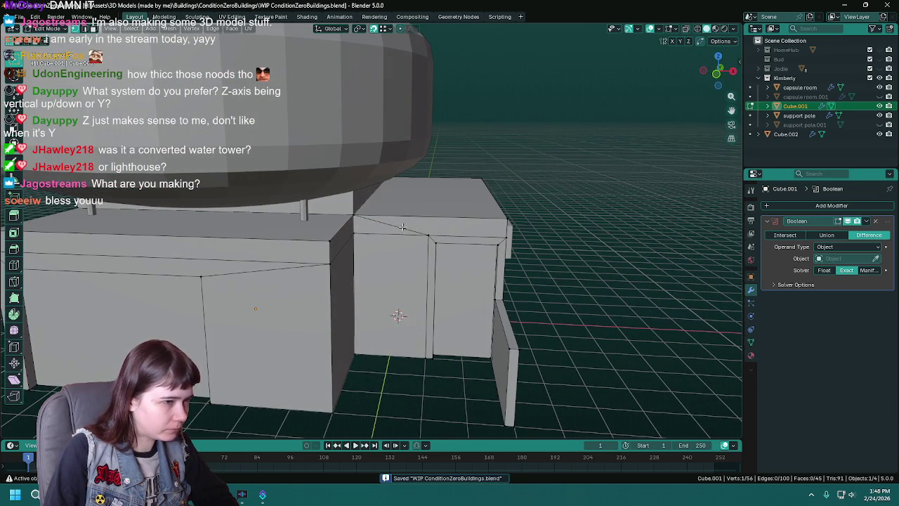
pyautogui.click(384, 279)
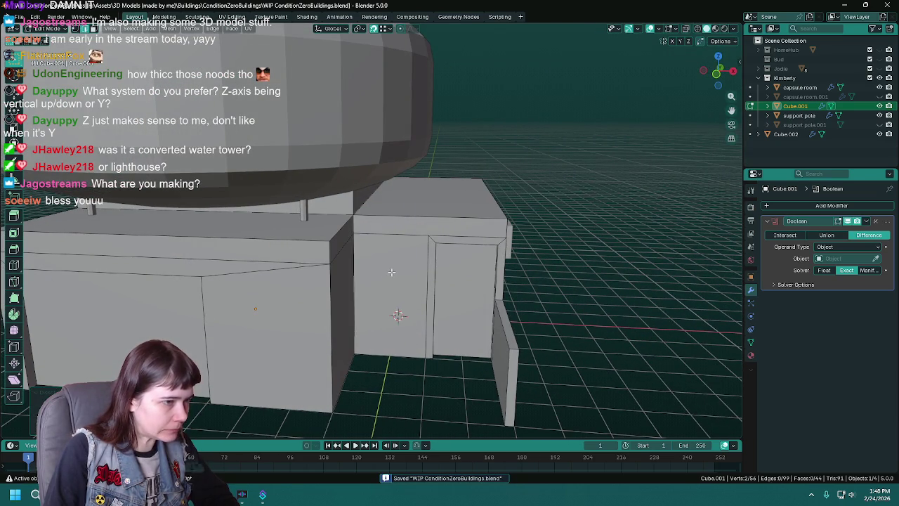
pyautogui.moveTo(404, 269); pyautogui.dragTo(460, 276, button='middle')
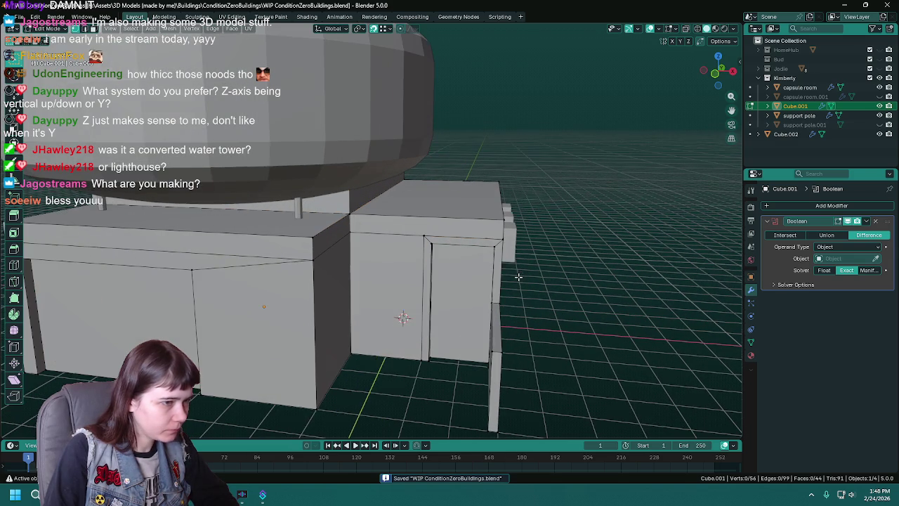
# - Extrude the top face strip along Y into an overhanging slab
pyautogui.click(454, 229)
pyautogui.moveTo(453, 230)
pyautogui.mouseDown(button='middle')
pyautogui.moveTo(572, 387)
pyautogui.moveTo(607, 393)
pyautogui.mouseUp(button='middle')
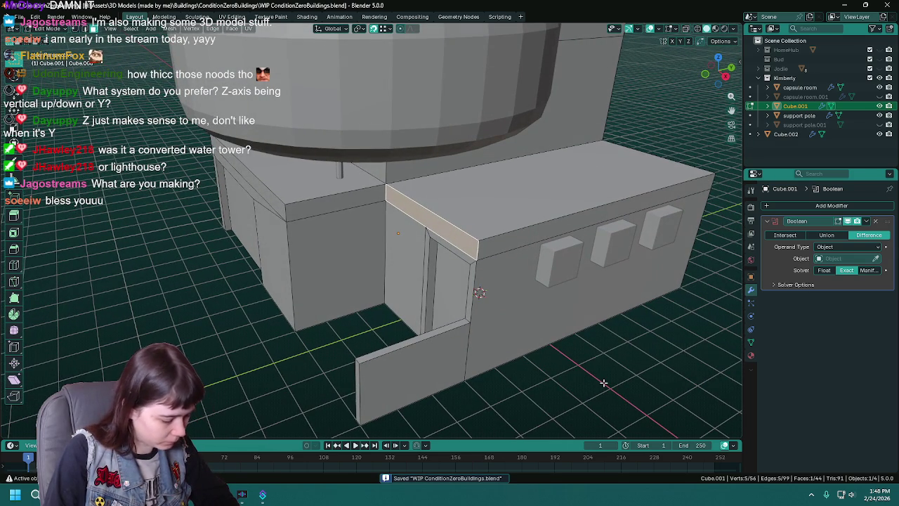
pyautogui.press('e')
pyautogui.press('y')
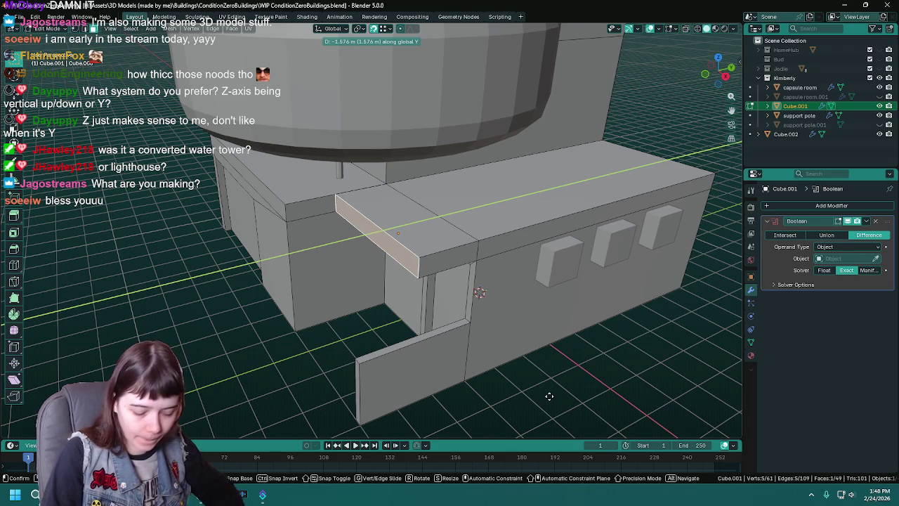
pyautogui.click(542, 394)
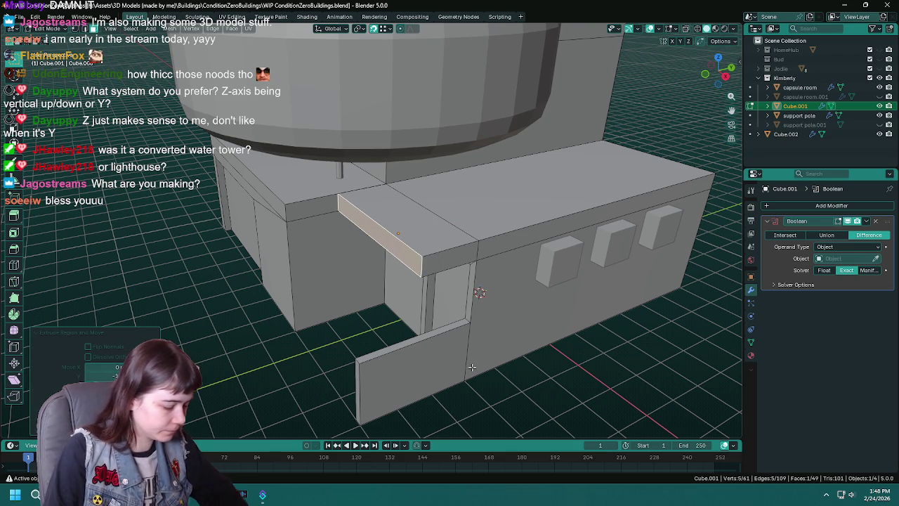
# - Bevel the slab's front corner edge at 0.25 m with extra segments for rounding
pyautogui.click(420, 263)
pyautogui.hotkey('ctrl', 's')
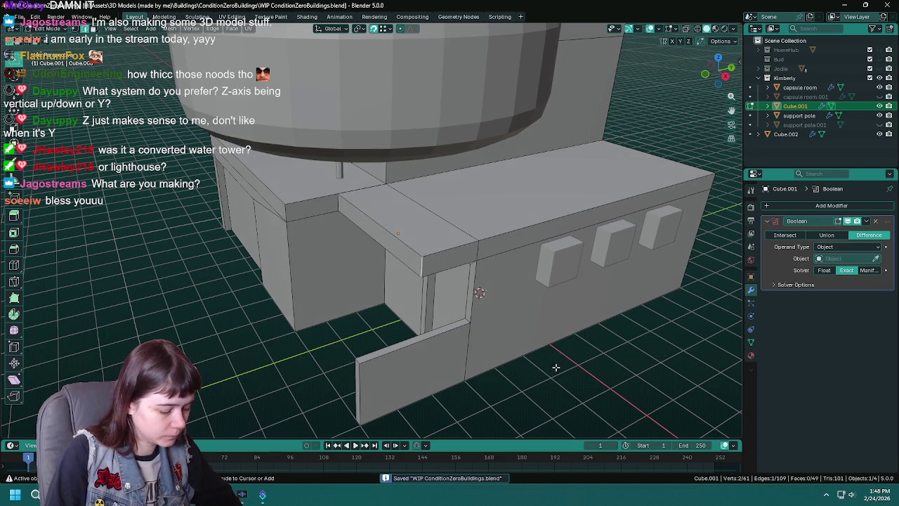
pyautogui.moveTo(554, 426); pyautogui.dragTo(572, 354, button='middle')
pyautogui.hotkey('ctrl', 'b')
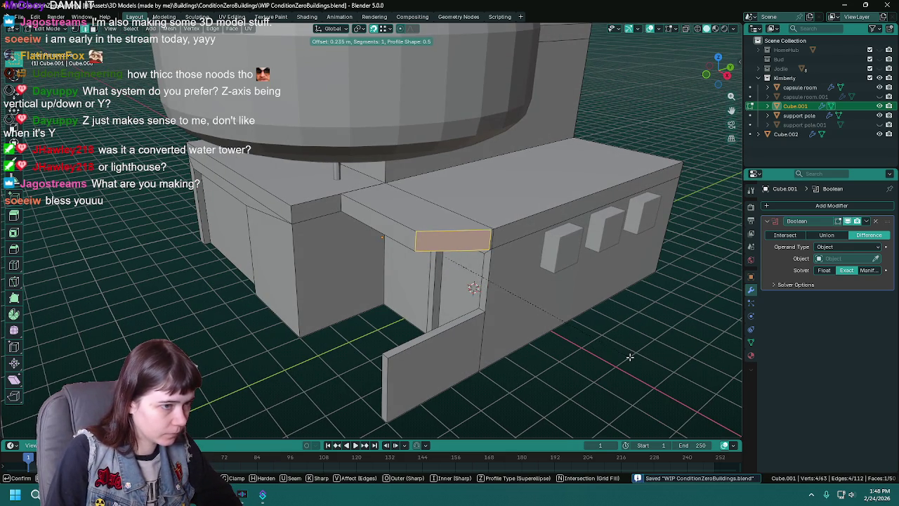
pyautogui.click(633, 358)
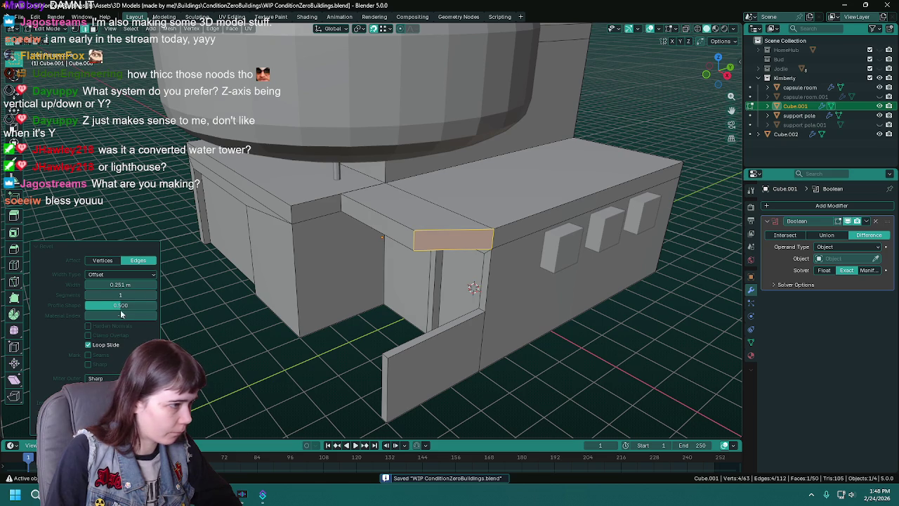
pyautogui.click(128, 283)
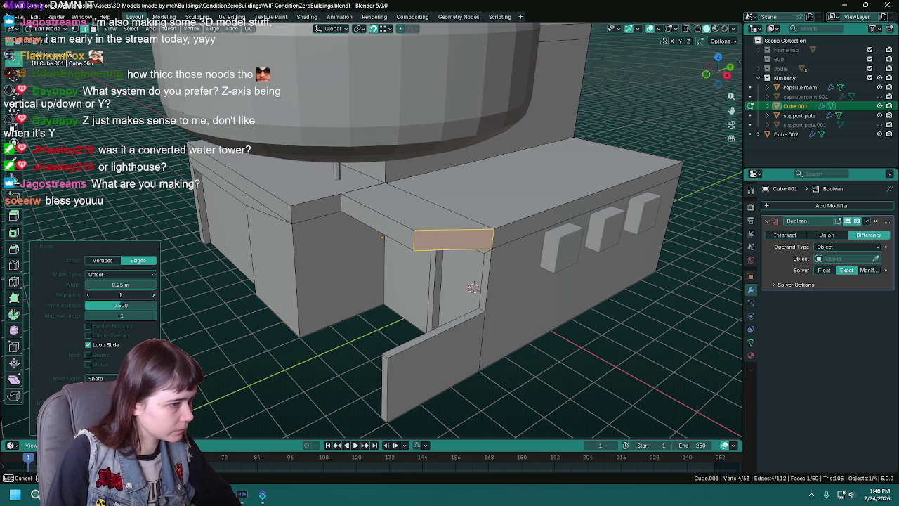
pyautogui.click(154, 295)
pyautogui.click(154, 295)
pyautogui.moveTo(438, 290); pyautogui.dragTo(476, 368, button='middle')
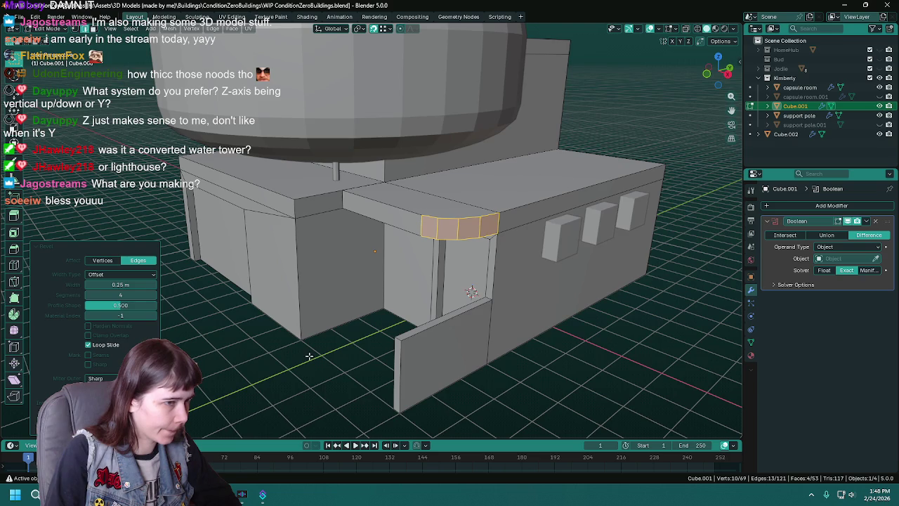
pyautogui.moveTo(309, 356)
pyautogui.mouseDown(button='middle')
pyautogui.moveTo(356, 347)
pyautogui.moveTo(361, 357)
pyautogui.mouseUp(button='middle')
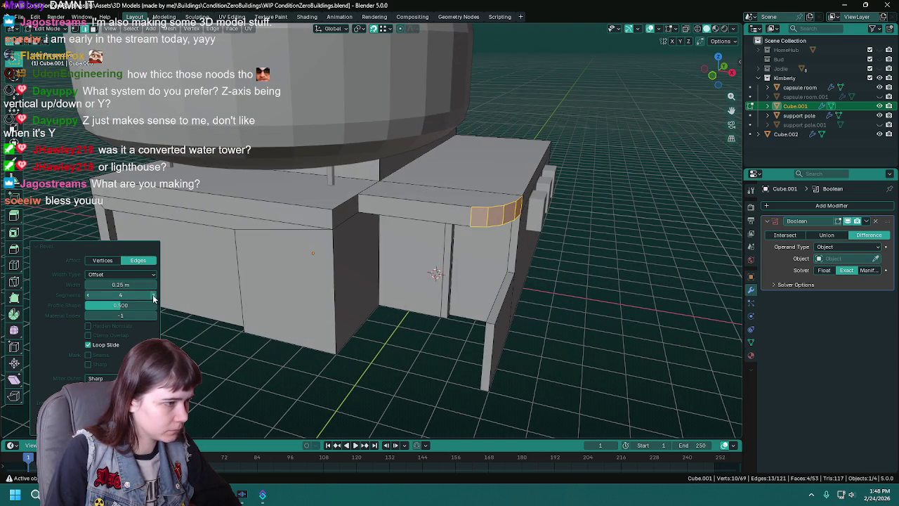
pyautogui.moveTo(512, 370); pyautogui.dragTo(364, 370, button='middle')
# - Return to Object Mode, adjust the building's object options, and save the file
pyautogui.press('Tab')
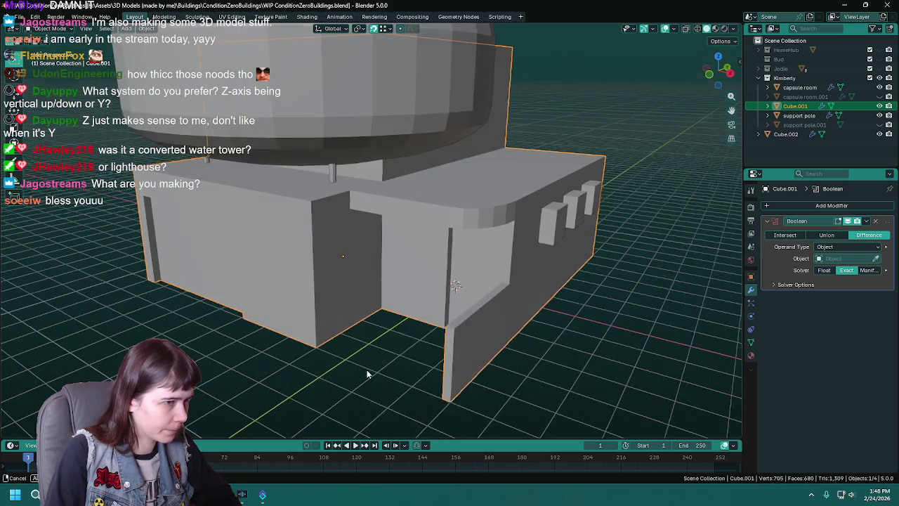
pyautogui.rightClick(461, 205)
pyautogui.moveTo(452, 214)
pyautogui.mouseDown(button='middle')
pyautogui.moveTo(532, 358)
pyautogui.moveTo(506, 335)
pyautogui.moveTo(529, 348)
pyautogui.mouseUp(button='middle')
pyautogui.hotkey('ctrl', 's')
pyautogui.moveTo(644, 352)
pyautogui.mouseDown(button='middle')
pyautogui.moveTo(536, 347)
pyautogui.moveTo(547, 321)
pyautogui.moveTo(532, 327)
pyautogui.moveTo(576, 356)
pyautogui.moveTo(561, 358)
pyautogui.mouseUp(button='middle')
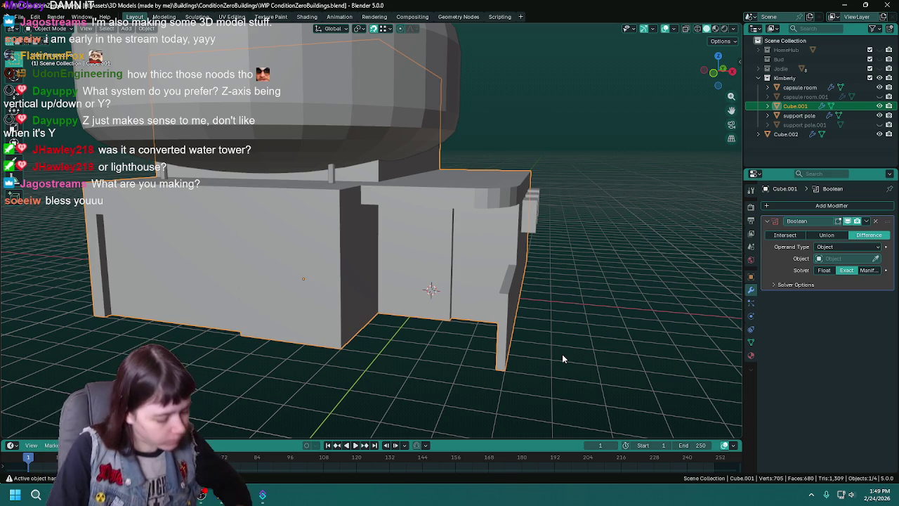
pyautogui.hotkey('ctrl', 's')
# - Back in Edit Mode, add a new edge loop across the base block's walls
pyautogui.press('Tab')
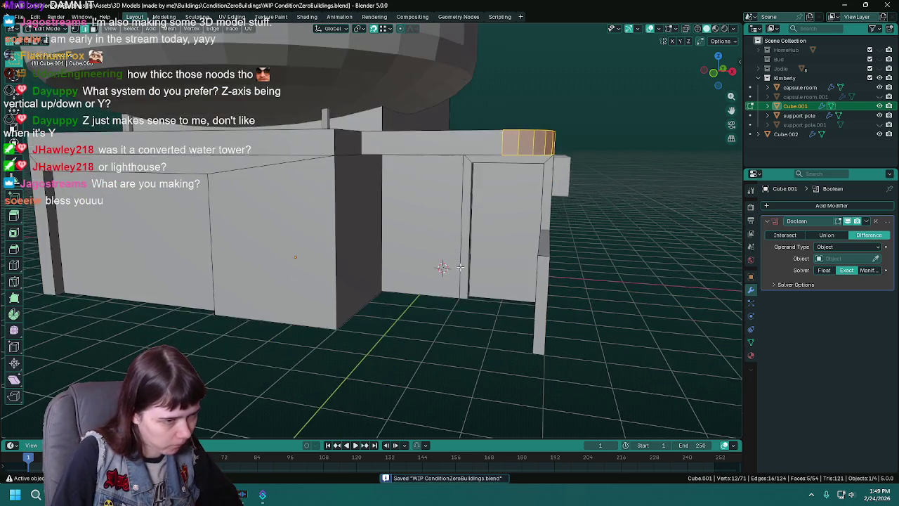
pyautogui.moveTo(450, 305); pyautogui.dragTo(479, 257, button='middle')
pyautogui.click(462, 295)
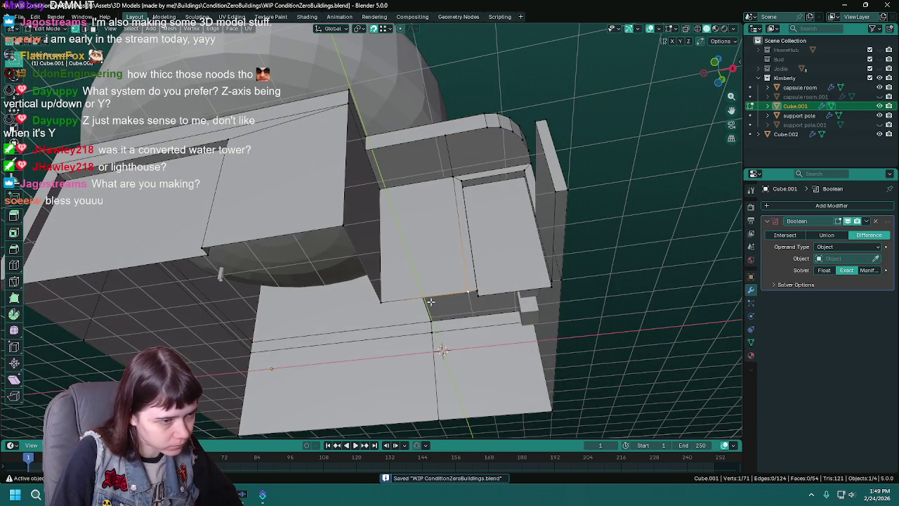
pyautogui.moveTo(462, 295); pyautogui.dragTo(357, 288, button='middle')
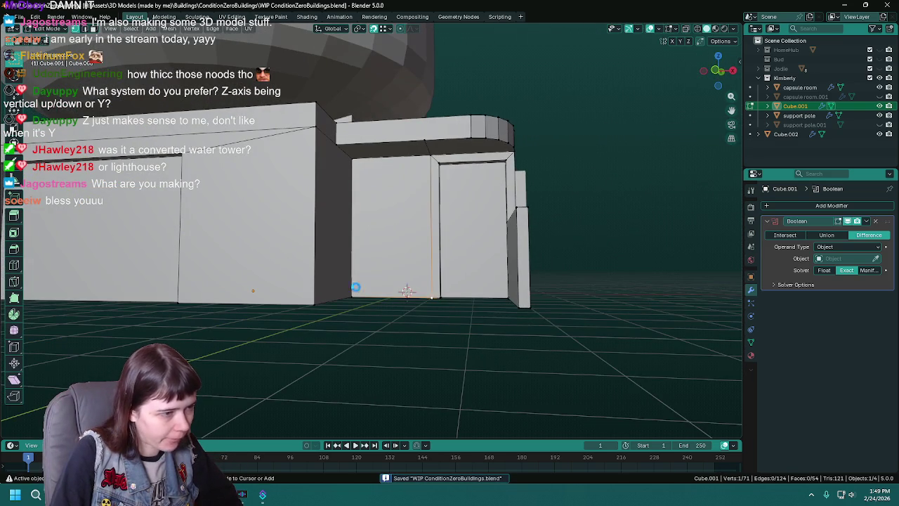
pyautogui.hotkey('ctrl', 'r')
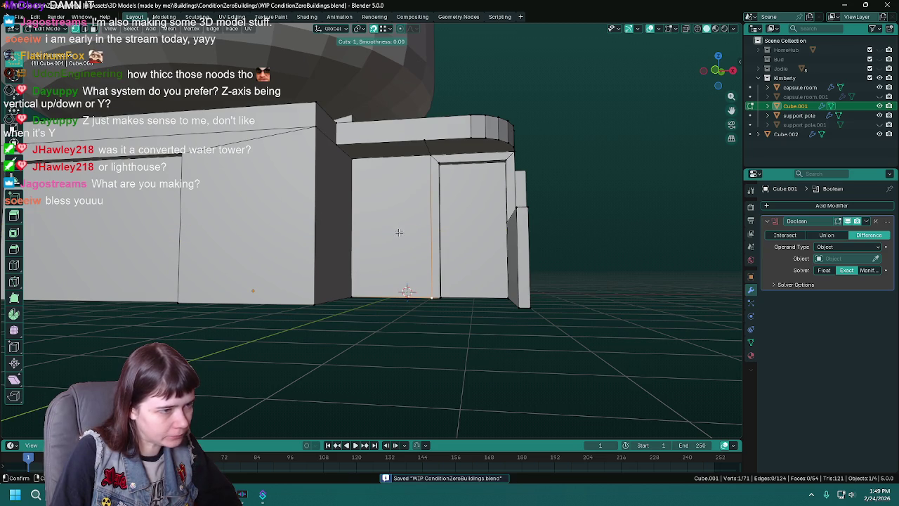
pyautogui.click(420, 226)
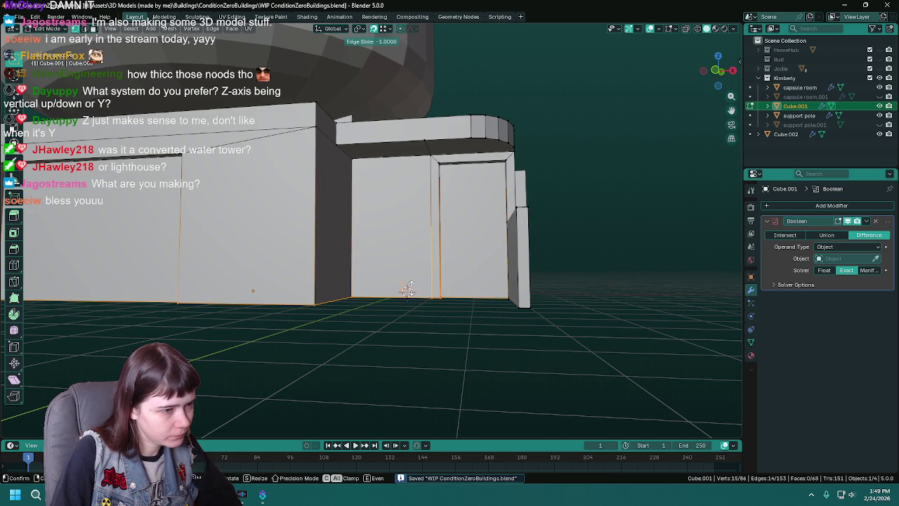
pyautogui.click(648, 283)
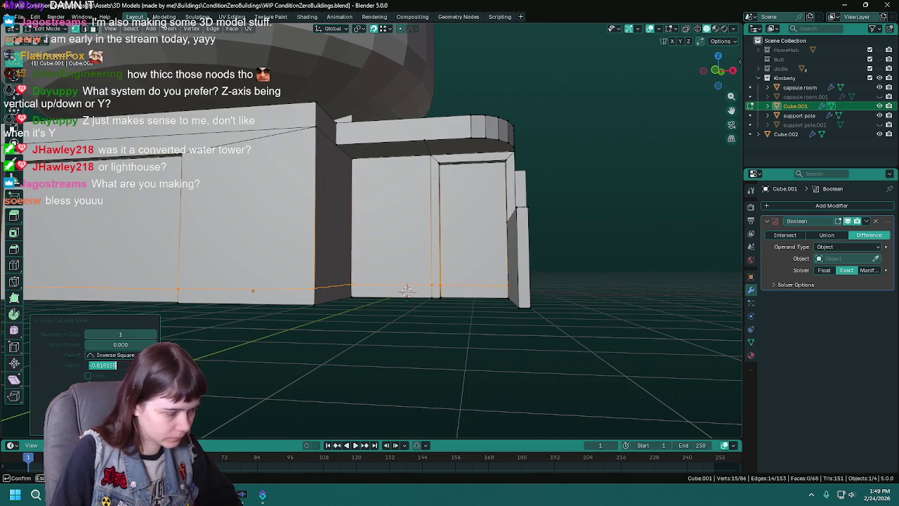
# - Set the loop cut's slide factor to -0.8, then -0.9, and save the file
pyautogui.hotkey('ctrl', 's')
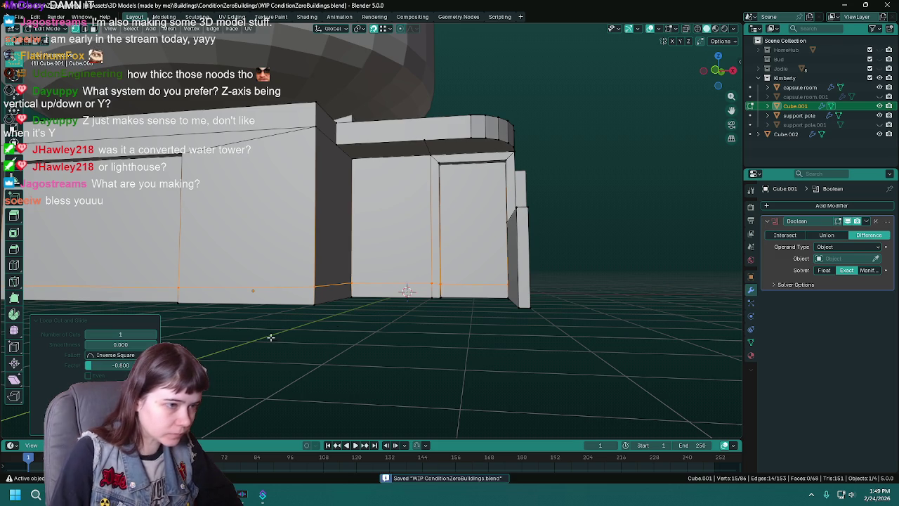
pyautogui.moveTo(446, 334); pyautogui.dragTo(429, 331, button='middle')
pyautogui.click(126, 365)
pyautogui.write('-')
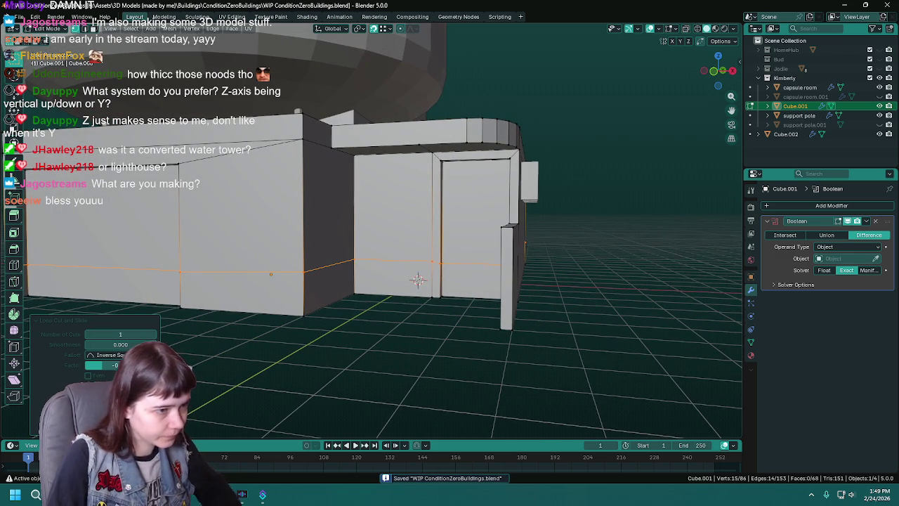
pyautogui.press('Return')
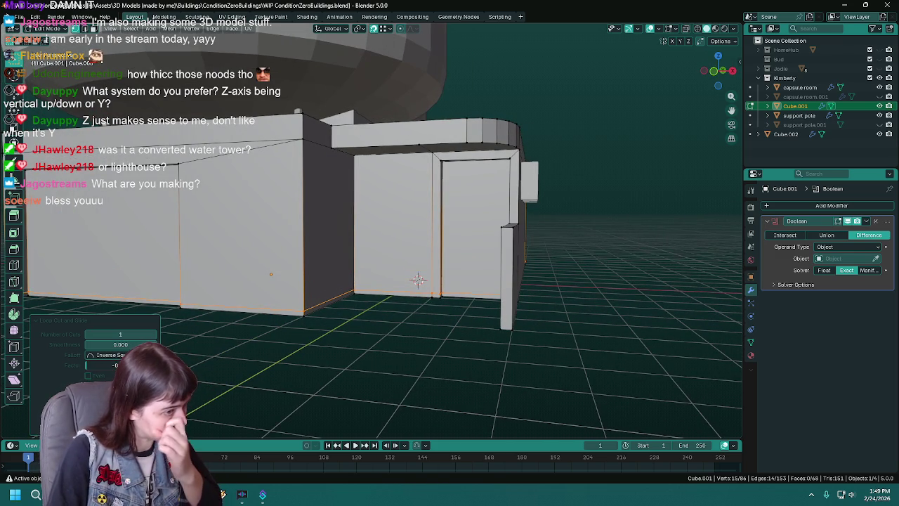
pyautogui.click(98, 364)
pyautogui.press('BackSpace')
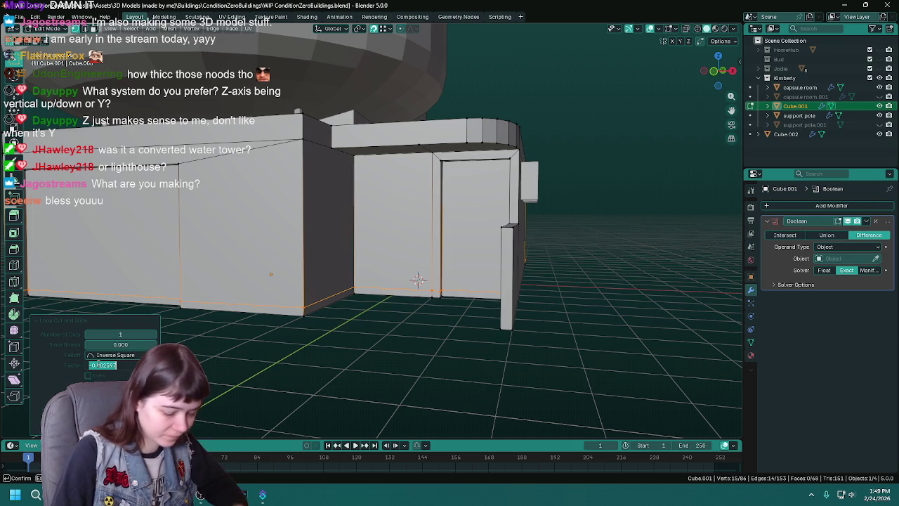
pyautogui.click(391, 314)
pyautogui.hotkey('ctrl', 's')
pyautogui.moveTo(391, 314)
pyautogui.mouseDown(button='middle')
pyautogui.moveTo(315, 362)
pyautogui.moveTo(387, 301)
pyautogui.mouseUp(button='middle')
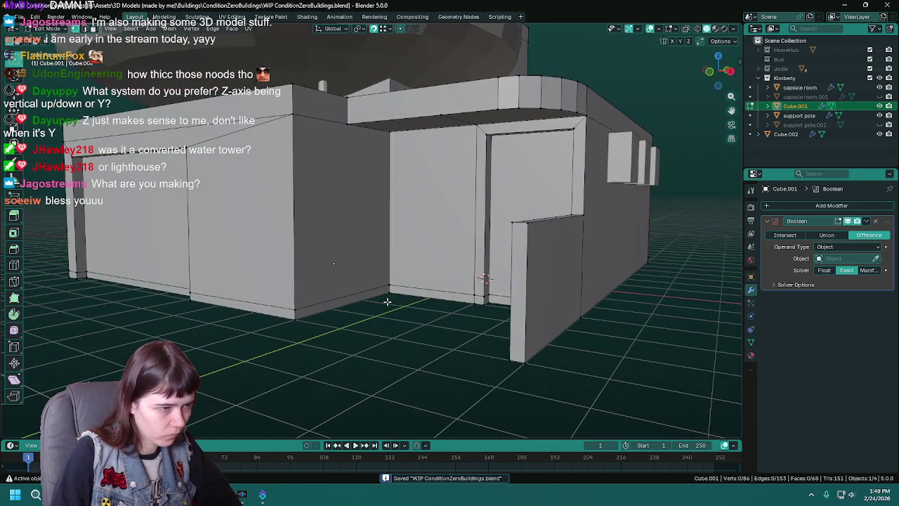
pyautogui.rightClick(297, 319)
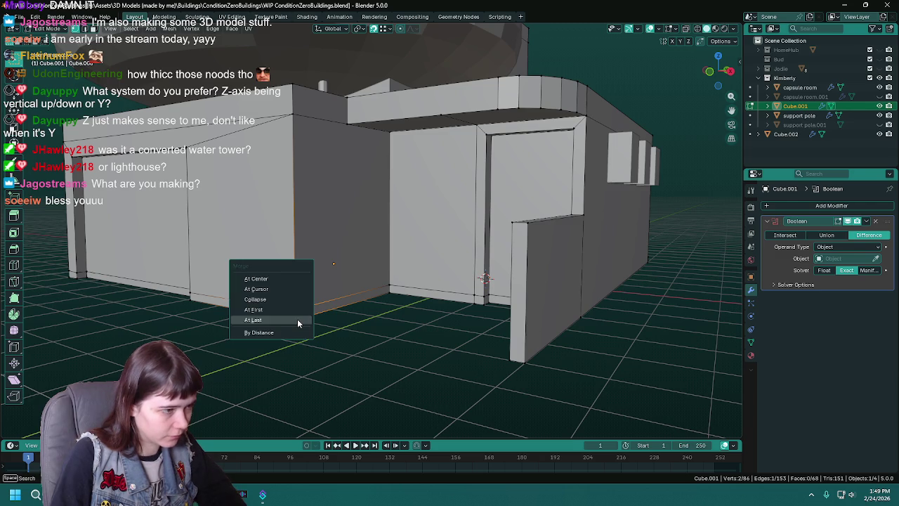
# - Select the stray bottom-corner vertices of the base wall and merge one away
pyautogui.moveTo(298, 318); pyautogui.dragTo(449, 323, button='middle')
pyautogui.click(414, 319)
pyautogui.click(400, 327)
pyautogui.moveTo(299, 354)
pyautogui.mouseDown(button='middle')
pyautogui.moveTo(437, 331)
pyautogui.moveTo(358, 336)
pyautogui.mouseUp(button='middle')
pyautogui.click(132, 336)
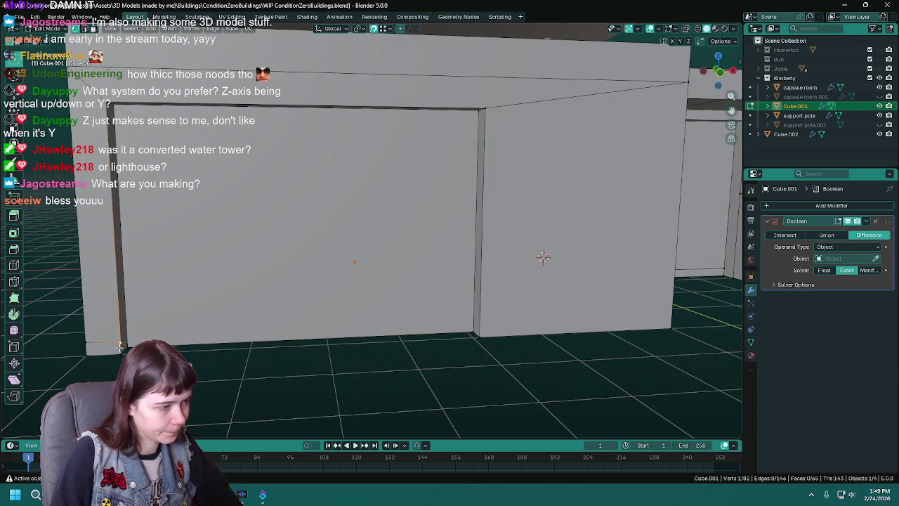
pyautogui.moveTo(87, 355)
pyautogui.mouseDown(button='middle')
pyautogui.moveTo(197, 408)
pyautogui.moveTo(327, 327)
pyautogui.moveTo(478, 313)
pyautogui.mouseUp(button='middle')
pyautogui.click(485, 301)
pyautogui.moveTo(283, 317); pyautogui.dragTo(368, 319, button='middle')
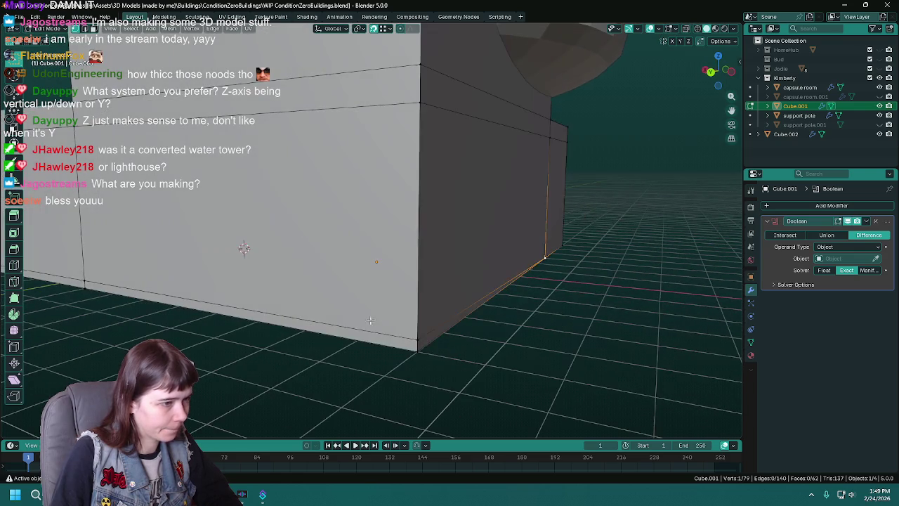
pyautogui.keyDown('shift'); pyautogui.click(421, 338); pyautogui.keyUp('shift')
pyautogui.press('m')
# - Merge the remaining stray vertices into the corner using At Last, then save
pyautogui.moveTo(422, 338)
pyautogui.mouseDown(button='middle')
pyautogui.moveTo(333, 312)
pyautogui.moveTo(358, 319)
pyautogui.mouseUp(button='middle')
pyautogui.keyDown('shift'); pyautogui.click(318, 309); pyautogui.keyUp('shift')
pyautogui.press('m')
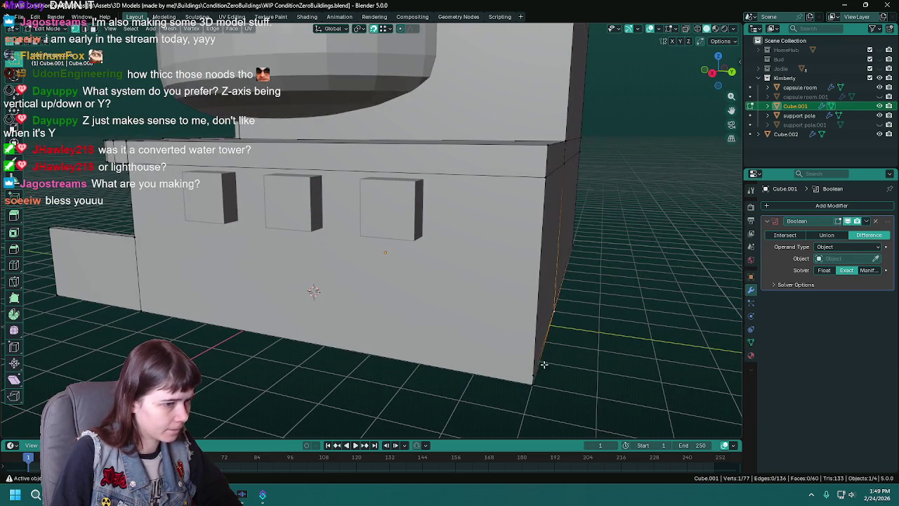
pyautogui.keyDown('shift'); pyautogui.click(528, 374); pyautogui.keyUp('shift')
pyautogui.press('m')
pyautogui.moveTo(528, 373)
pyautogui.mouseDown(button='middle')
pyautogui.moveTo(330, 352)
pyautogui.moveTo(385, 333)
pyautogui.mouseUp(button='middle')
pyautogui.hotkey('ctrl', 'z')
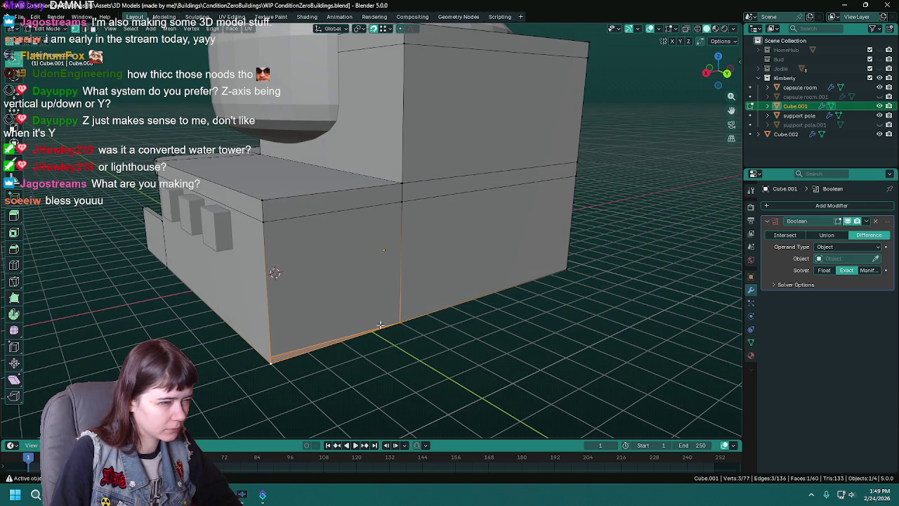
pyautogui.click(274, 366)
pyautogui.press('m')
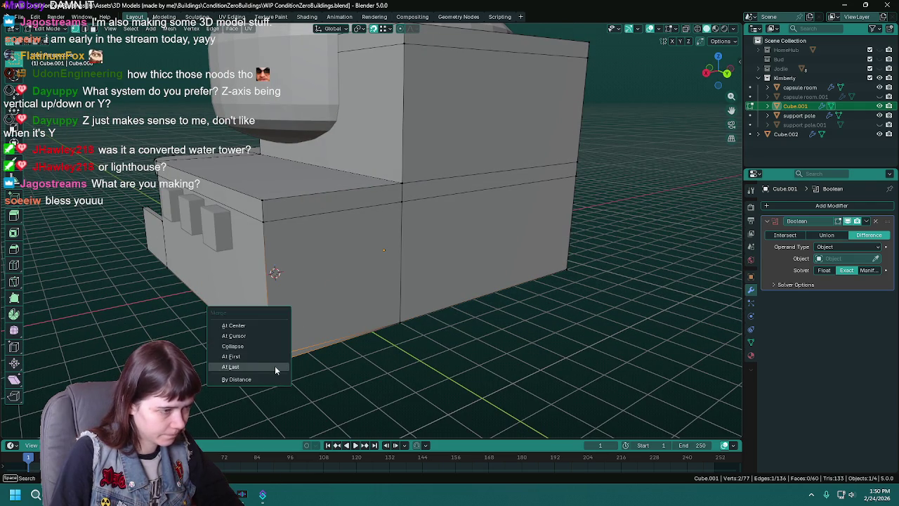
pyautogui.click(275, 367)
pyautogui.moveTo(275, 366)
pyautogui.mouseDown(button='middle')
pyautogui.moveTo(460, 351)
pyautogui.moveTo(482, 331)
pyautogui.mouseUp(button='middle')
pyautogui.hotkey('ctrl', 's')
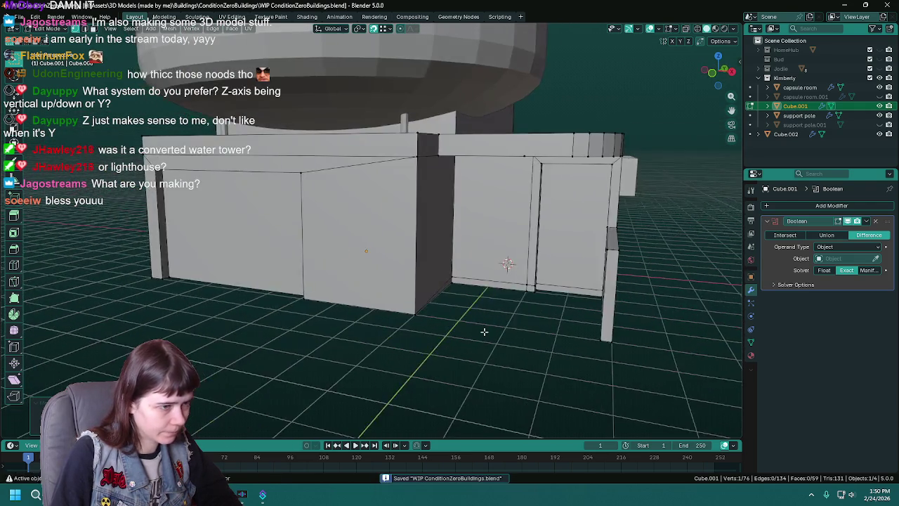
# - Dissolve the extra edge on the base wall
pyautogui.scroll(3, 386, 321)
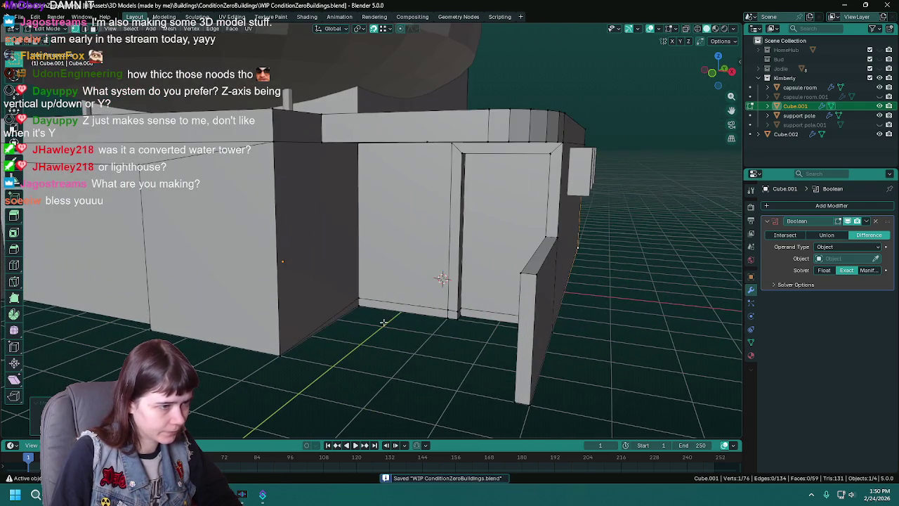
pyautogui.rightClick(336, 315)
pyautogui.click(337, 316)
pyautogui.moveTo(337, 316)
pyautogui.mouseDown(button='middle')
pyautogui.moveTo(352, 321)
pyautogui.moveTo(319, 287)
pyautogui.moveTo(355, 324)
pyautogui.mouseUp(button='middle')
# - Select the wall's bottom strip and the door frame's bottom face, nudging a bottom vertex into place
pyautogui.click(354, 325)
pyautogui.scroll(-2, 355, 325)
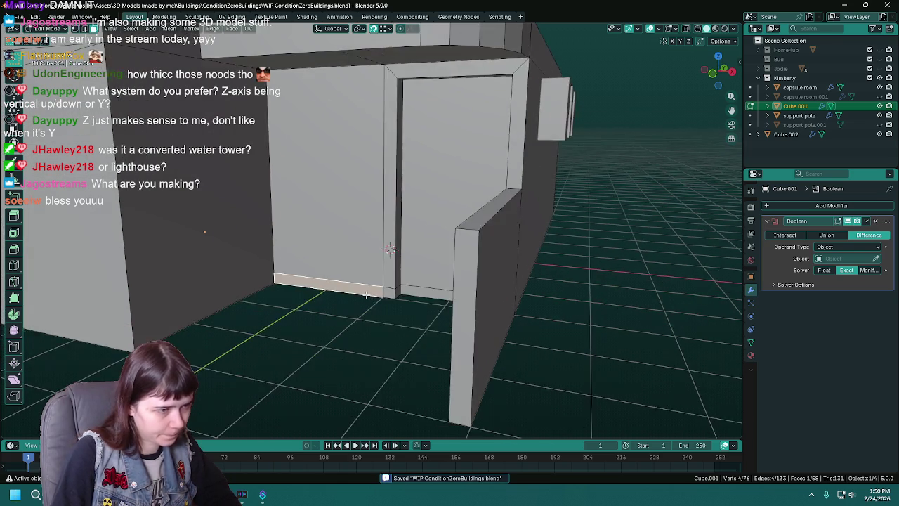
pyautogui.keyDown('shift'); pyautogui.click(394, 281); pyautogui.keyUp('shift')
pyautogui.scroll(3, 408, 288)
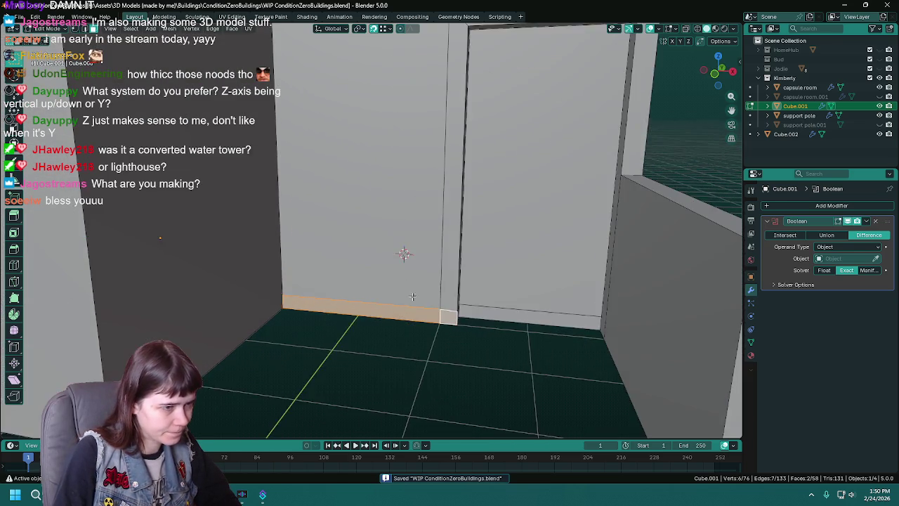
pyautogui.moveTo(395, 287); pyautogui.dragTo(459, 309, button='middle')
pyautogui.scroll(2, 424, 291)
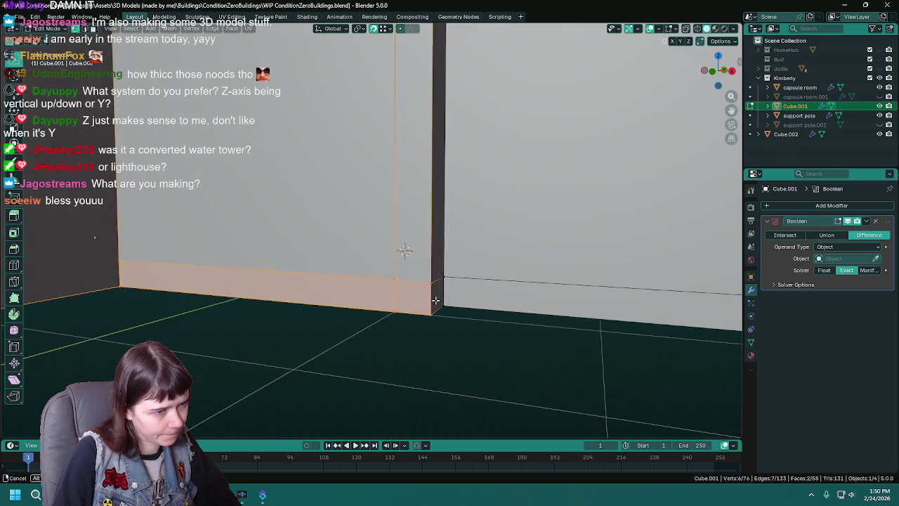
pyautogui.moveTo(478, 329); pyautogui.dragTo(491, 307)
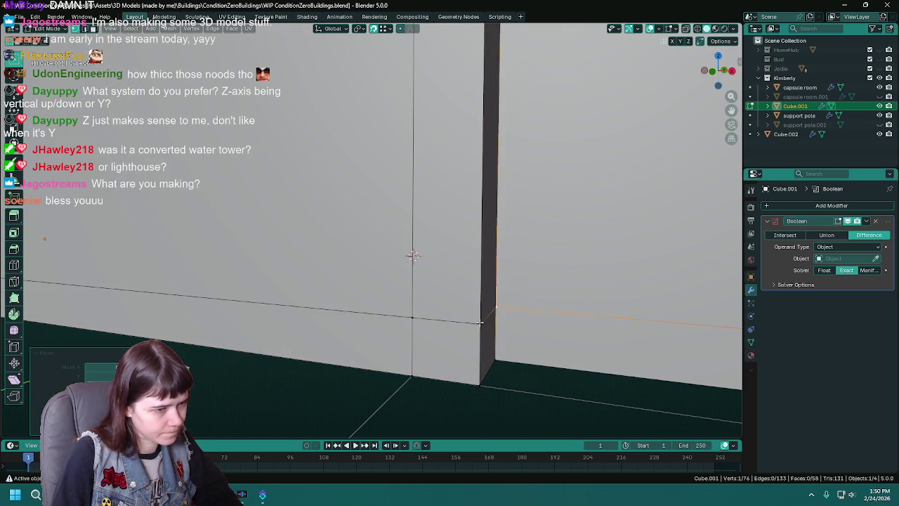
# - Raise the wall's bottom edge 0.01 m along Z and save
pyautogui.moveTo(497, 308); pyautogui.dragTo(465, 382, button='middle')
pyautogui.scroll(3, 468, 349)
pyautogui.moveTo(467, 349); pyautogui.dragTo(578, 316, button='middle')
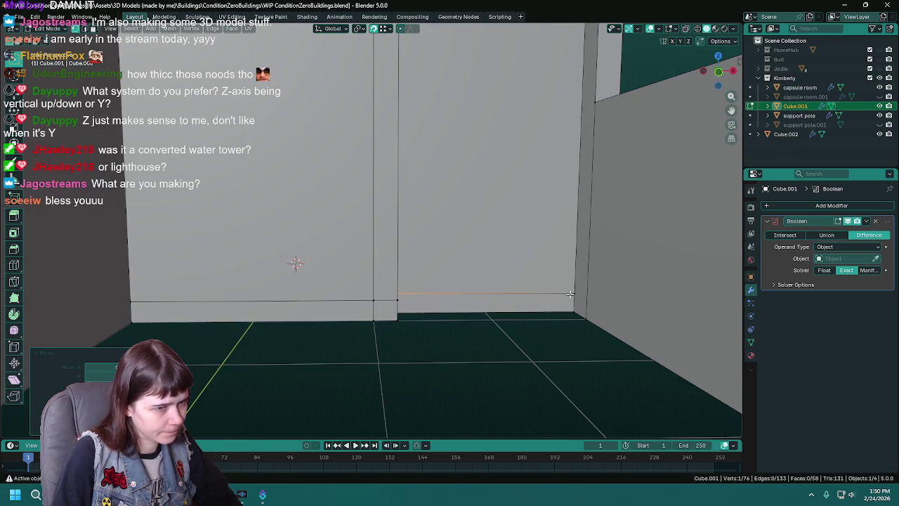
pyautogui.click(566, 295)
pyautogui.press('g')
pyautogui.press('z')
pyautogui.click(304, 303)
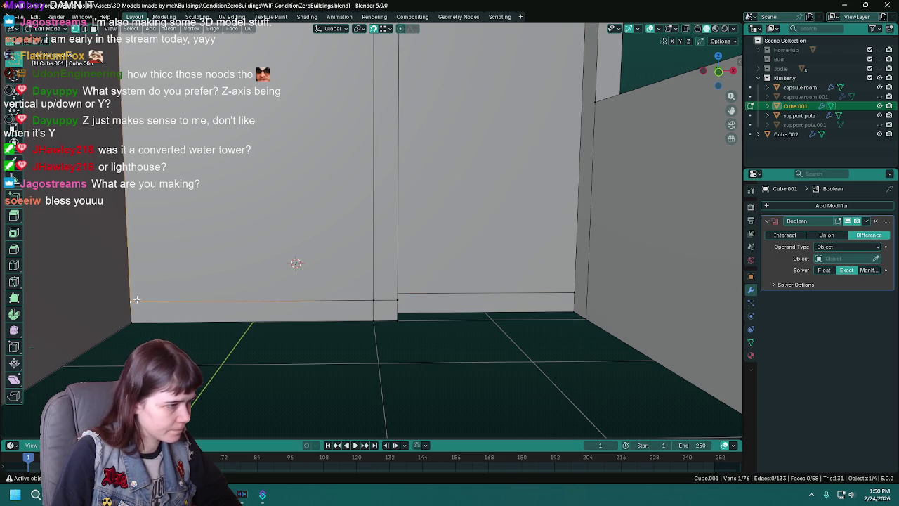
pyautogui.scroll(-3, 340, 363)
pyautogui.hotkey('ctrl', 's')
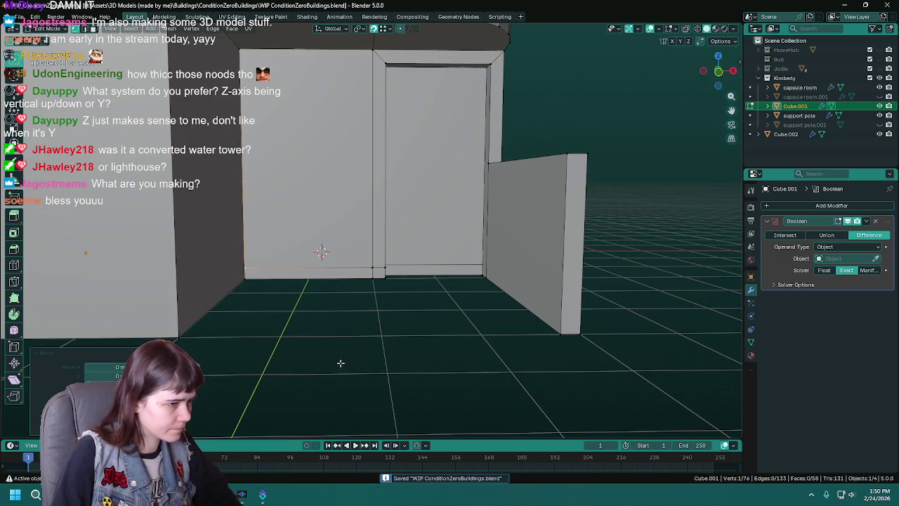
pyautogui.moveTo(340, 363); pyautogui.dragTo(367, 331, button='middle')
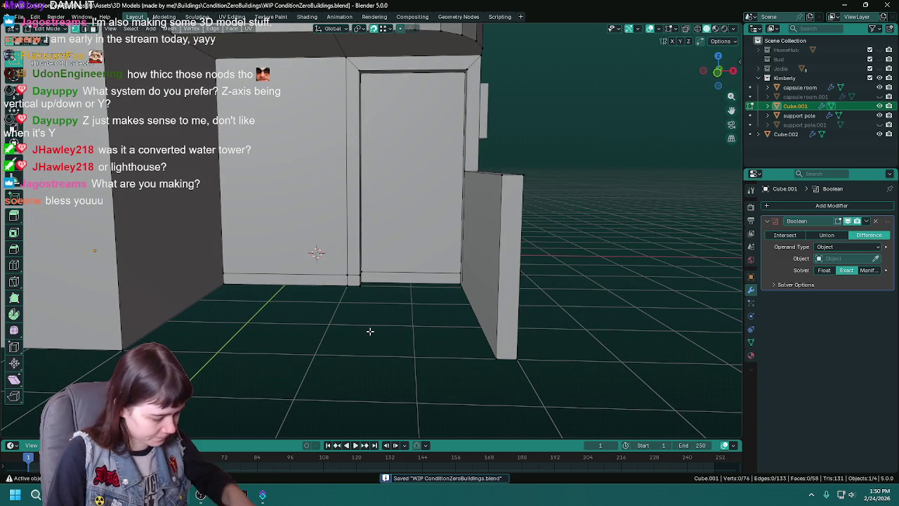
# - Push the wall and door-frame bottom strips outward along Y to form a baseboard
pyautogui.click(351, 281)
pyautogui.keyDown('shift'); pyautogui.click(377, 278); pyautogui.keyUp('shift')
pyautogui.moveTo(380, 309)
pyautogui.mouseDown(button='middle')
pyautogui.moveTo(434, 313)
pyautogui.moveTo(387, 340)
pyautogui.mouseUp(button='middle')
pyautogui.hotkey('ctrl', 's')
pyautogui.moveTo(464, 381)
pyautogui.mouseDown(button='middle')
pyautogui.moveTo(449, 377)
pyautogui.moveTo(510, 373)
pyautogui.moveTo(495, 387)
pyautogui.moveTo(490, 278)
pyautogui.mouseUp(button='middle')
pyautogui.press('g')
pyautogui.press('y')
pyautogui.click(511, 371)
# - Delete the leftover faces around the new baseboard
pyautogui.rightClick(490, 278)
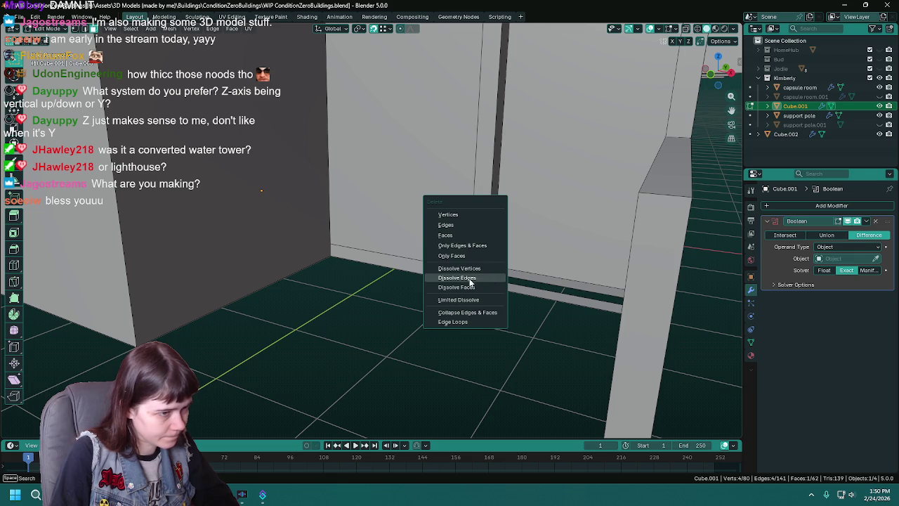
pyautogui.click(471, 232)
pyautogui.moveTo(510, 304); pyautogui.dragTo(498, 297, button='middle')
pyautogui.rightClick(500, 275)
pyautogui.click(500, 275)
pyautogui.scroll(3, 497, 271)
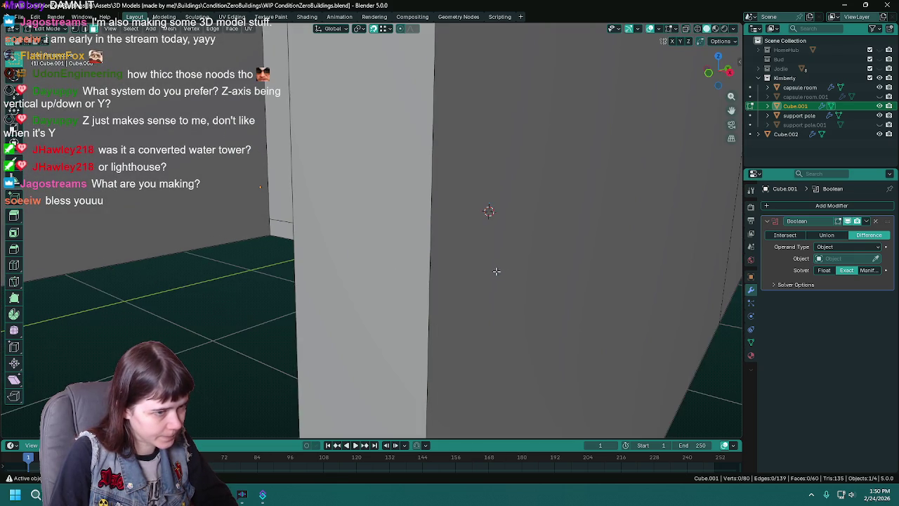
pyautogui.scroll(-3, 496, 271)
pyautogui.click(514, 282)
pyautogui.click(541, 295)
pyautogui.click(513, 276)
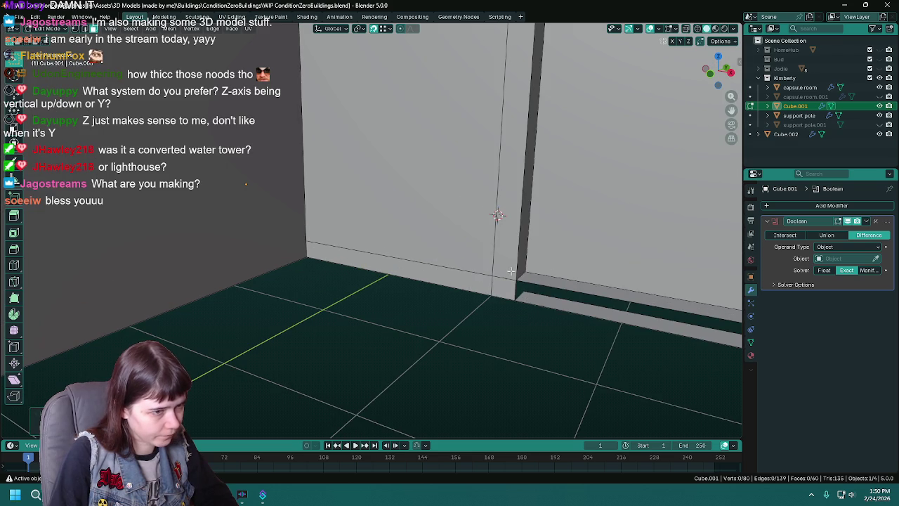
# - Check behind the wall section, reselect the baseboard strip faces, and save
pyautogui.press('h')
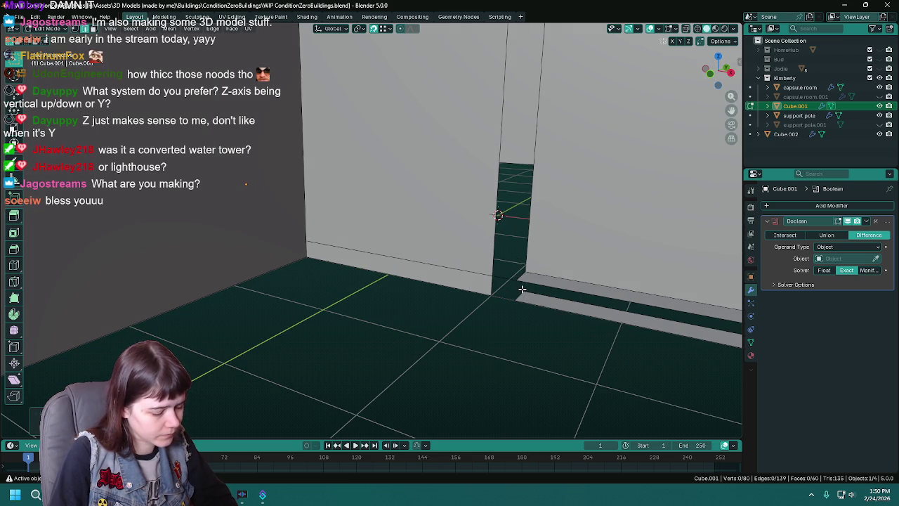
pyautogui.hotkey('alt', 'h')
pyautogui.hotkey('ctrl', 'z')
pyautogui.hotkey('ctrl', 'z')
pyautogui.hotkey('ctrl', 'z')
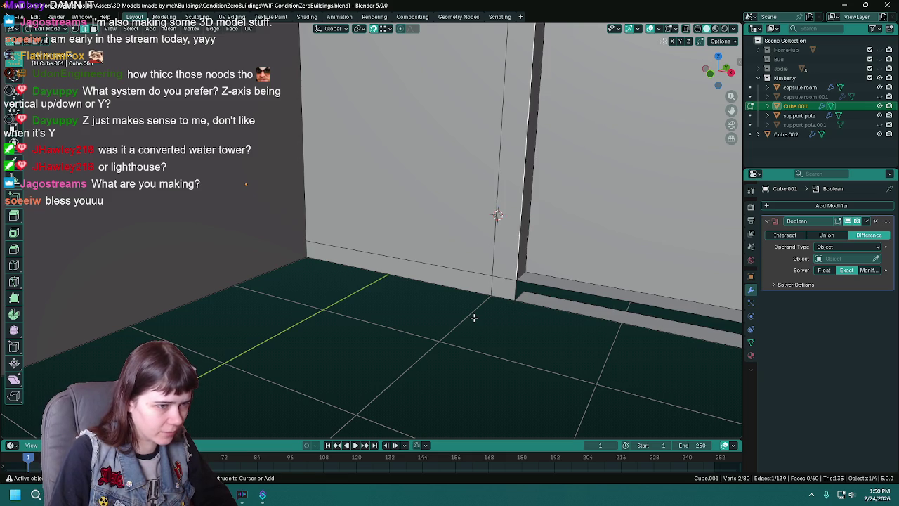
pyautogui.hotkey('ctrl', 'z')
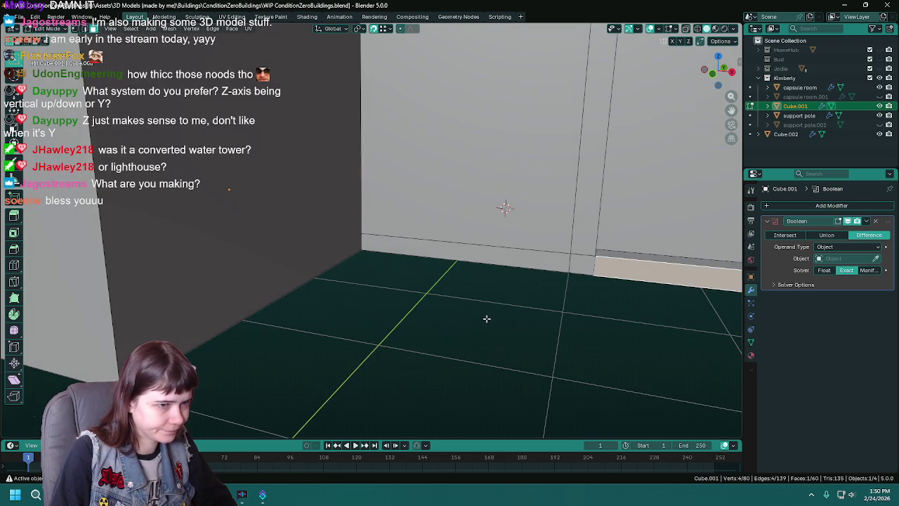
pyautogui.keyDown('shift'); pyautogui.click(462, 286); pyautogui.keyUp('shift')
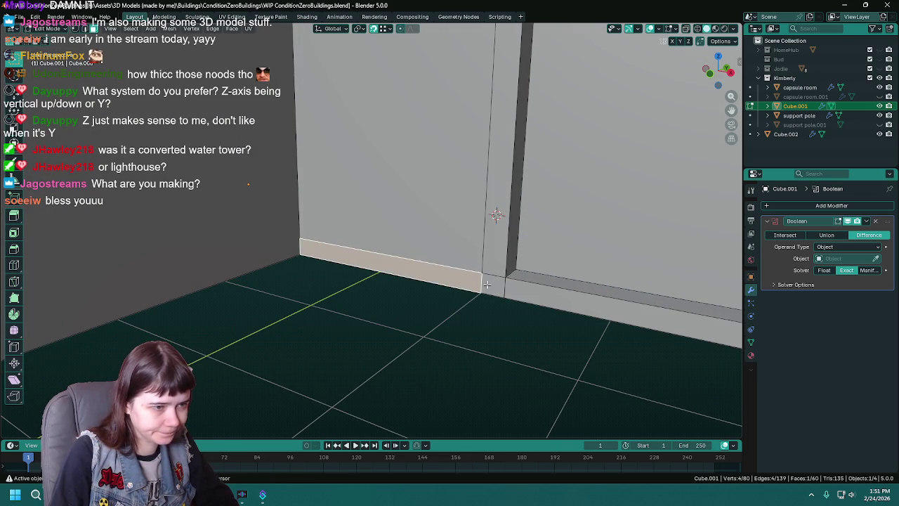
pyautogui.scroll(-4, 462, 286)
pyautogui.hotkey('ctrl', 's')
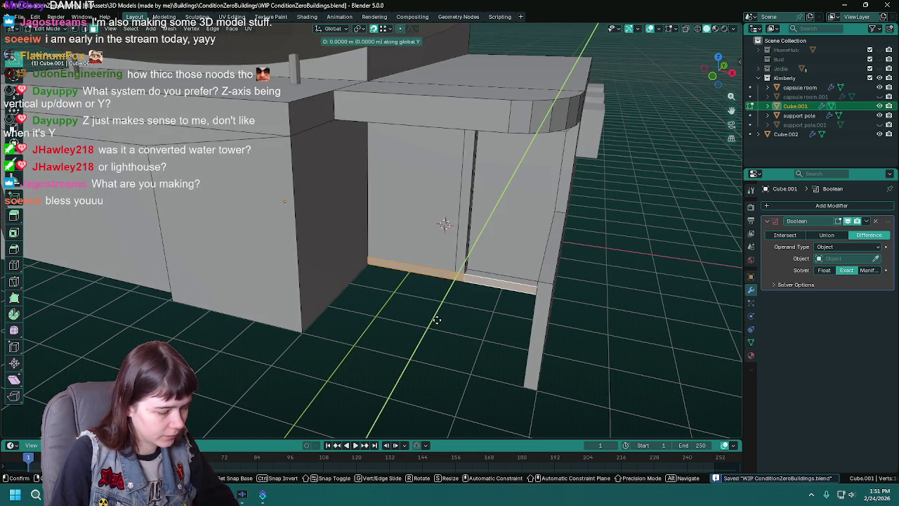
# - Extrude the selected baseboard faces
pyautogui.press('e')
pyautogui.click(310, 331)
pyautogui.moveTo(310, 331); pyautogui.dragTo(427, 345, button='middle')
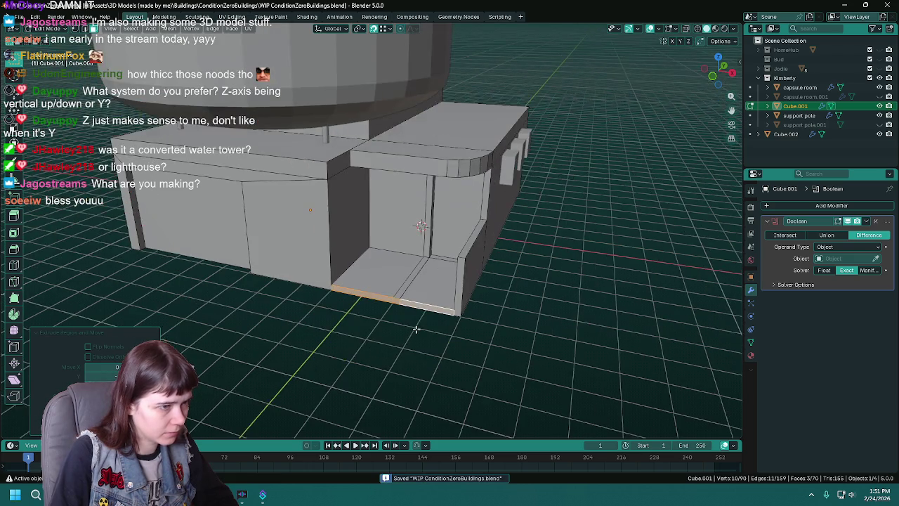
pyautogui.scroll(2, 415, 348)
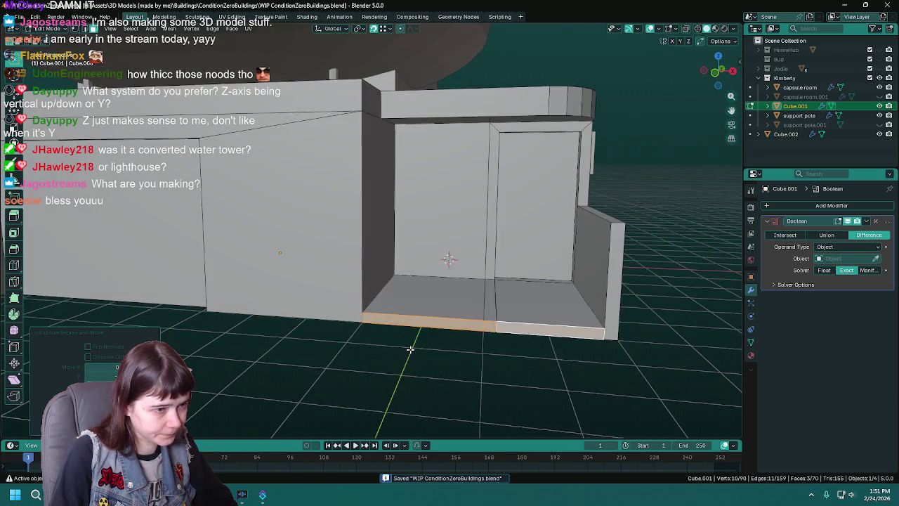
pyautogui.scroll(-2, 405, 347)
# - Select all, run Merge by Distance (9 vertices removed) and Delete Loose, then save
pyautogui.press('a')
pyautogui.press('F3')
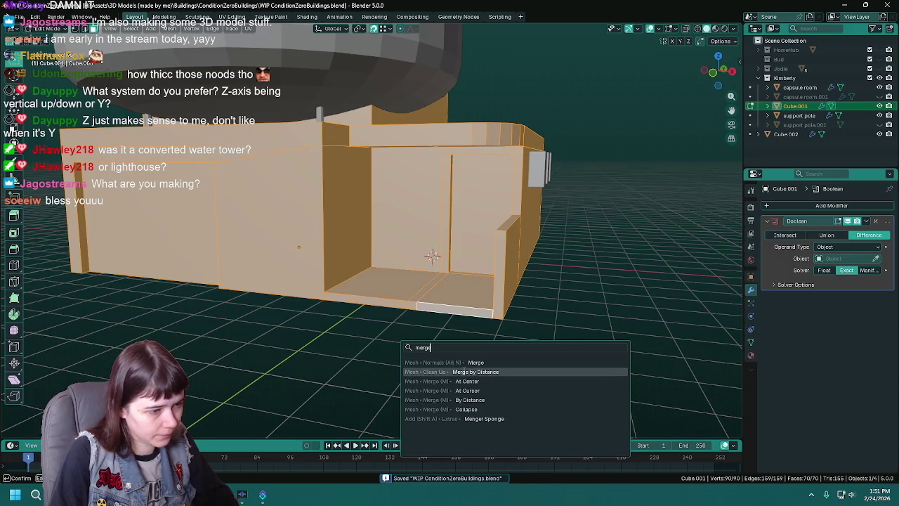
pyautogui.press('Return')
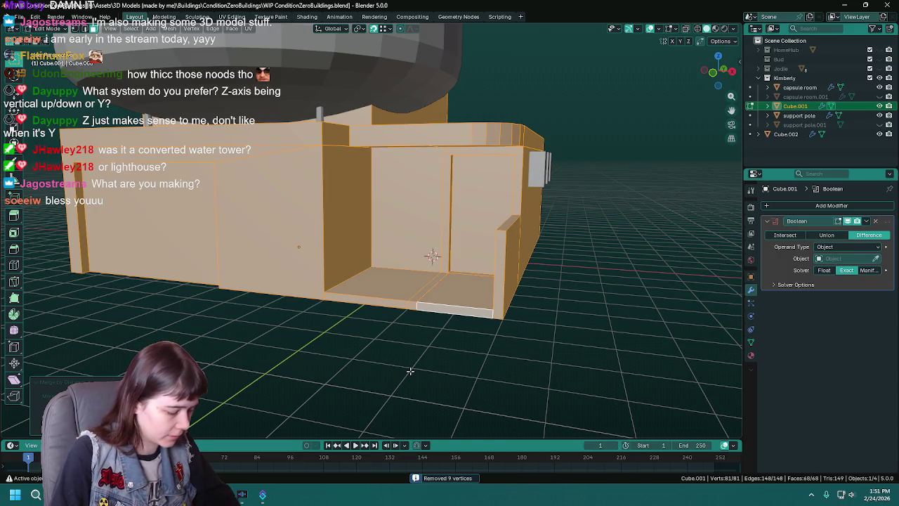
pyautogui.press('F3')
pyautogui.write('loo')
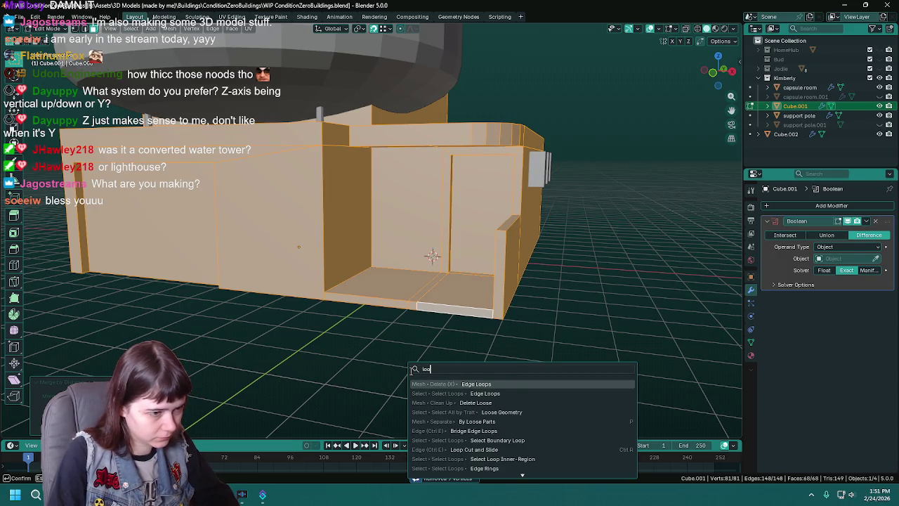
pyautogui.write('se')
pyautogui.press('Return')
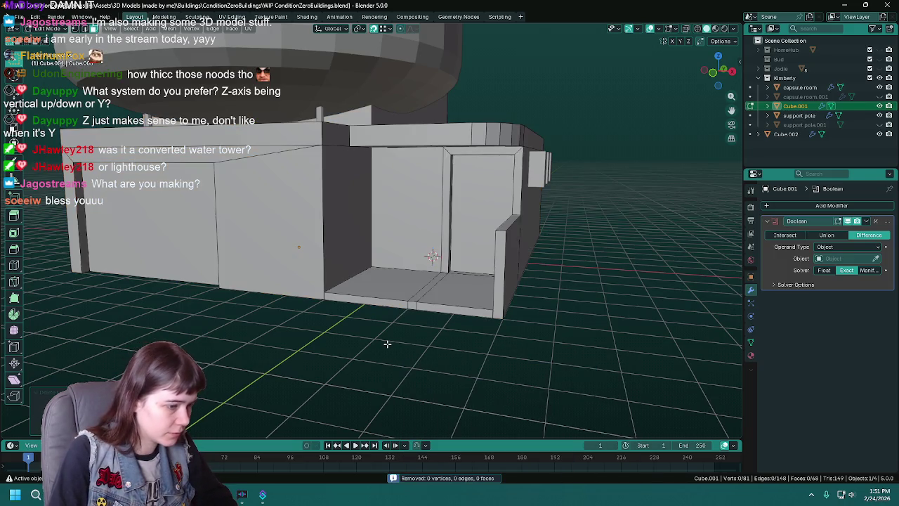
pyautogui.scroll(3, 386, 344)
pyautogui.hotkey('ctrl', 's')
pyautogui.scroll(-2, 388, 345)
pyautogui.scroll(-2, 394, 342)
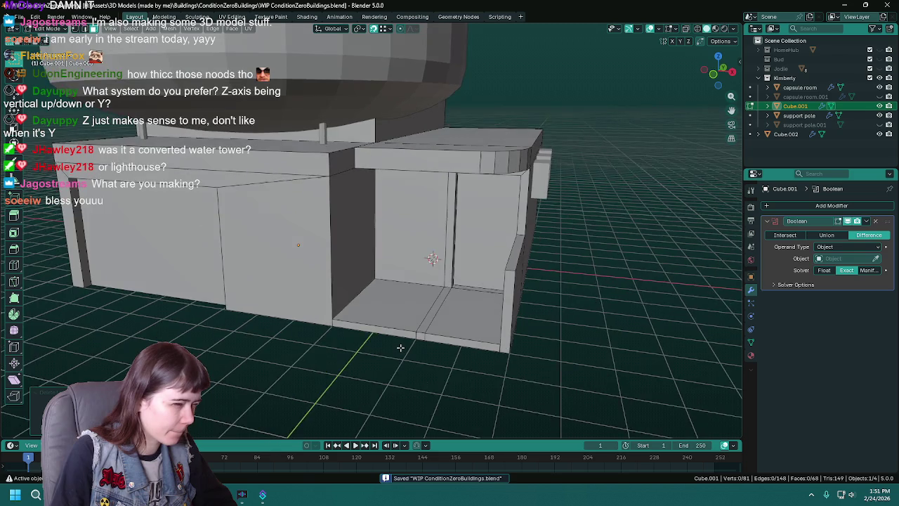
pyautogui.scroll(-2, 395, 342)
pyautogui.scroll(-2, 394, 343)
# - Return to Object Mode and select the window box array
pyautogui.press('Tab')
pyautogui.moveTo(394, 342)
pyautogui.mouseDown(button='middle')
pyautogui.moveTo(402, 319)
pyautogui.moveTo(529, 358)
pyautogui.mouseUp(button='middle')
pyautogui.click(497, 255)
# - Set Cube.002 as the Object in Cube.001's Boolean modifier
pyautogui.scroll(3, 578, 326)
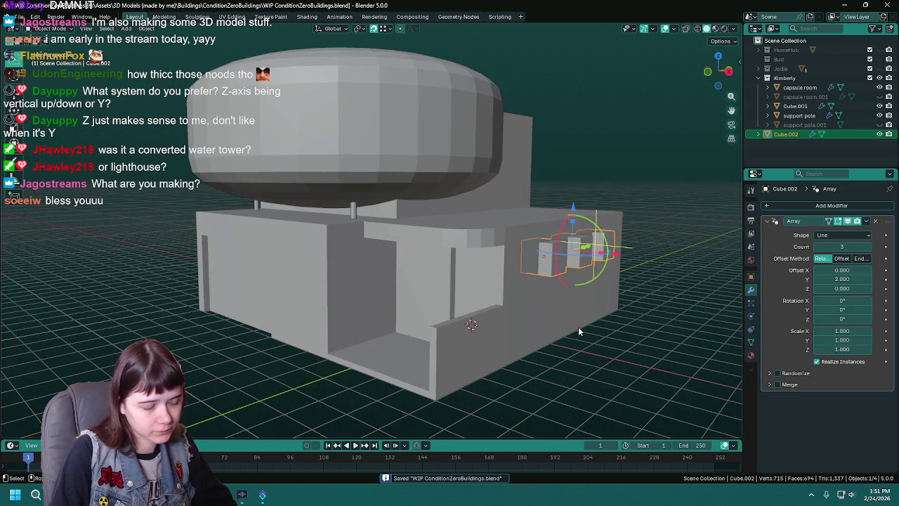
pyautogui.press('h')
pyautogui.click(572, 325)
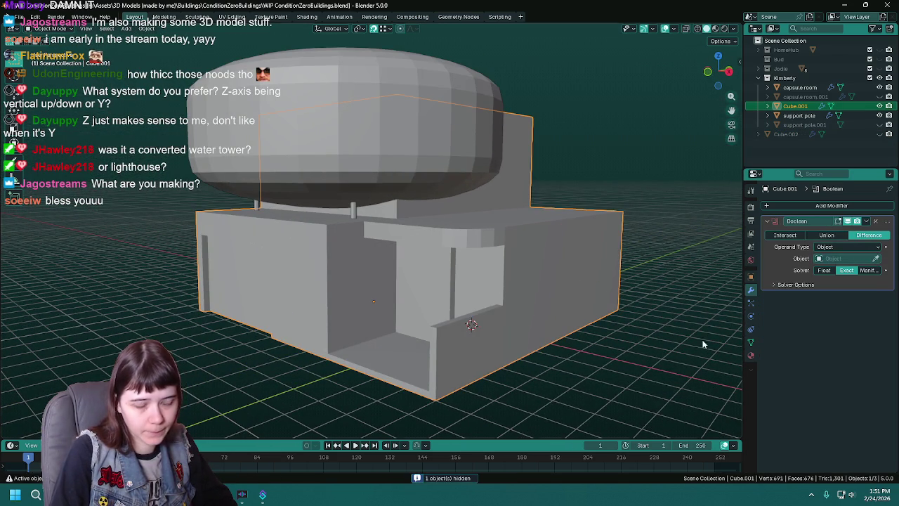
pyautogui.hotkey('ctrl', 'z')
pyautogui.hotkey('ctrl', 'z')
pyautogui.click(583, 307)
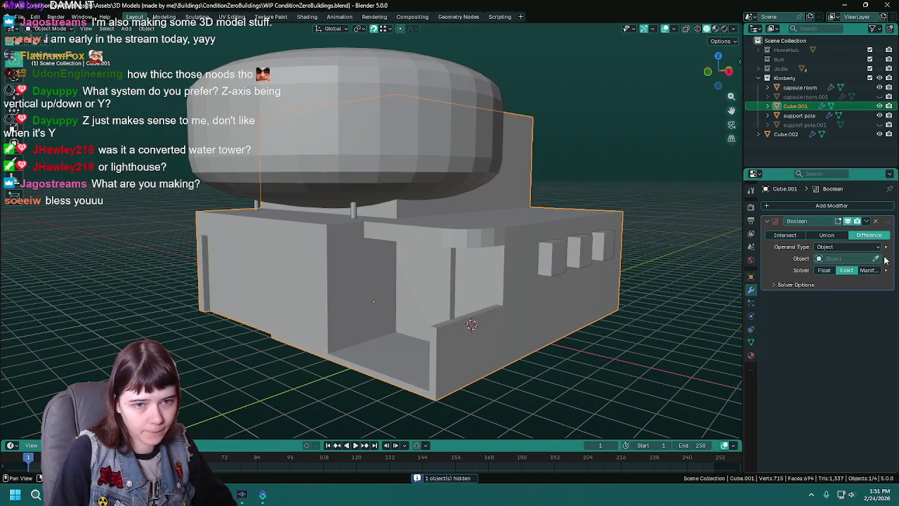
pyautogui.click(557, 244)
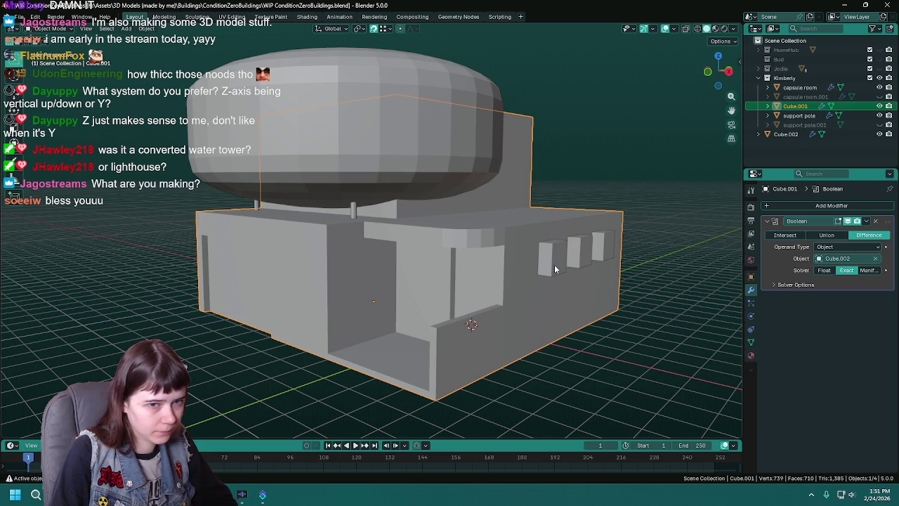
# - Hide Cube.002 to reveal the three window holes, inspect them, and save
pyautogui.click(554, 267)
pyautogui.press('h')
pyautogui.click(570, 292)
pyautogui.hotkey('ctrl', 's')
pyautogui.scroll(3, 609, 309)
pyautogui.moveTo(609, 309)
pyautogui.mouseDown(button='middle')
pyautogui.moveTo(510, 338)
pyautogui.moveTo(483, 316)
pyautogui.moveTo(738, 295)
pyautogui.mouseUp(button='middle')
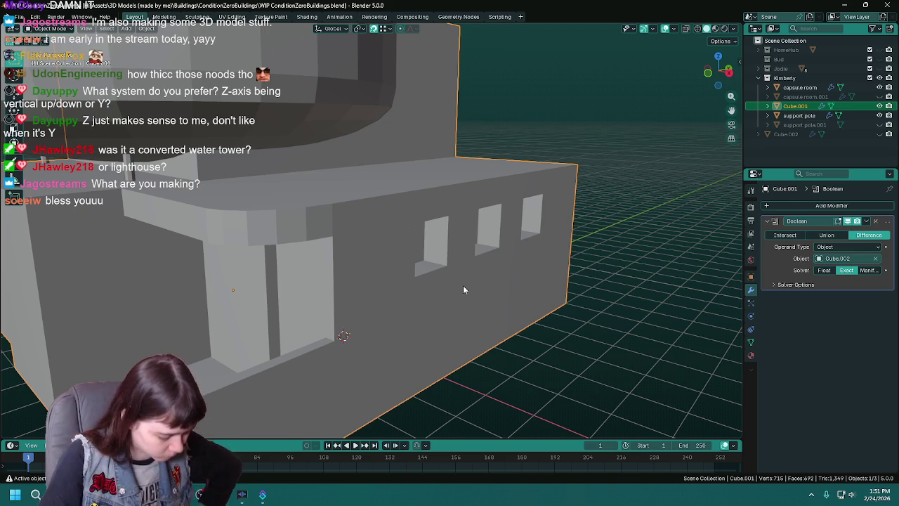
pyautogui.hotkey('ctrl', 's')
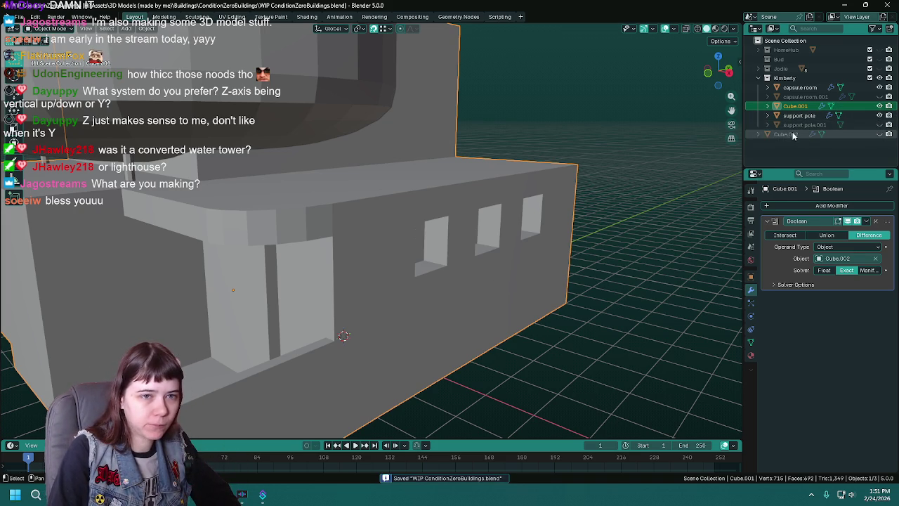
# - Unhide Cube.002, rename it 'rounded windows cutout' in the Outliner, and save
pyautogui.click(787, 134)
pyautogui.click(879, 134)
pyautogui.doubleClick(787, 133)
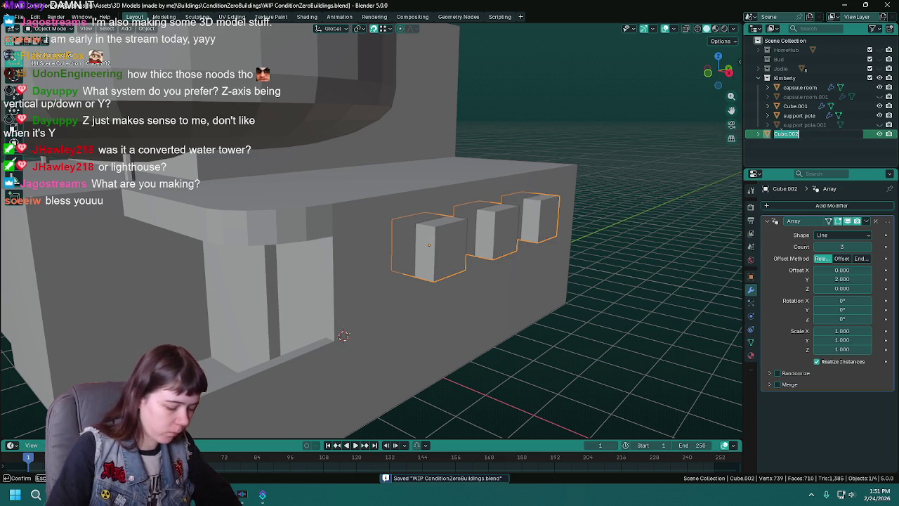
pyautogui.press('BackSpace')
pyautogui.write('nded windows cutout')
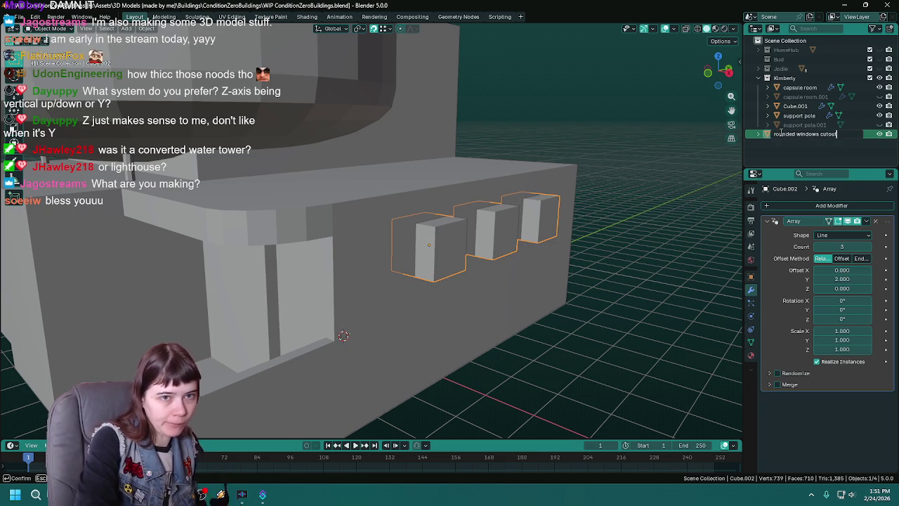
pyautogui.press('Return')
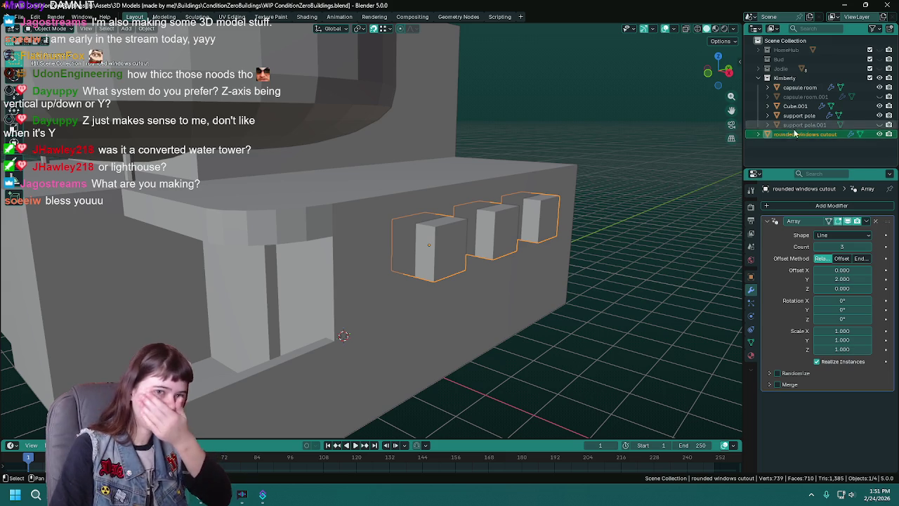
pyautogui.hotkey('ctrl', 's')
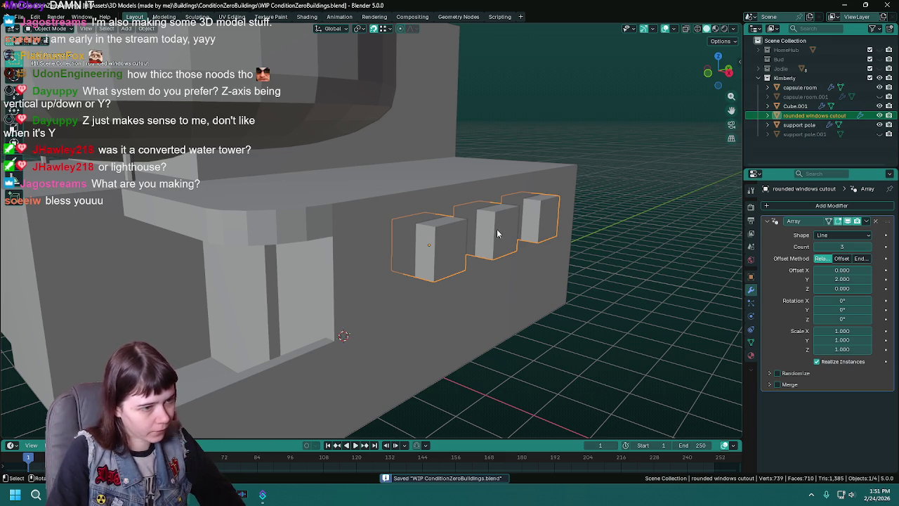
# - In Edit Mode, try a Ctrl+B bevel on the box edges, then cancel and exit
pyautogui.moveTo(488, 235)
pyautogui.mouseDown(button='middle')
pyautogui.moveTo(425, 248)
pyautogui.moveTo(441, 253)
pyautogui.moveTo(234, 186)
pyautogui.mouseUp(button='middle')
pyautogui.press('Tab')
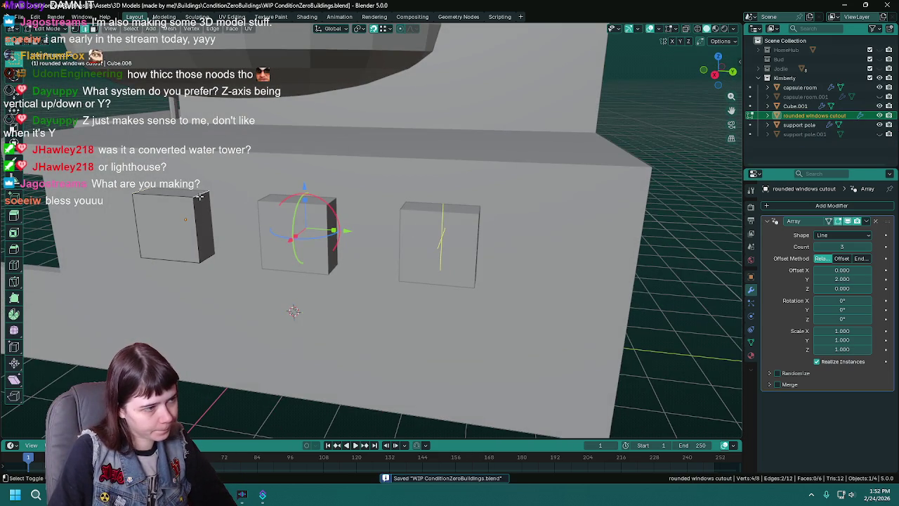
pyautogui.moveTo(208, 264); pyautogui.dragTo(455, 286, button='middle')
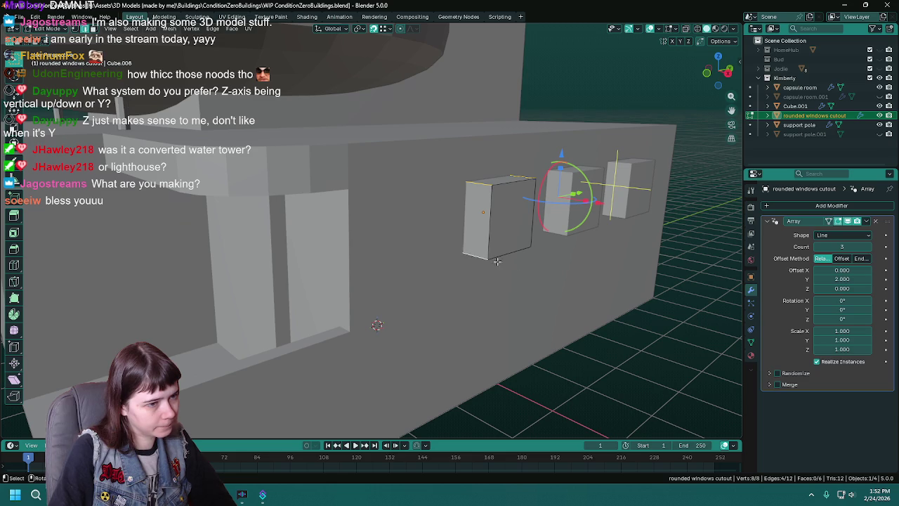
pyautogui.hotkey('ctrl', 's')
pyautogui.moveTo(484, 259); pyautogui.dragTo(527, 305, button='middle')
pyautogui.moveTo(487, 329); pyautogui.dragTo(495, 325, button='middle')
pyautogui.hotkey('ctrl', 'b')
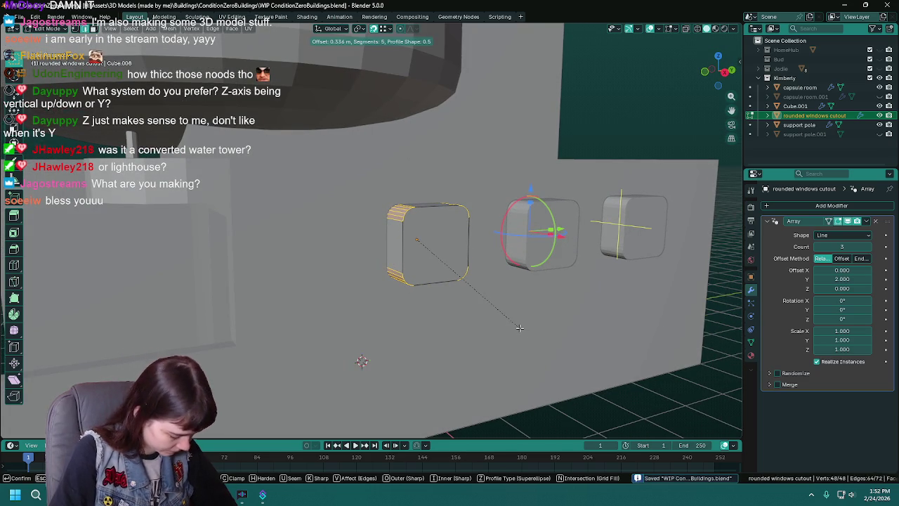
pyautogui.click(516, 327)
pyautogui.press('Tab')
# - Widen the window cutout boxes along Y and tighten the array spacing to 1.730
pyautogui.press('x')
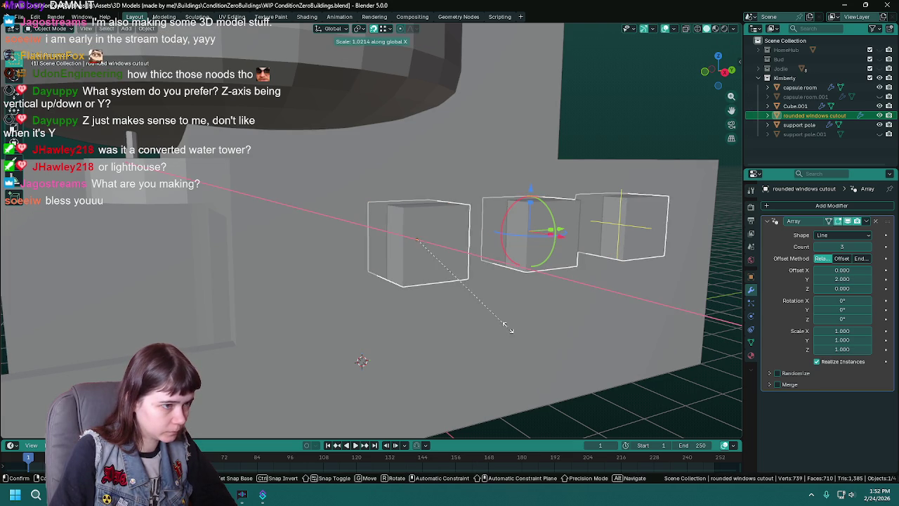
pyautogui.press('y')
pyautogui.write('1.2')
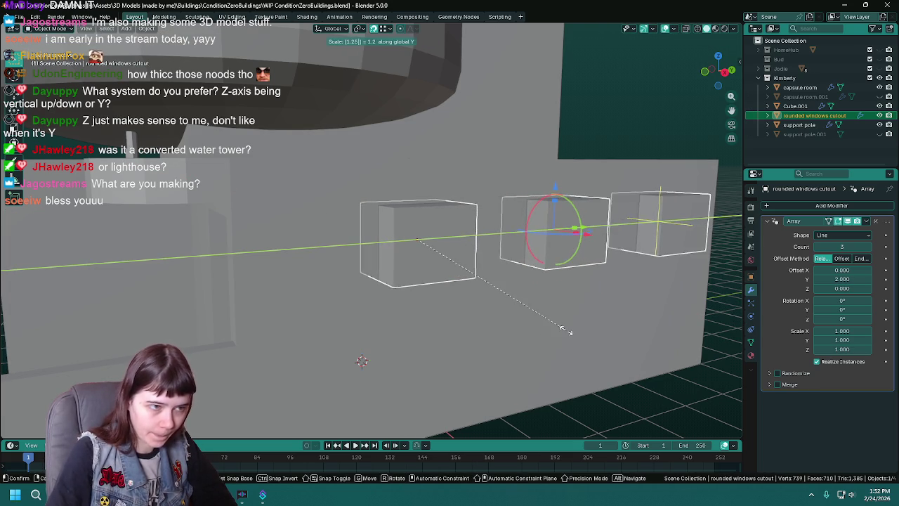
pyautogui.click(562, 329)
pyautogui.moveTo(557, 327)
pyautogui.mouseDown(button='middle')
pyautogui.moveTo(457, 332)
pyautogui.moveTo(437, 312)
pyautogui.mouseUp(button='middle')
pyautogui.hotkey('ctrl', 's')
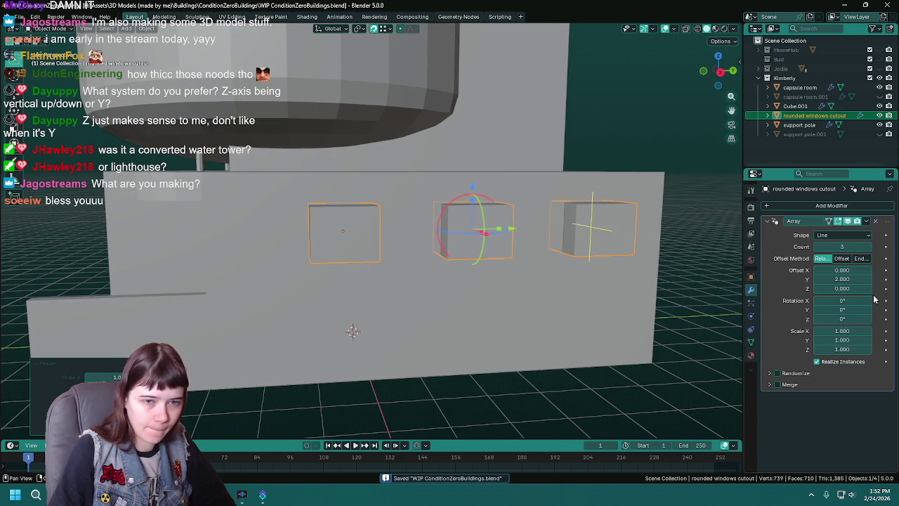
pyautogui.moveTo(842, 279); pyautogui.dragTo(823, 279)
pyautogui.moveTo(499, 279)
pyautogui.mouseDown(button='middle')
pyautogui.moveTo(625, 312)
pyautogui.moveTo(600, 387)
pyautogui.mouseUp(button='middle')
pyautogui.hotkey('ctrl', 's')
# - Slide the window row along X, then shift it 0.2 m along Y
pyautogui.press('g')
pyautogui.press('x')
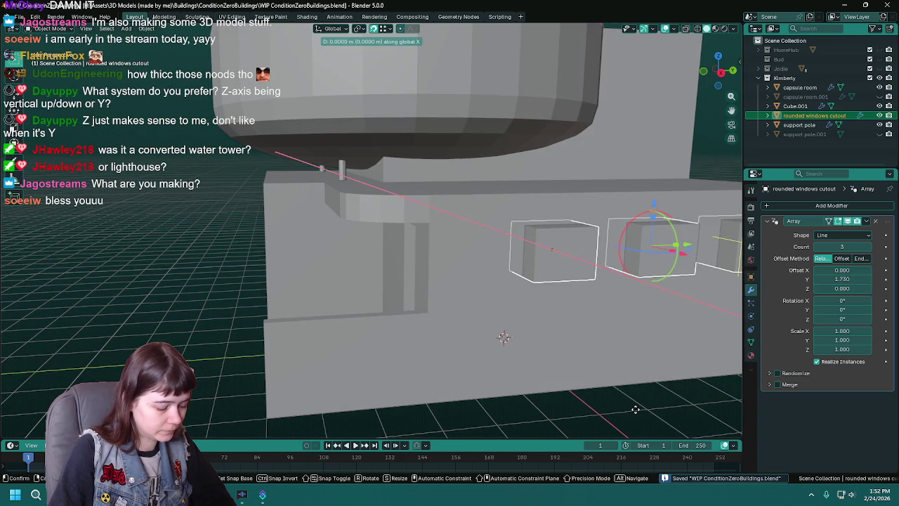
pyautogui.click(597, 409)
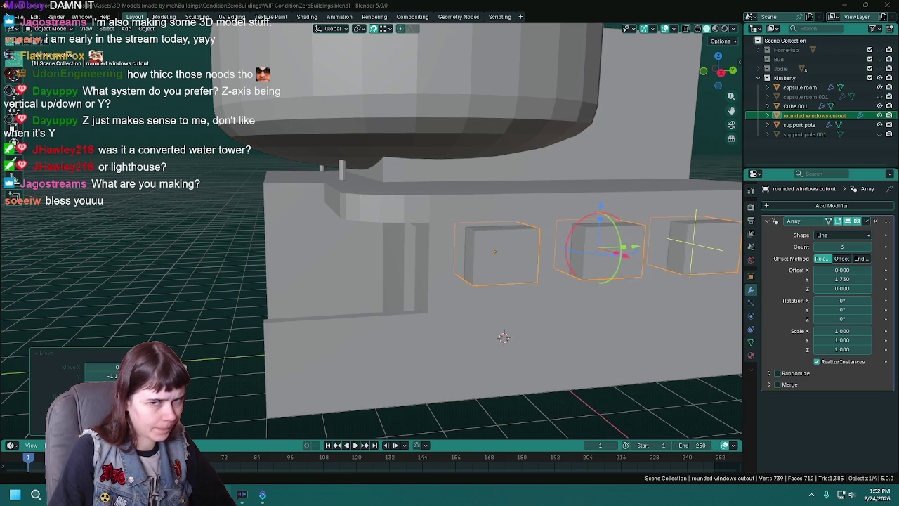
pyautogui.moveTo(507, 304); pyautogui.dragTo(454, 283, button='middle')
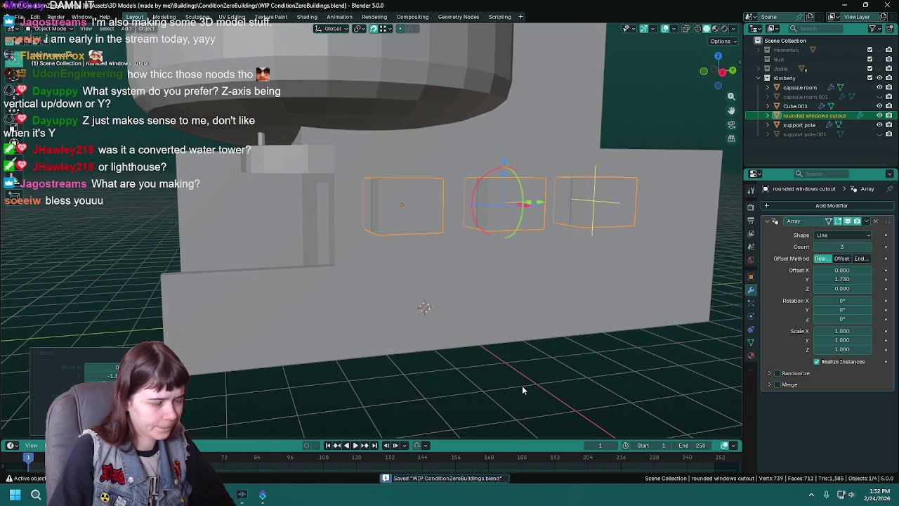
pyautogui.press('g')
pyautogui.press('y')
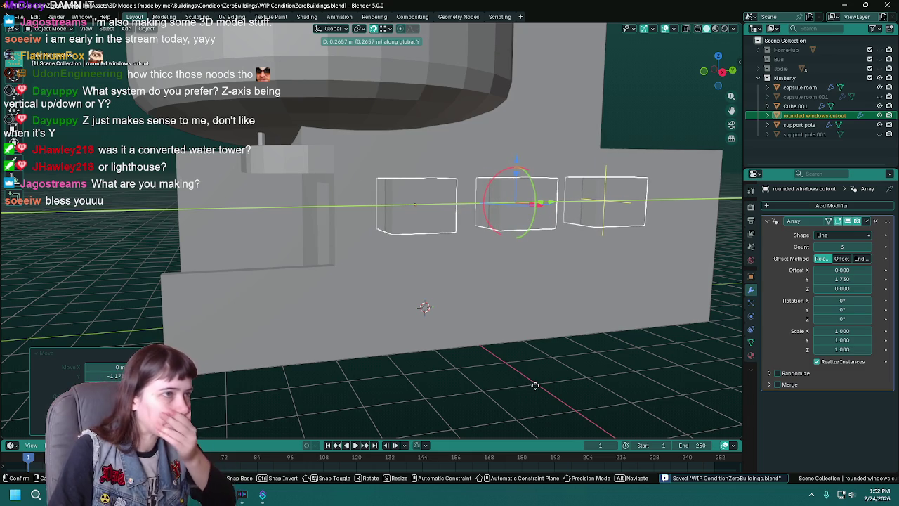
pyautogui.write('.2')
pyautogui.press('Return')
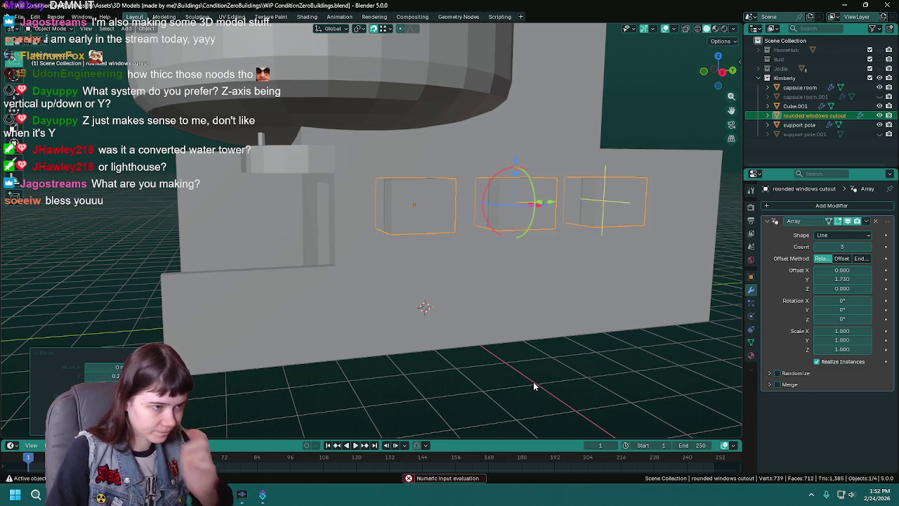
pyautogui.moveTo(533, 382); pyautogui.dragTo(528, 379, button='middle')
# - Bevel the window cutter box edges to 0.25 m width with 3 segments
pyautogui.hotkey('ctrl', 's')
pyautogui.press('Tab')
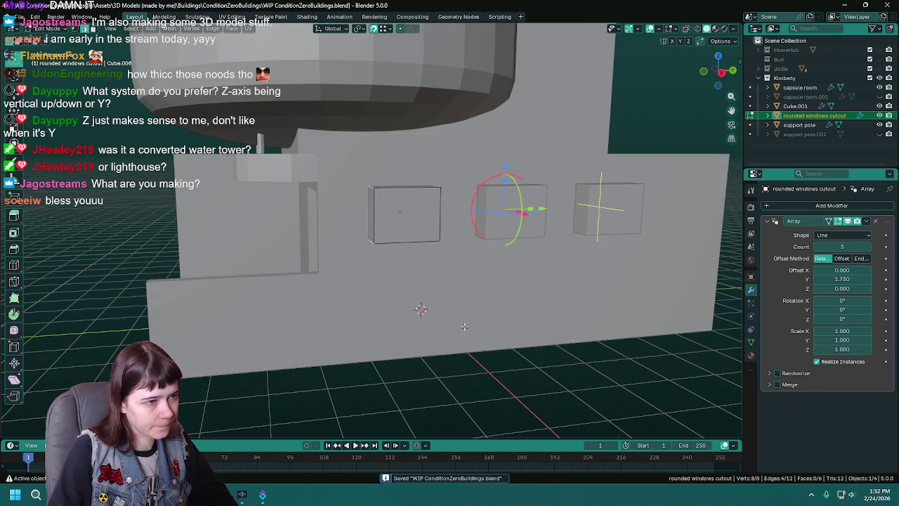
pyautogui.moveTo(465, 326); pyautogui.dragTo(471, 333, button='middle')
pyautogui.hotkey('ctrl', 'b')
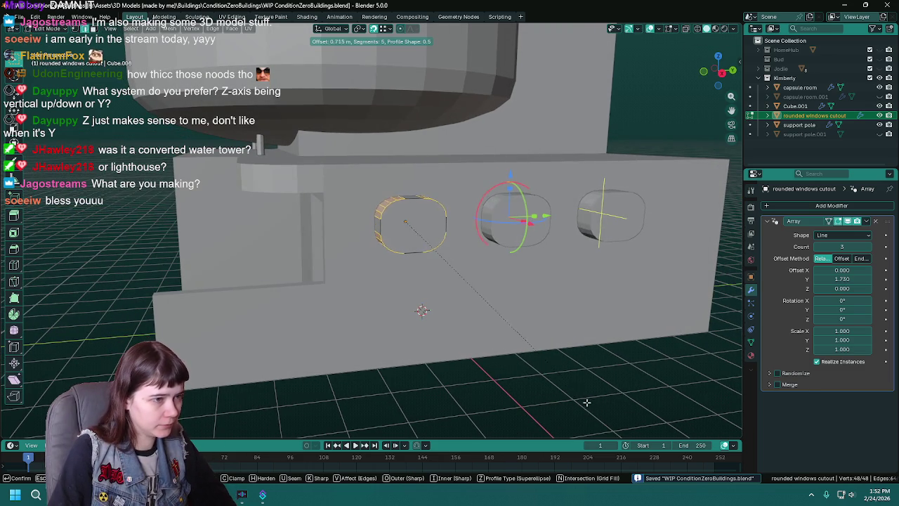
pyautogui.click(577, 398)
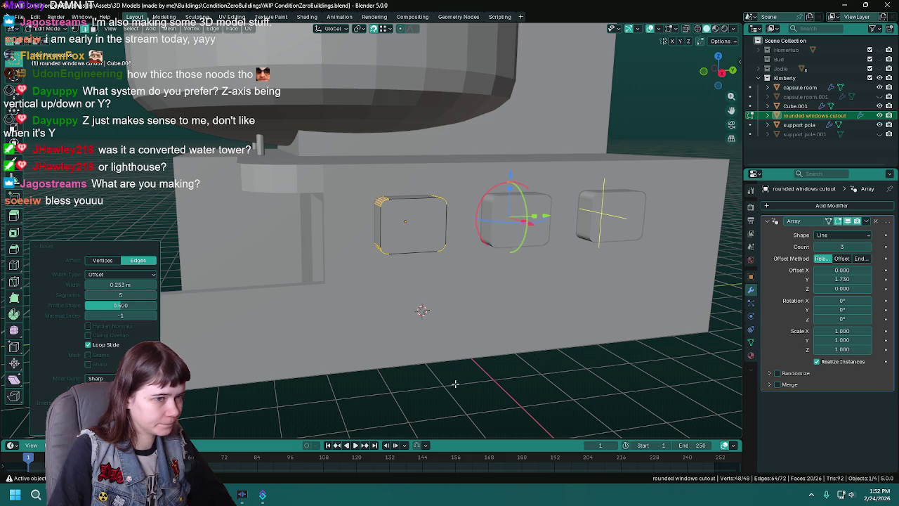
pyautogui.click(138, 284)
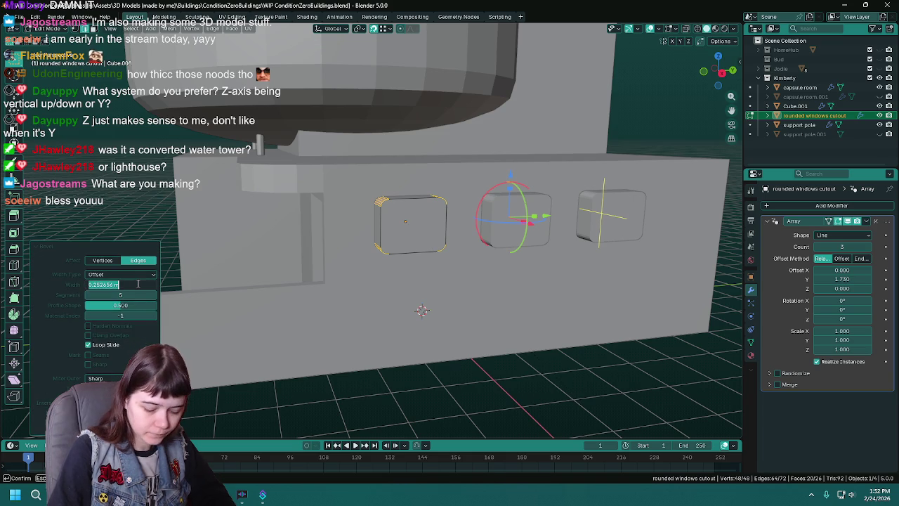
pyautogui.press('Return')
pyautogui.click(88, 294)
pyautogui.moveTo(363, 298); pyautogui.dragTo(451, 312, button='middle')
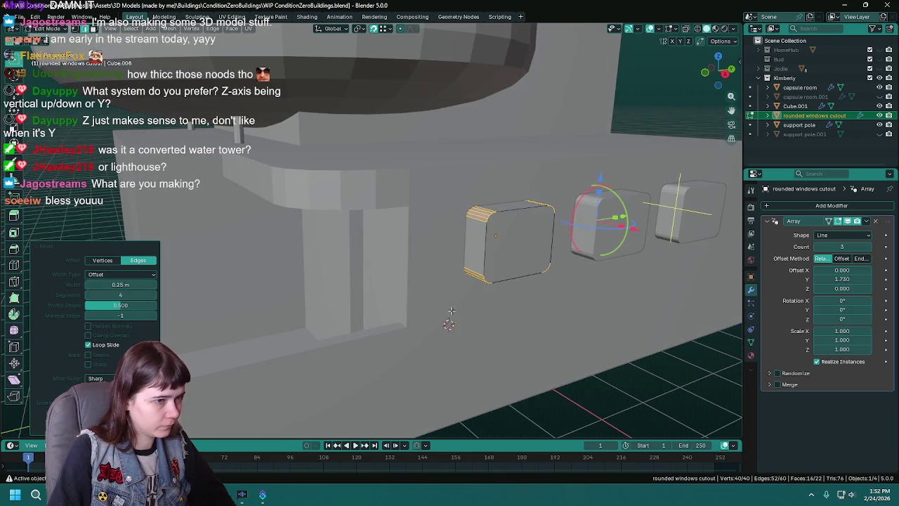
pyautogui.moveTo(358, 296); pyautogui.dragTo(341, 281, button='middle')
pyautogui.click(88, 294)
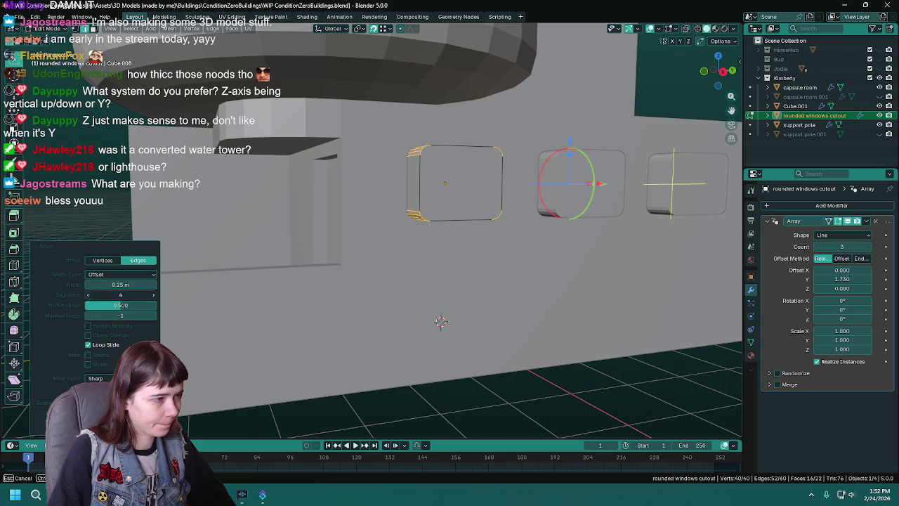
pyautogui.moveTo(407, 335); pyautogui.dragTo(210, 313, button='middle')
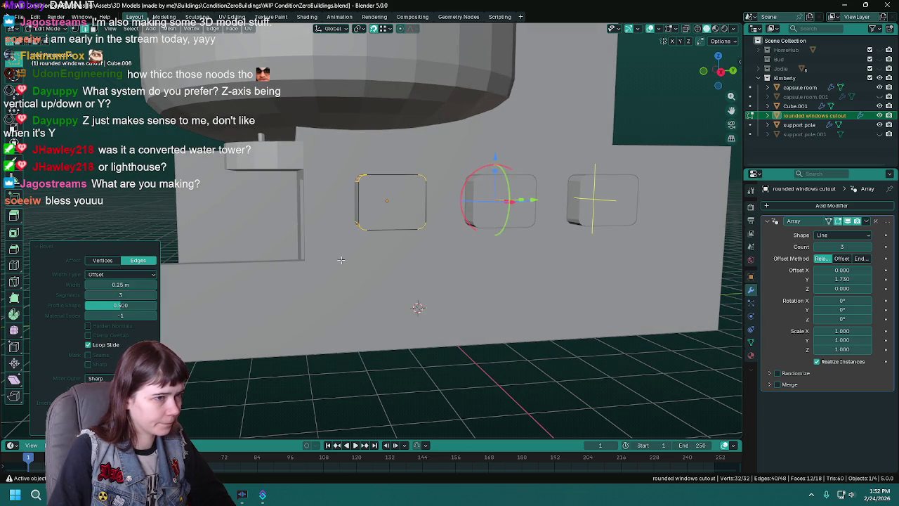
pyautogui.moveTo(324, 265); pyautogui.dragTo(364, 260, button='middle')
pyautogui.scroll(3, 427, 321)
pyautogui.moveTo(427, 321)
pyautogui.mouseDown(button='middle')
pyautogui.moveTo(428, 340)
pyautogui.moveTo(456, 314)
pyautogui.moveTo(464, 287)
pyautogui.moveTo(523, 321)
pyautogui.moveTo(477, 321)
pyautogui.moveTo(458, 312)
pyautogui.moveTo(458, 294)
pyautogui.moveTo(472, 337)
pyautogui.mouseUp(button='middle')
# - Hide the window cutter array and select base block Cube.001 to check its holes
pyautogui.press('Tab')
pyautogui.scroll(-3, 385, 327)
pyautogui.press('h')
pyautogui.scroll(-4, 457, 310)
pyautogui.click(457, 310)
pyautogui.hotkey('ctrl', 's')
pyautogui.scroll(-1, 523, 321)
pyautogui.scroll(2, 498, 321)
# - Unhide the cutters, nudge them along Y, hide them again and save
pyautogui.hotkey('ctrl', 'z')
pyautogui.hotkey('ctrl', 'z')
pyautogui.press('g')
pyautogui.press('y')
pyautogui.click(476, 338)
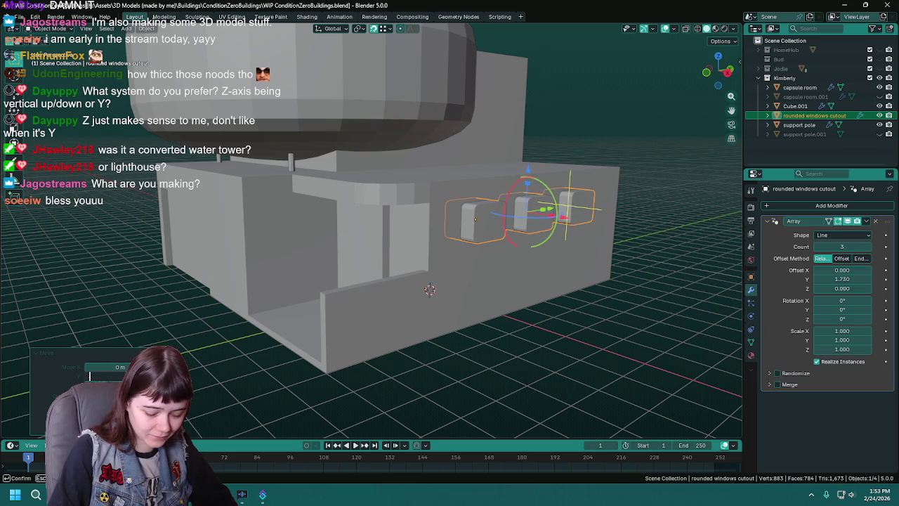
pyautogui.write('25')
pyautogui.press('Return')
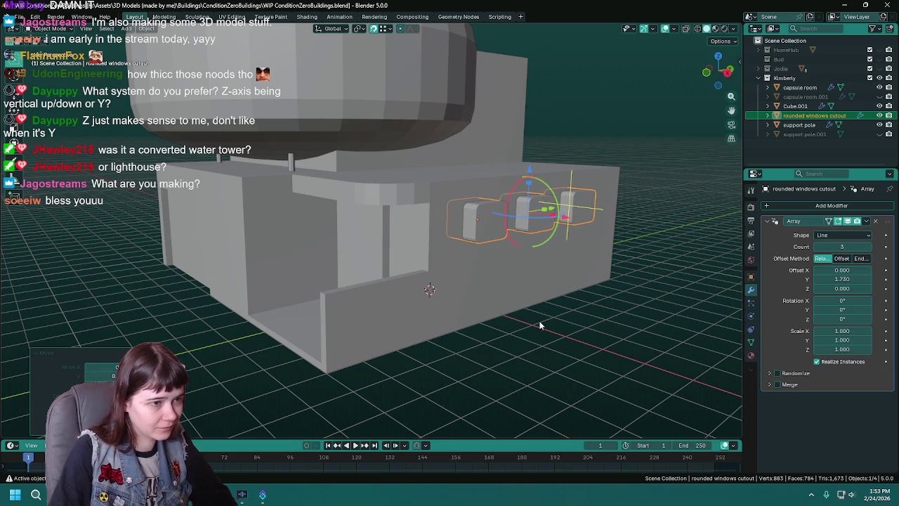
pyautogui.press('h')
pyautogui.click(484, 278)
pyautogui.moveTo(484, 278)
pyautogui.mouseDown(button='middle')
pyautogui.moveTo(508, 297)
pyautogui.moveTo(517, 288)
pyautogui.moveTo(500, 262)
pyautogui.moveTo(510, 298)
pyautogui.mouseUp(button='middle')
pyautogui.hotkey('ctrl', 's')
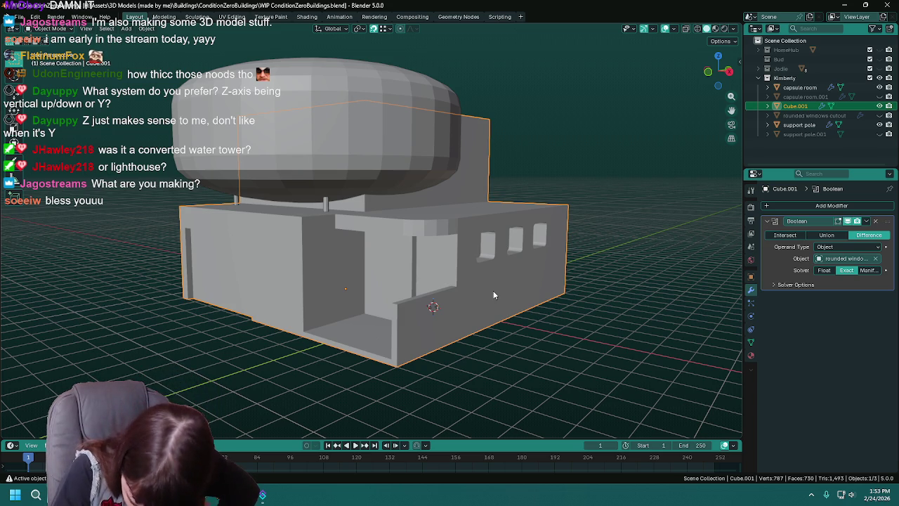
# - Save the building file and enter Edit Mode on base block Cube.001
pyautogui.scroll(-1, 510, 290)
pyautogui.scroll(1, 510, 289)
pyautogui.hotkey('ctrl', 's')
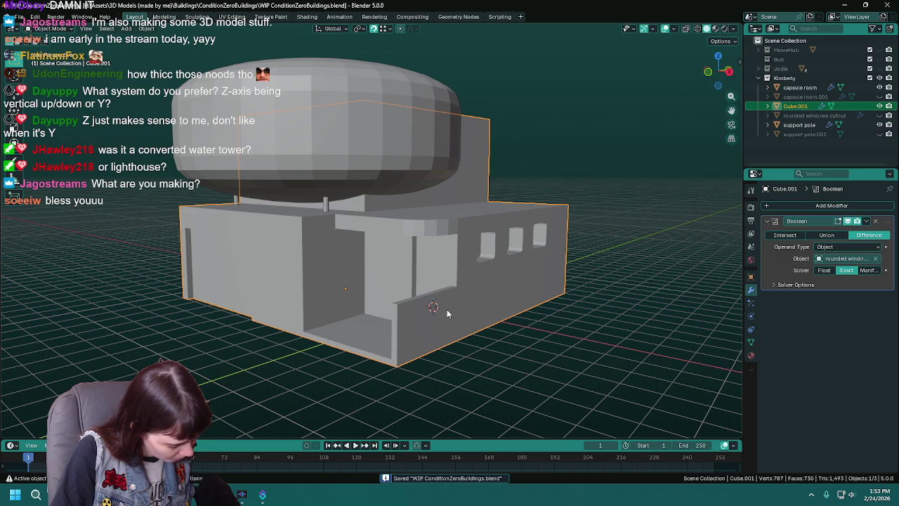
pyautogui.moveTo(404, 315)
pyautogui.mouseDown(button='middle')
pyautogui.moveTo(417, 316)
pyautogui.moveTo(406, 315)
pyautogui.moveTo(447, 198)
pyautogui.moveTo(455, 203)
pyautogui.mouseUp(button='middle')
pyautogui.hotkey('ctrl', 's')
pyautogui.press('Tab')
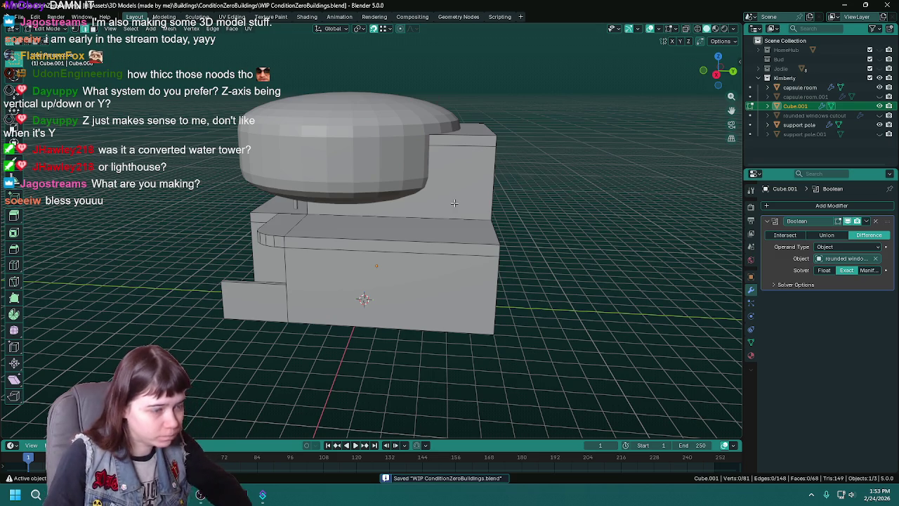
# - Mark the edge joining the upper block and the base as a seam
pyautogui.moveTo(454, 203); pyautogui.dragTo(434, 159, button='middle')
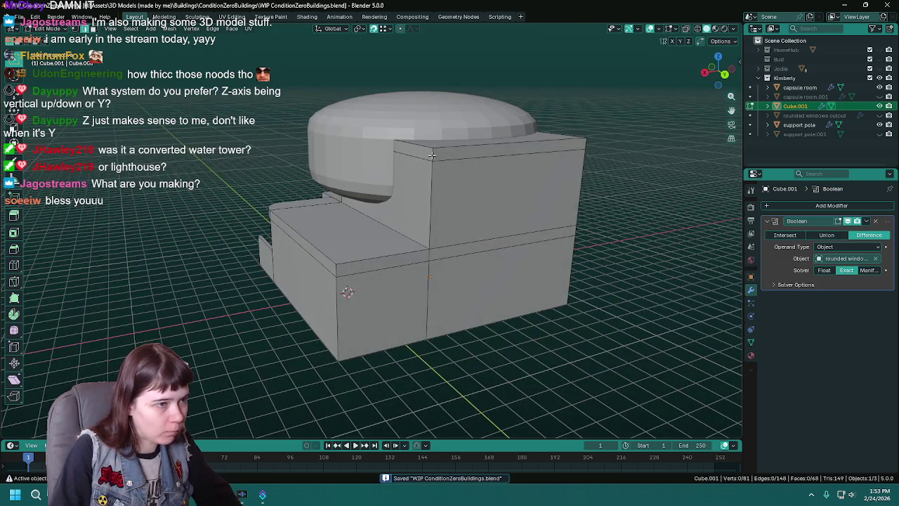
pyautogui.moveTo(432, 201); pyautogui.dragTo(451, 220, button='middle')
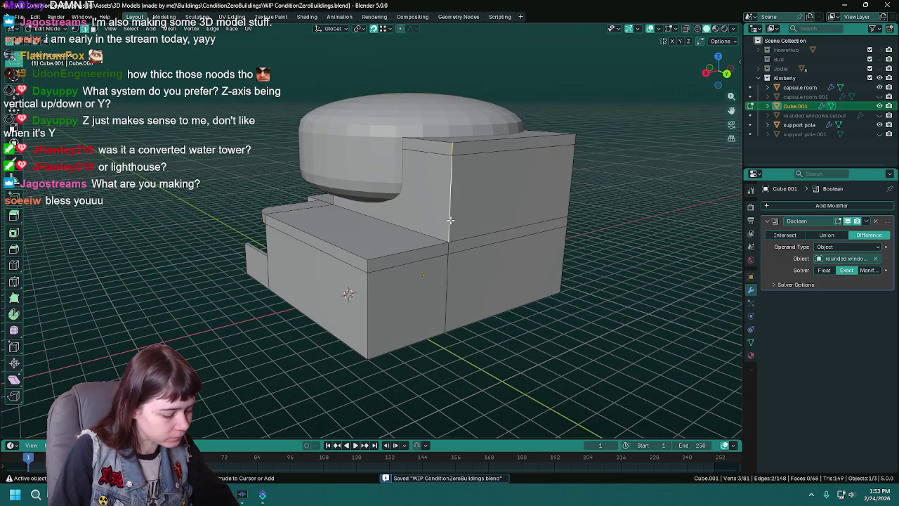
pyautogui.hotkey('ctrl', 'b')
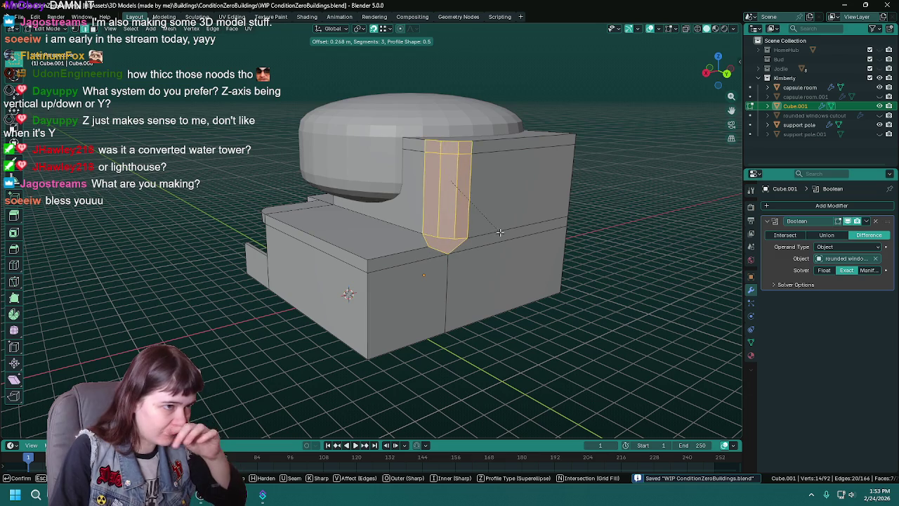
pyautogui.press('Escape')
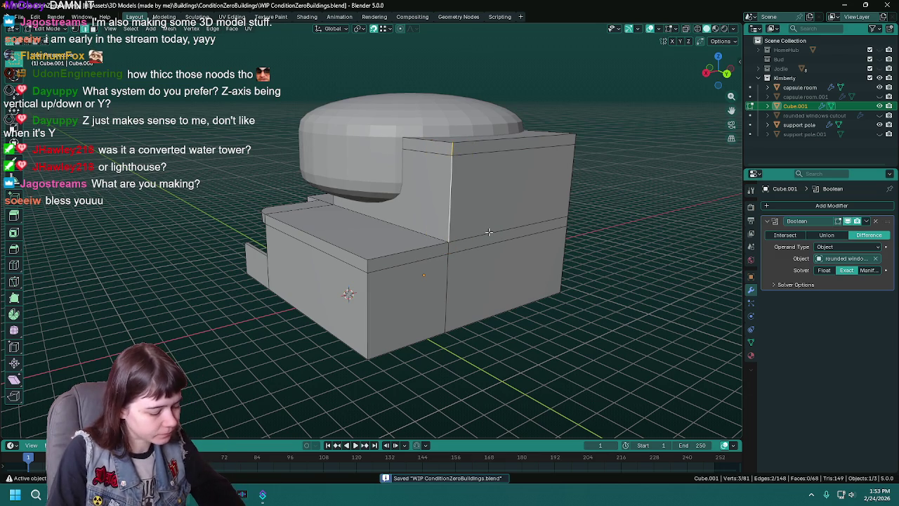
pyautogui.click(446, 197)
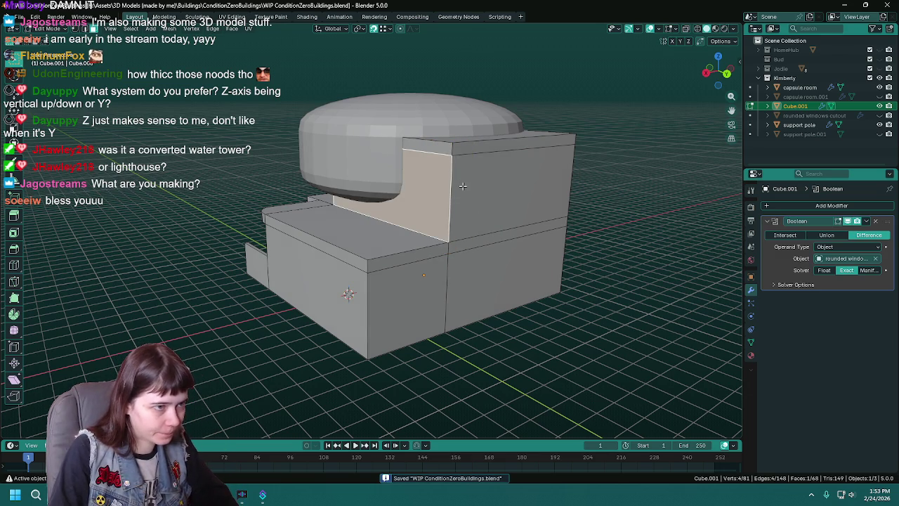
pyautogui.click(457, 223)
pyautogui.click(436, 237)
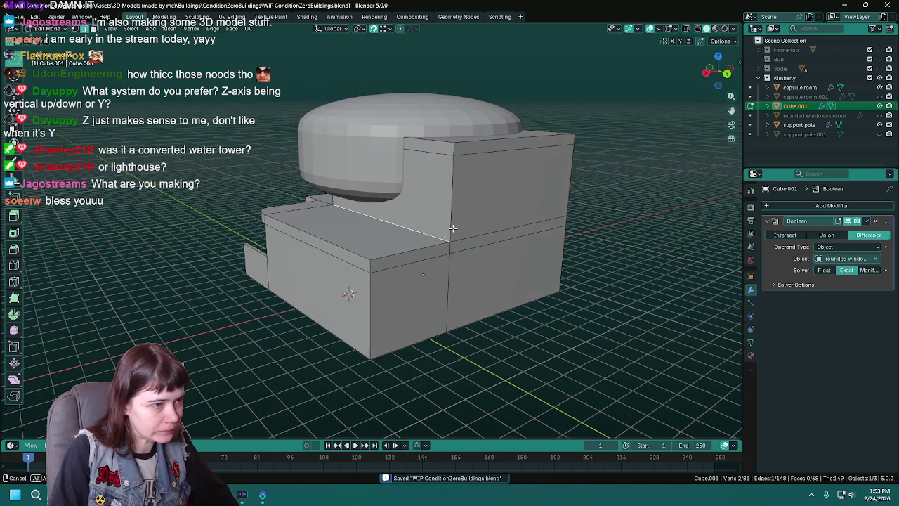
pyautogui.moveTo(435, 237); pyautogui.dragTo(359, 218, button='middle')
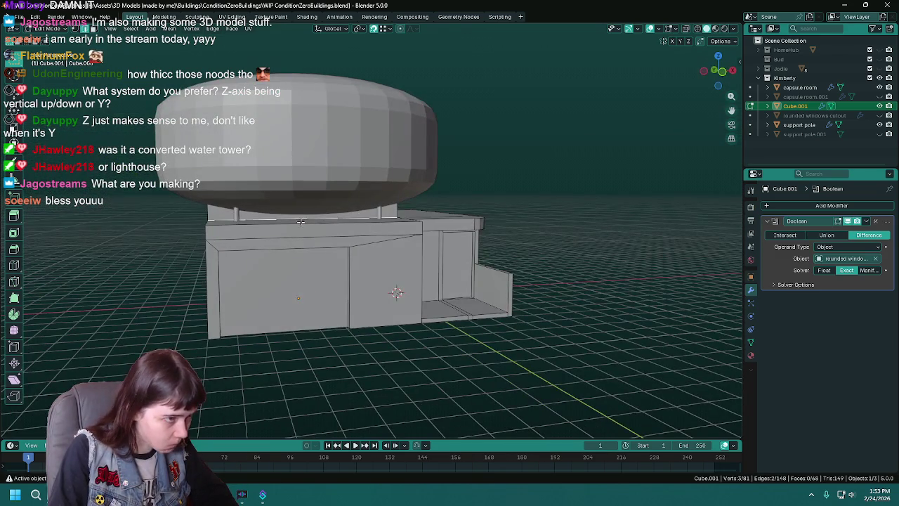
pyautogui.moveTo(300, 222); pyautogui.dragTo(425, 254, button='middle')
pyautogui.moveTo(345, 257); pyautogui.dragTo(425, 244, button='middle')
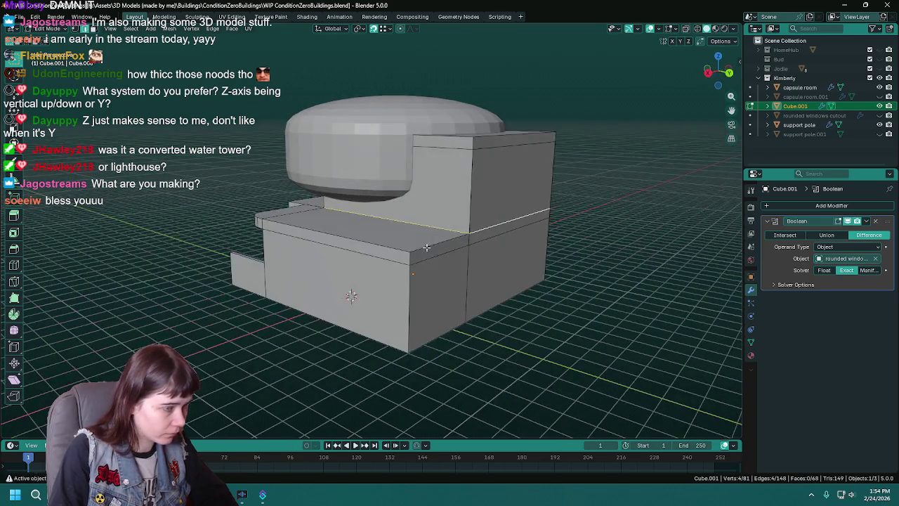
pyautogui.hotkey('ctrl', 'e')
pyautogui.click(420, 240)
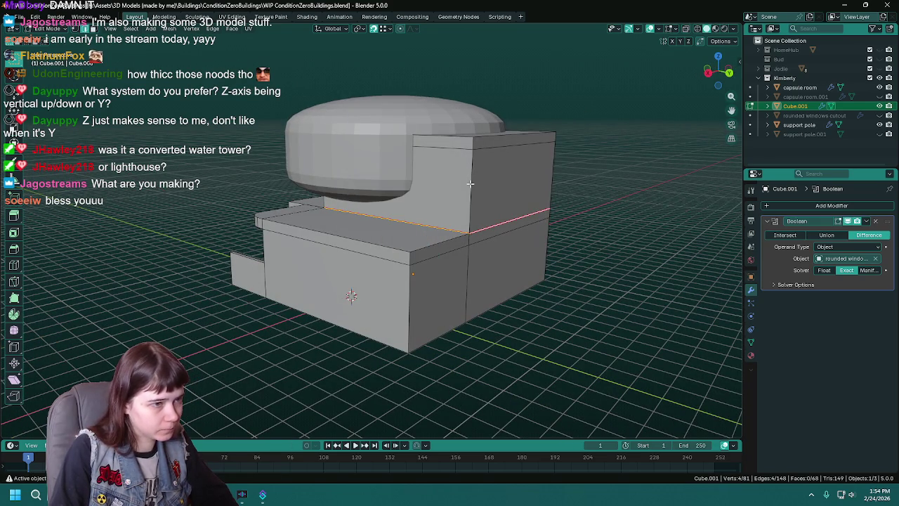
# - Separate the upper block by selection into Cube.002 and start editing its mesh
pyautogui.press('a')
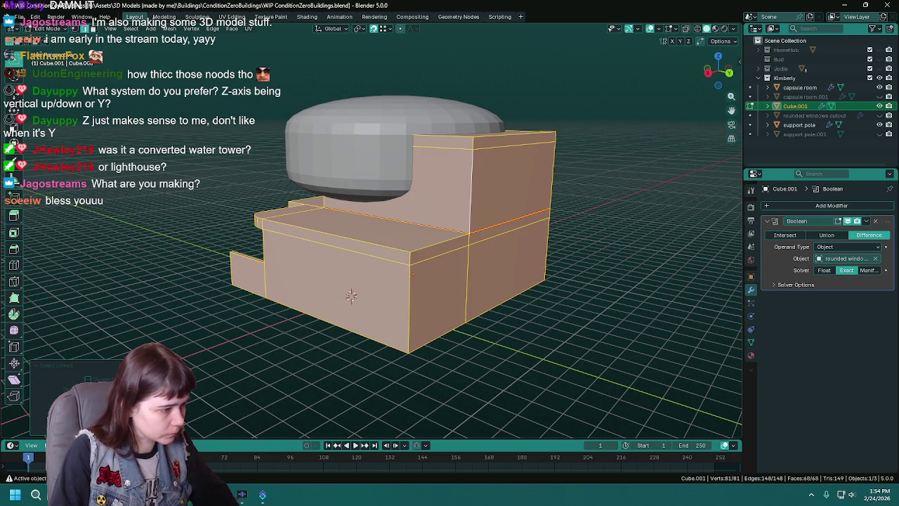
pyautogui.hotkey('shift', 'l')
pyautogui.moveTo(351, 247)
pyautogui.mouseDown(button='middle')
pyautogui.moveTo(453, 247)
pyautogui.moveTo(446, 198)
pyautogui.moveTo(472, 183)
pyautogui.mouseUp(button='middle')
pyautogui.press('p')
pyautogui.click(454, 247)
pyautogui.press('Tab')
pyautogui.click(445, 198)
pyautogui.press('Tab')
pyautogui.moveTo(475, 150); pyautogui.dragTo(492, 200, button='middle')
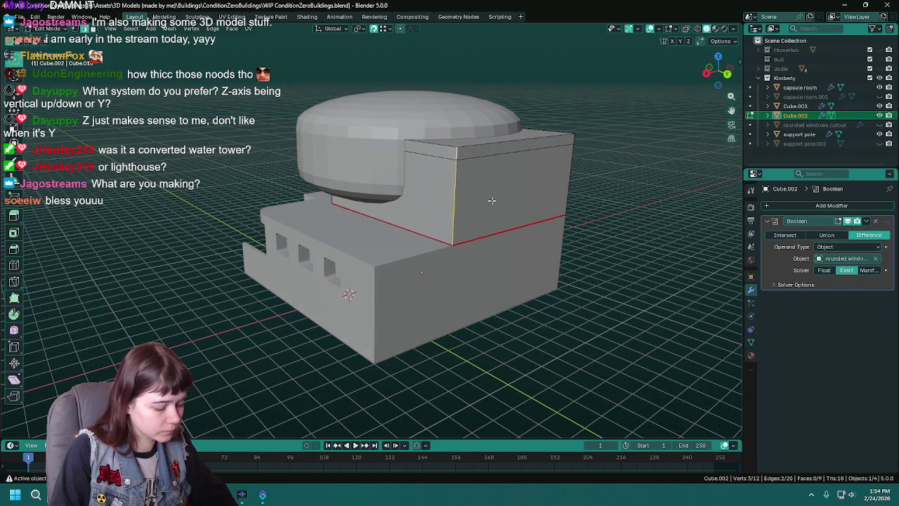
# - Try a 0.25 m, 5-segment bevel on the vertical corner, then undo it
pyautogui.hotkey('ctrl', 'b')
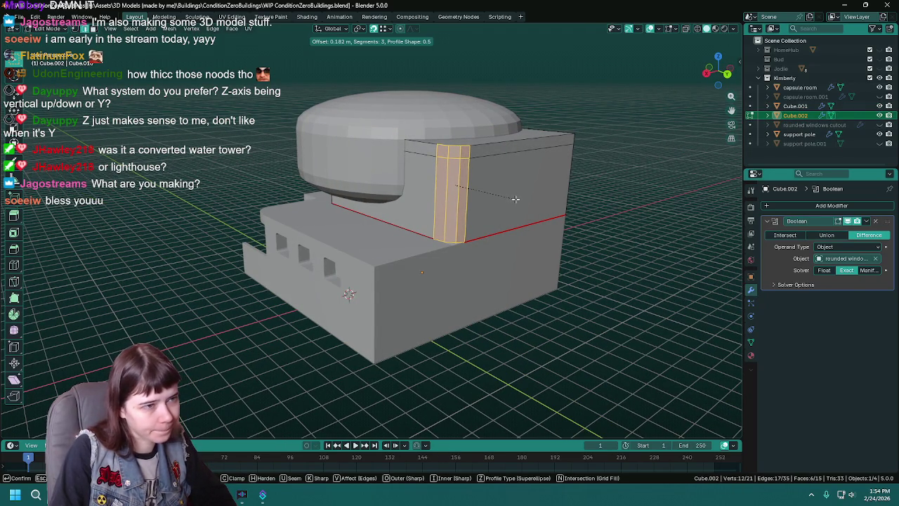
pyautogui.click(515, 199)
pyautogui.moveTo(422, 295); pyautogui.dragTo(325, 278, button='middle')
pyautogui.doubleClick(105, 285)
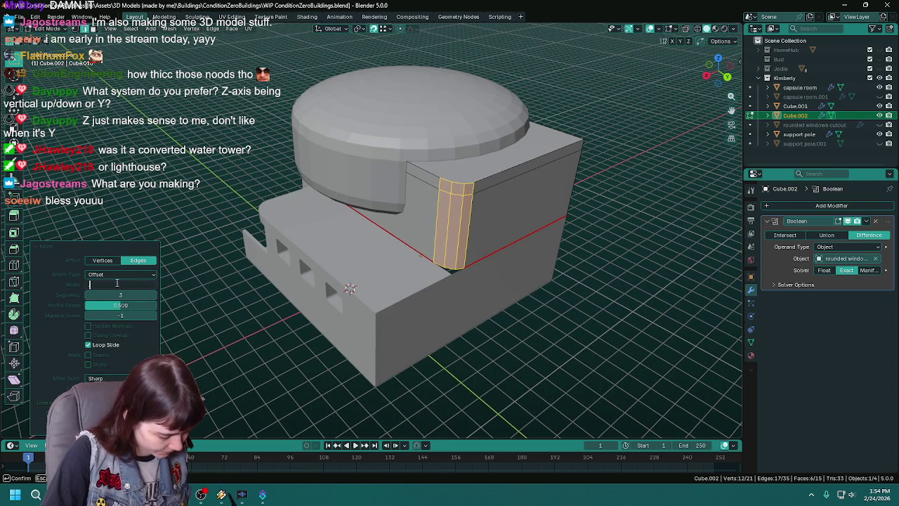
pyautogui.write('20')
pyautogui.press('Return')
pyautogui.click(154, 295)
pyautogui.click(153, 295)
pyautogui.moveTo(295, 316)
pyautogui.mouseDown(button='middle')
pyautogui.moveTo(415, 390)
pyautogui.moveTo(409, 357)
pyautogui.moveTo(391, 349)
pyautogui.moveTo(438, 308)
pyautogui.moveTo(430, 286)
pyautogui.moveTo(457, 332)
pyautogui.mouseUp(button='middle')
pyautogui.hotkey('ctrl', 'z')
pyautogui.press('Tab')
pyautogui.hotkey('ctrl', 's')
# - Apply the upper block's scale, then bevel the vertical corner to 1 m with 5 segments
pyautogui.hotkey('ctrl', 'a')
pyautogui.click(410, 301)
pyautogui.press('Tab')
pyautogui.hotkey('ctrl', 'b')
pyautogui.click(492, 331)
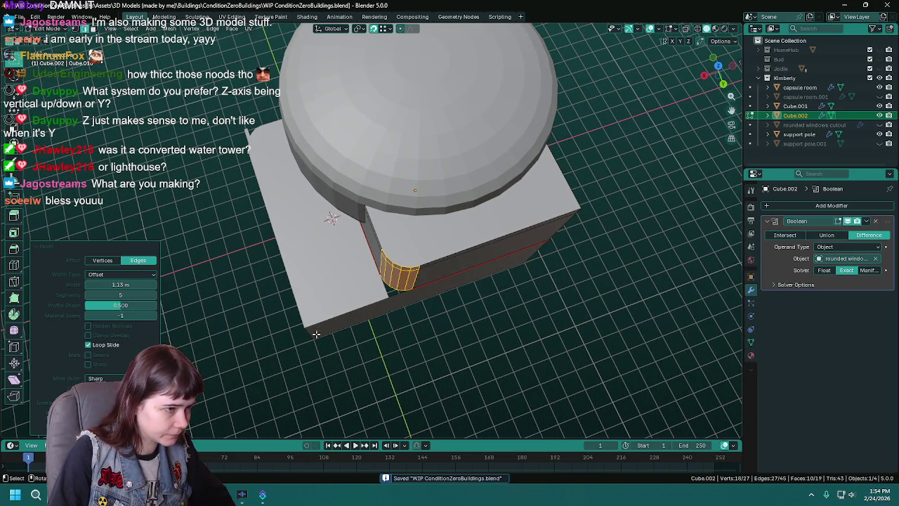
pyautogui.click(129, 286)
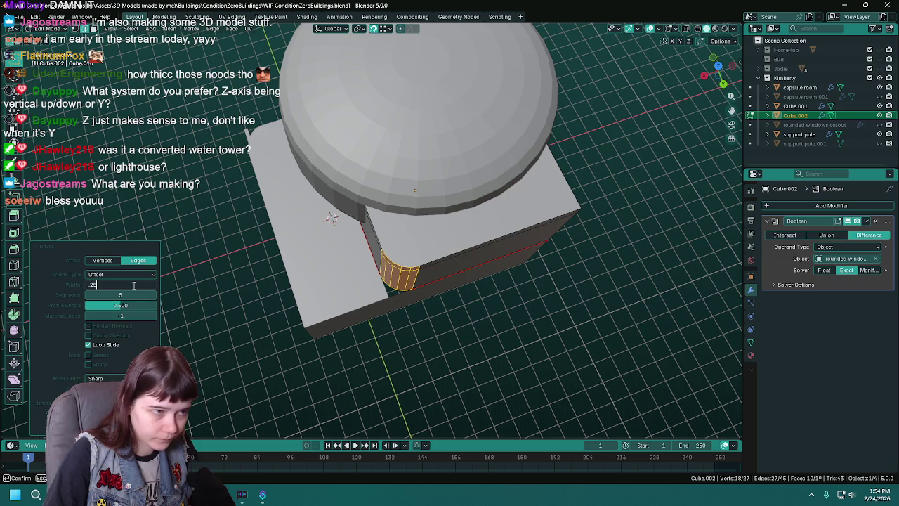
pyautogui.press('Return')
pyautogui.click(133, 285)
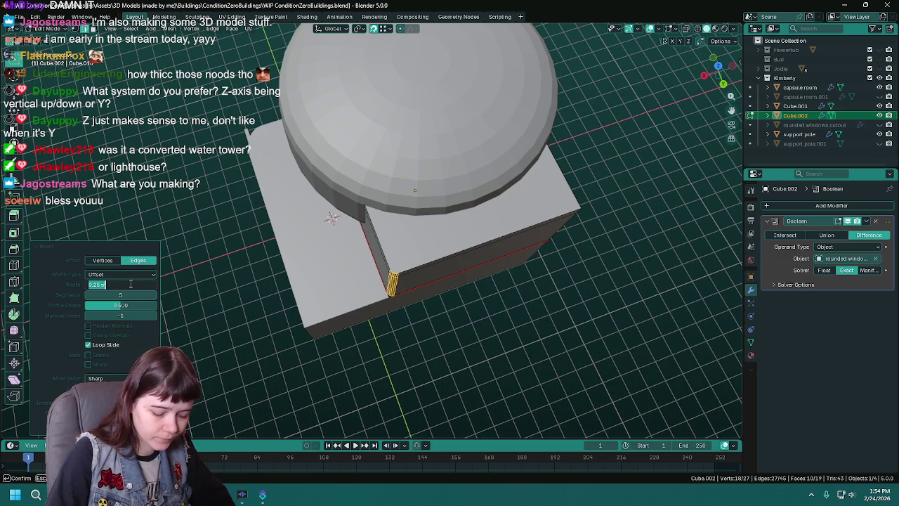
pyautogui.press('Return')
pyautogui.moveTo(337, 261)
pyautogui.mouseDown(button='middle')
pyautogui.moveTo(465, 269)
pyautogui.moveTo(363, 282)
pyautogui.moveTo(443, 273)
pyautogui.moveTo(393, 295)
pyautogui.mouseUp(button='middle')
pyautogui.hotkey('ctrl', 's')
pyautogui.press('Tab')
pyautogui.scroll(4, 375, 309)
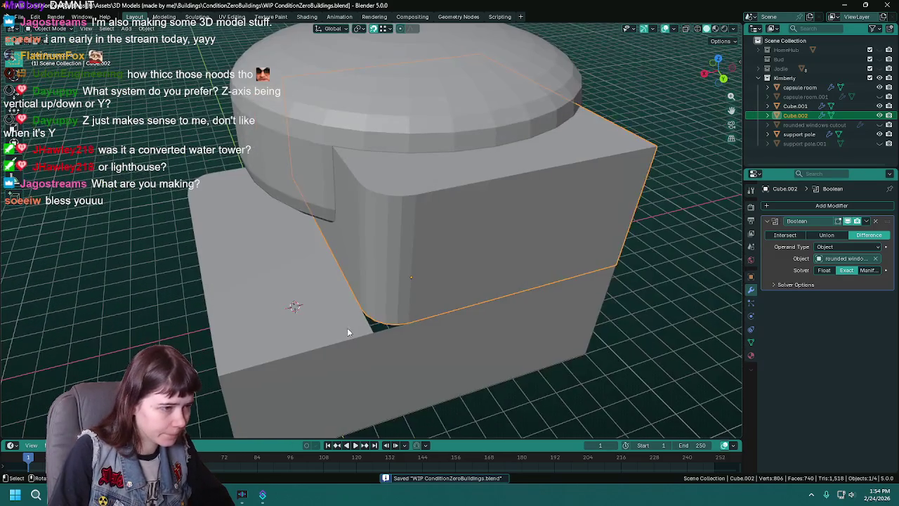
# - Inspect Cube.001 and the window holes, then save WIP ConditionZeroBuildings.blend
pyautogui.click(319, 355)
pyautogui.press('Tab')
pyautogui.moveTo(352, 353)
pyautogui.mouseDown(button='middle')
pyautogui.moveTo(419, 334)
pyautogui.moveTo(430, 322)
pyautogui.moveTo(404, 331)
pyautogui.moveTo(452, 330)
pyautogui.mouseUp(button='middle')
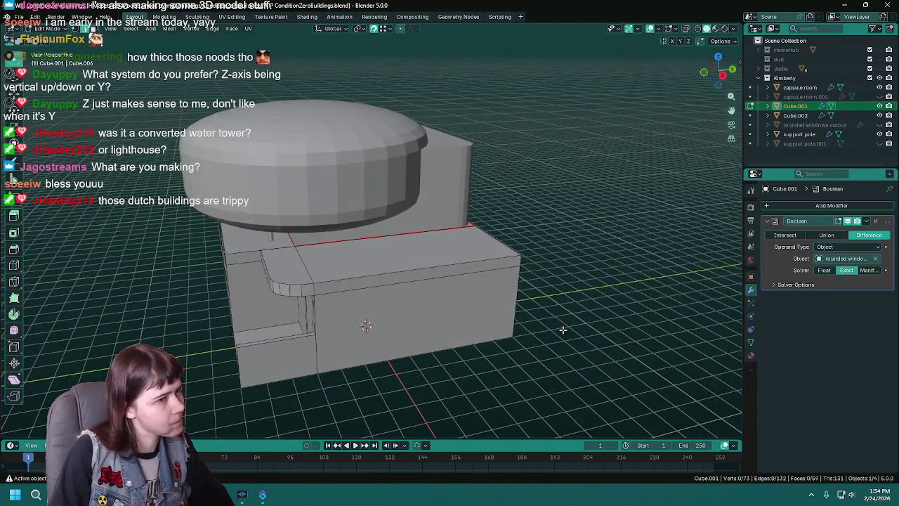
pyautogui.moveTo(563, 330); pyautogui.dragTo(353, 299, button='middle')
pyautogui.press('Tab')
pyautogui.scroll(-3, 354, 299)
pyautogui.click(409, 322)
pyautogui.moveTo(409, 322)
pyautogui.mouseDown(button='middle')
pyautogui.moveTo(400, 307)
pyautogui.moveTo(512, 291)
pyautogui.moveTo(470, 290)
pyautogui.moveTo(412, 304)
pyautogui.moveTo(514, 298)
pyautogui.moveTo(476, 301)
pyautogui.moveTo(501, 291)
pyautogui.moveTo(461, 289)
pyautogui.mouseUp(button='middle')
pyautogui.scroll(1, 461, 289)
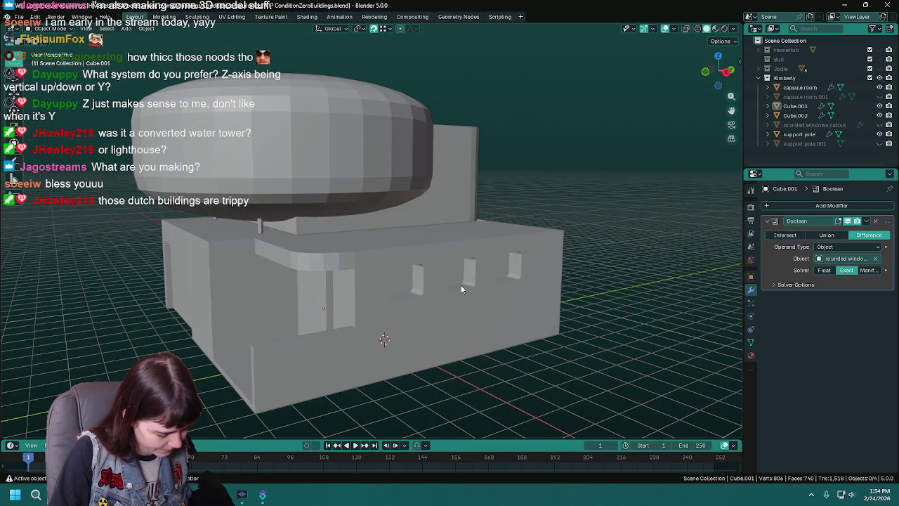
pyautogui.hotkey('ctrl', 's')
pyautogui.moveTo(552, 287)
pyautogui.mouseDown(button='middle')
pyautogui.moveTo(562, 290)
pyautogui.moveTo(456, 289)
pyautogui.mouseUp(button='middle')
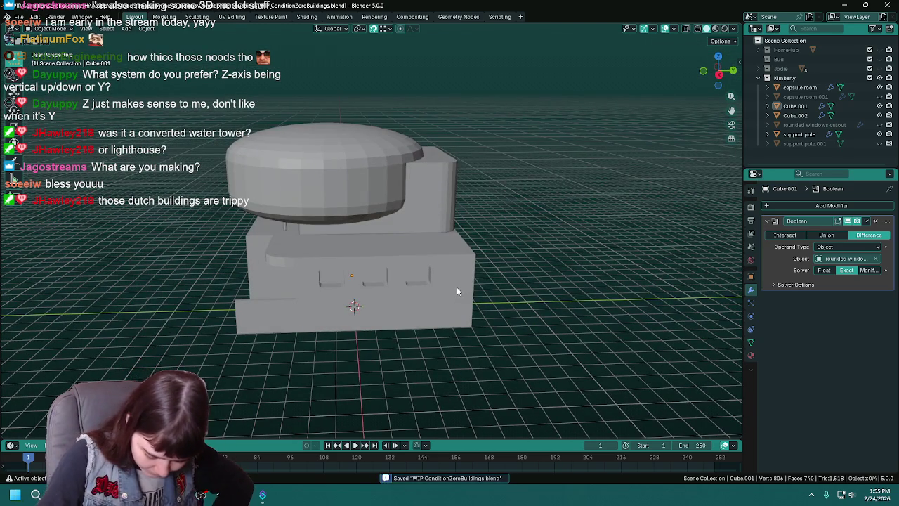
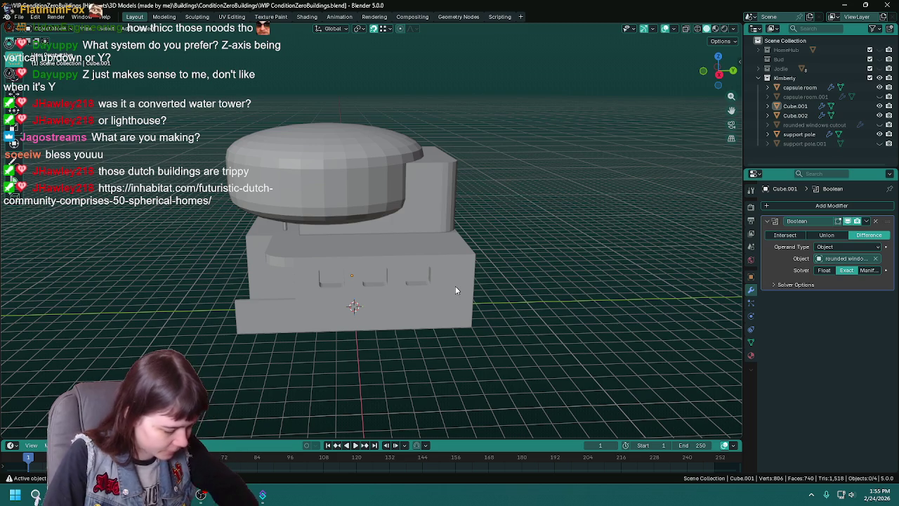
# - Select the tall box Cube.002 behind the dome, save, and enter Edit Mode, then switch to the maximized browser article
pyautogui.click(451, 200)
pyautogui.moveTo(452, 200)
pyautogui.mouseDown(button='middle')
pyautogui.moveTo(465, 215)
pyautogui.moveTo(605, 207)
pyautogui.moveTo(506, 214)
pyautogui.mouseUp(button='middle')
pyautogui.hotkey('ctrl', 's')
pyautogui.press('Tab')
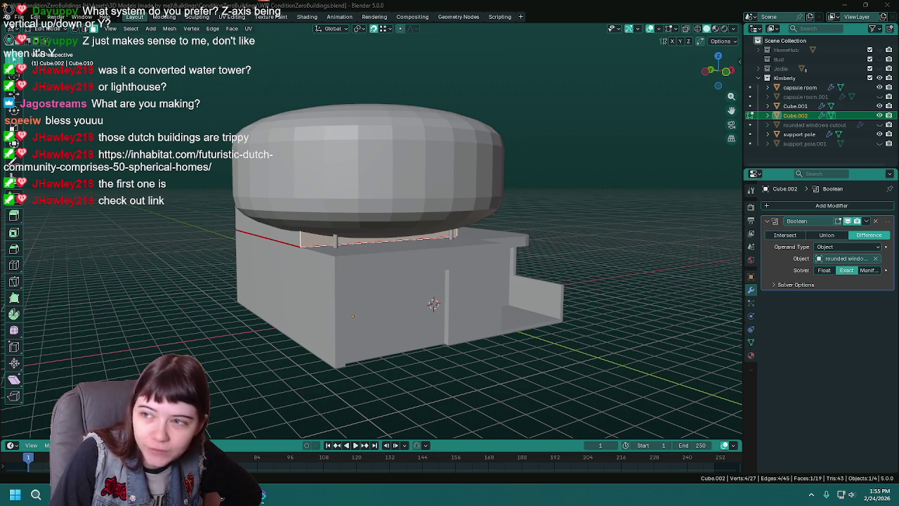
pyautogui.hotkey('alt', 'Tab')
pyautogui.doubleClick(759, 33)
# - Scroll through the Inhabitat gallery of the Bolwoningen spherical homes, then go back to Blender
pyautogui.scroll(1, 623, 274)
pyautogui.scroll(-1, 623, 272)
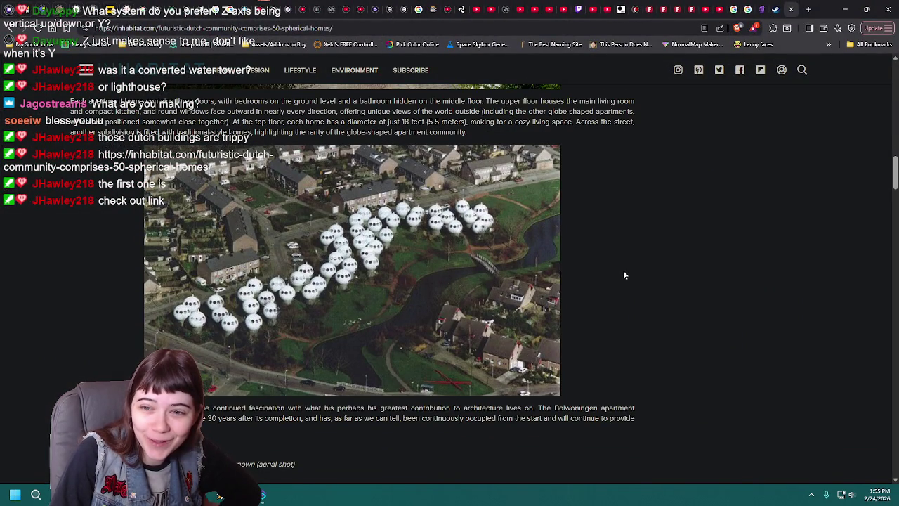
pyautogui.scroll(4, 624, 274)
pyautogui.scroll(2, 624, 275)
pyautogui.scroll(4, 624, 275)
pyautogui.scroll(1, 624, 274)
pyautogui.scroll(-1, 624, 275)
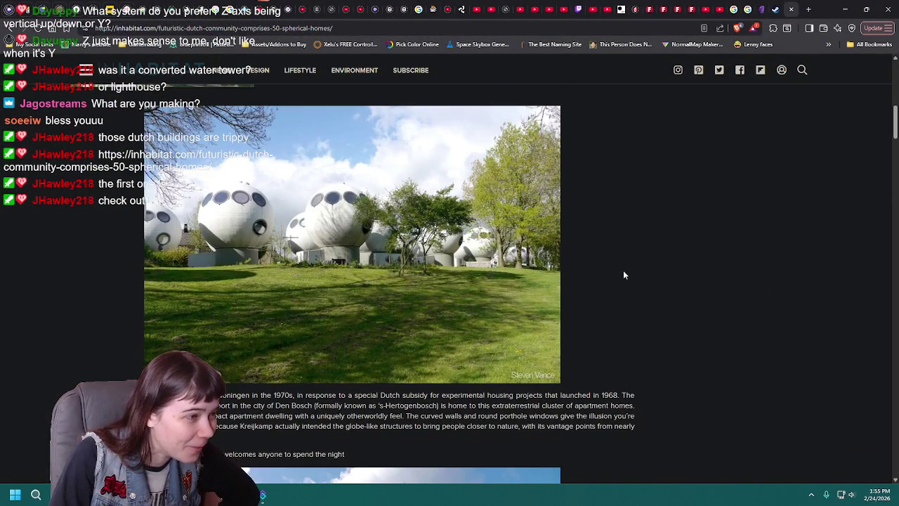
pyautogui.scroll(3, 624, 274)
pyautogui.scroll(1, 624, 275)
pyautogui.scroll(-7, 633, 364)
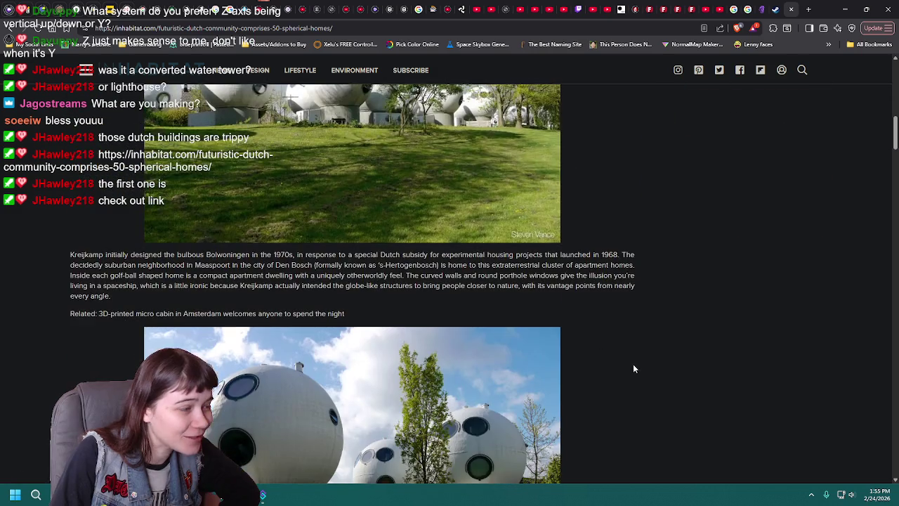
pyautogui.scroll(-4, 633, 364)
pyautogui.scroll(-2, 633, 367)
pyautogui.scroll(-5, 633, 366)
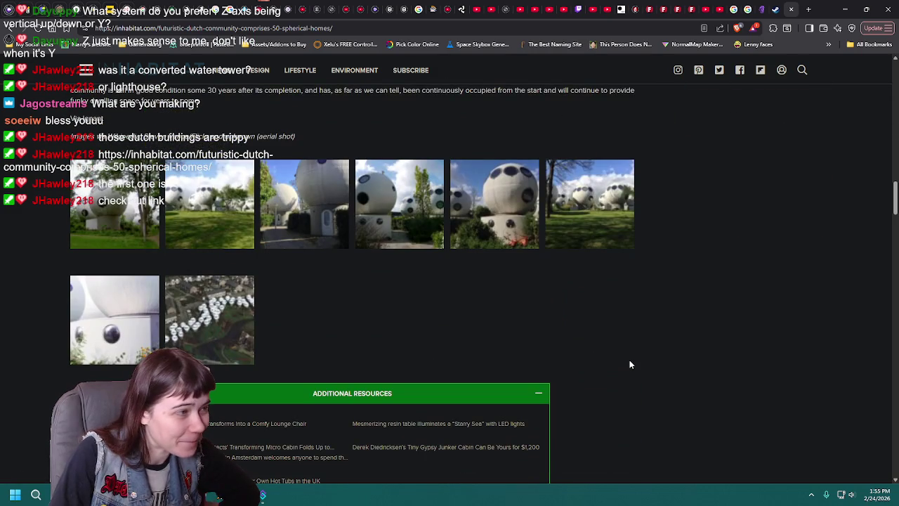
pyautogui.scroll(1, 630, 363)
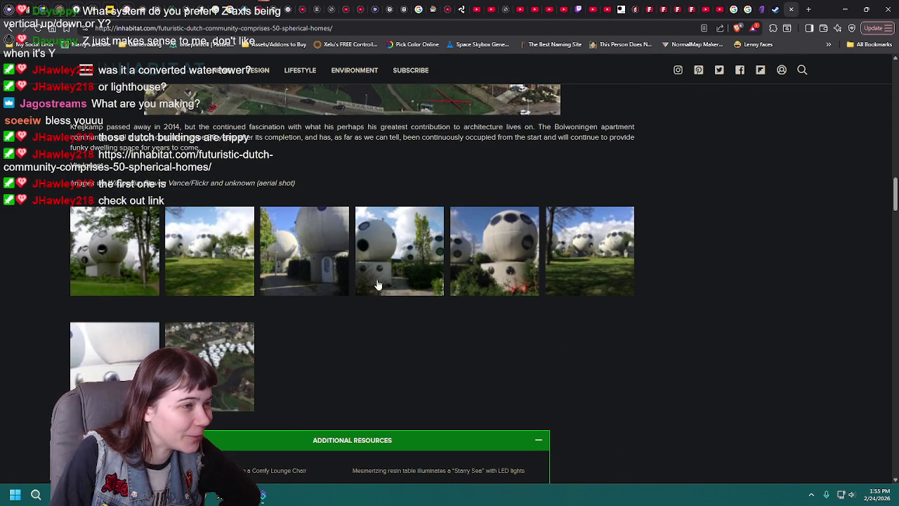
pyautogui.scroll(4, 379, 291)
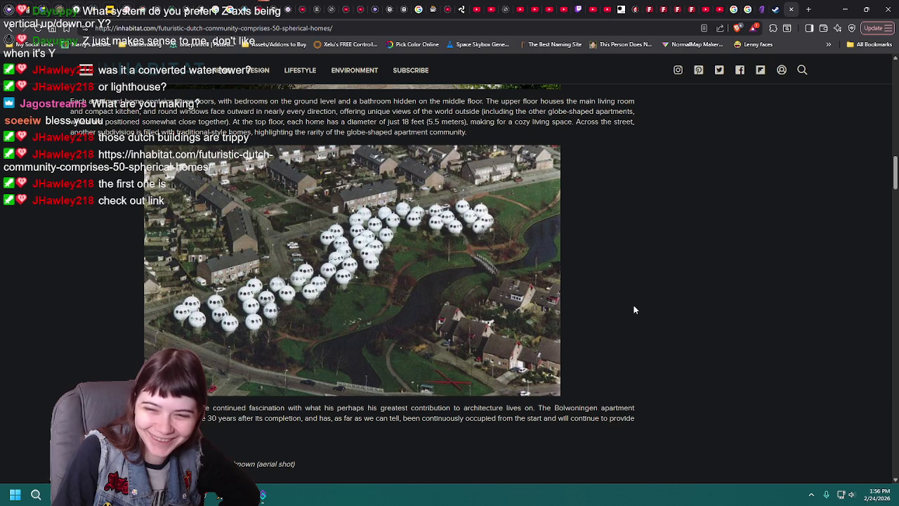
pyautogui.scroll(-1, 634, 310)
pyautogui.scroll(1, 634, 309)
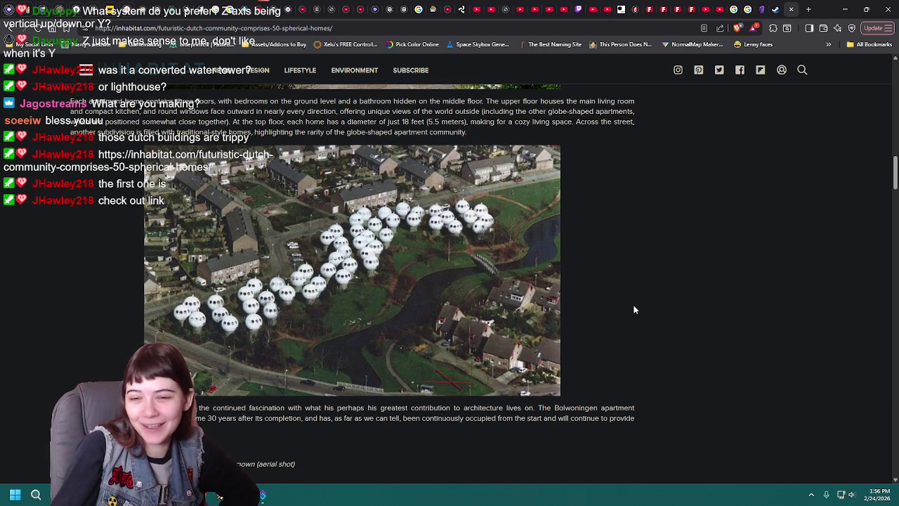
pyautogui.click(845, 9)
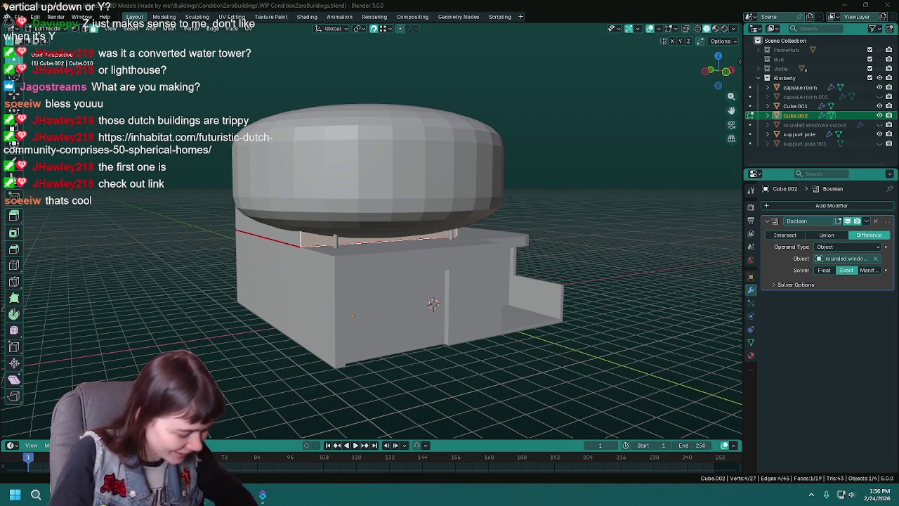
# - Try a move of the box's selected edge along X and Y, cancel it, and save
pyautogui.hotkey('ctrl', 's')
pyautogui.moveTo(394, 281)
pyautogui.mouseDown(button='middle')
pyautogui.moveTo(488, 297)
pyautogui.moveTo(462, 271)
pyautogui.moveTo(592, 229)
pyautogui.mouseUp(button='middle')
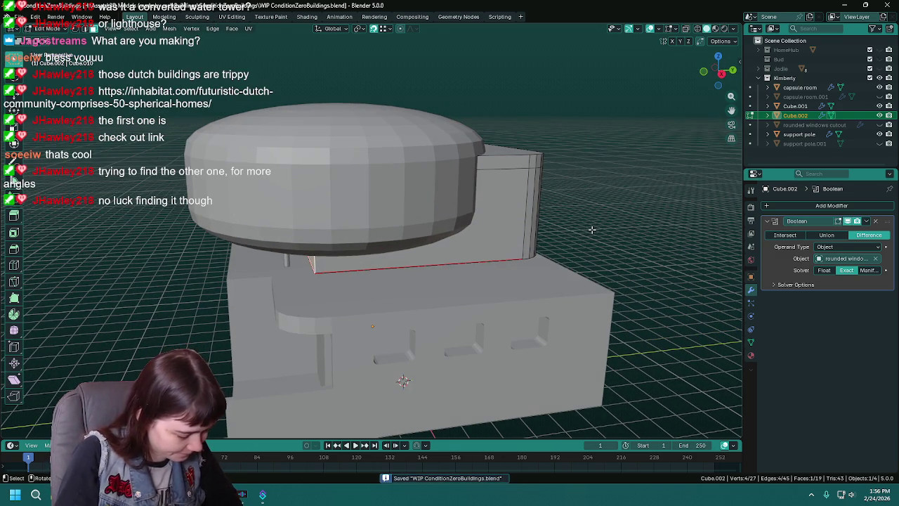
pyautogui.press('g')
pyautogui.press('x')
pyautogui.press('y')
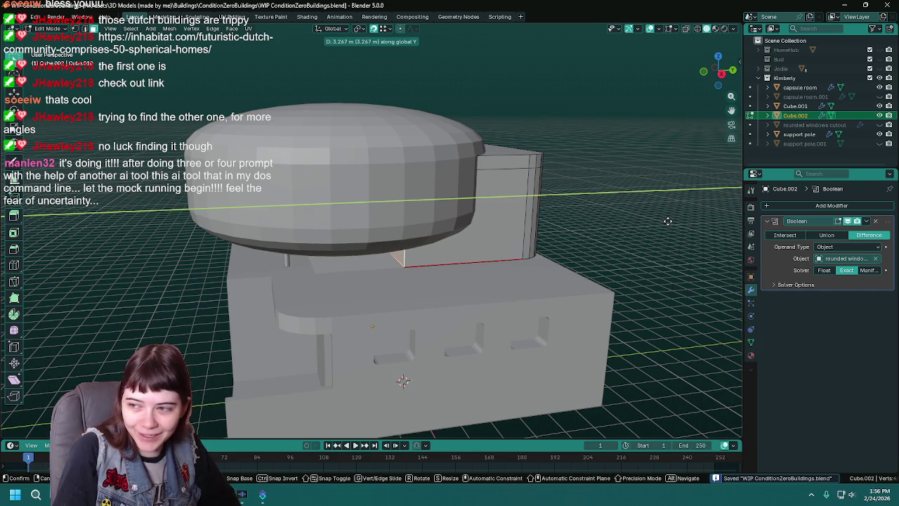
pyautogui.press('Escape')
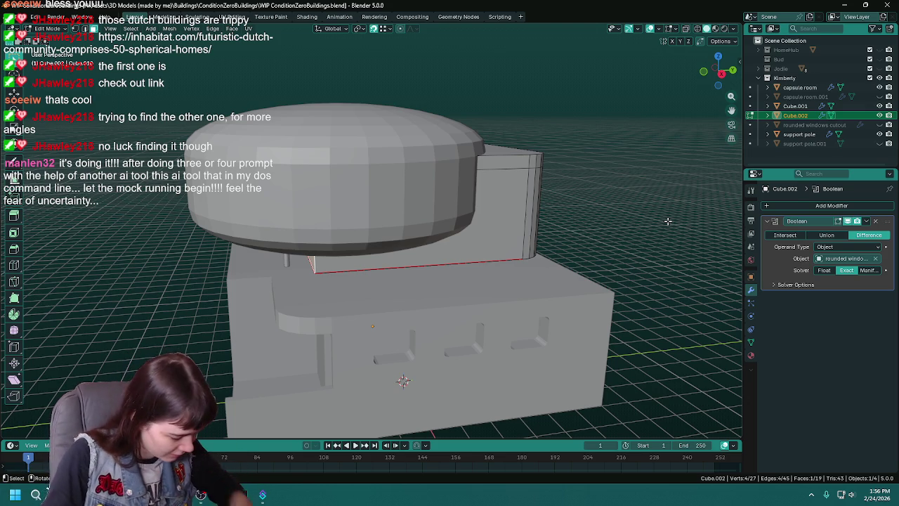
pyautogui.hotkey('ctrl', 's')
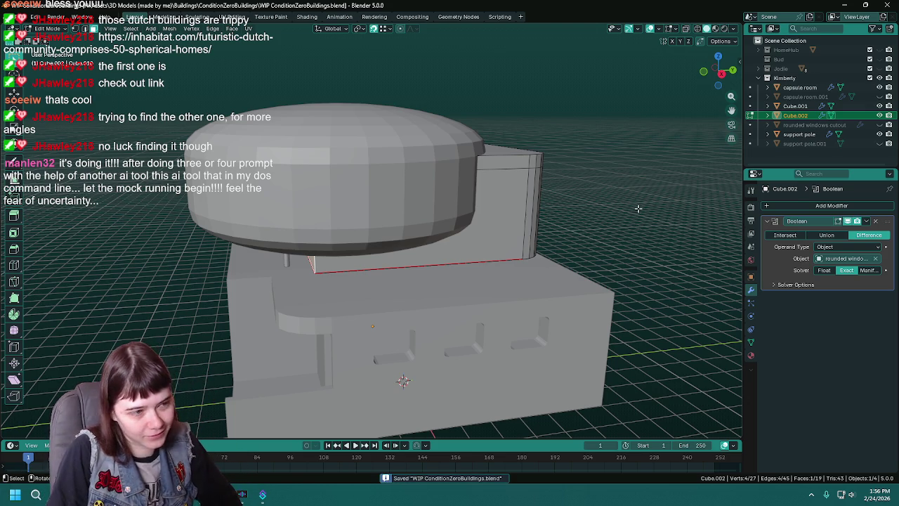
pyautogui.moveTo(641, 210); pyautogui.dragTo(608, 207, button='middle')
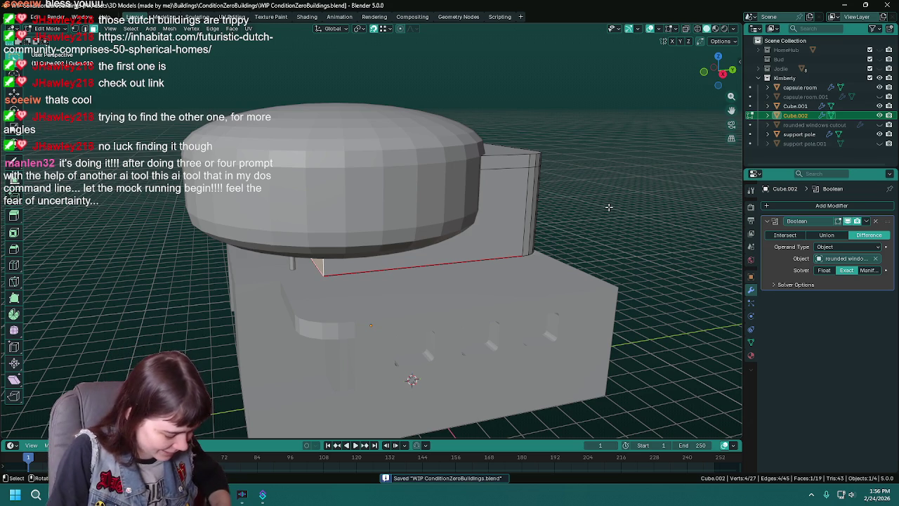
pyautogui.hotkey('ctrl', 's')
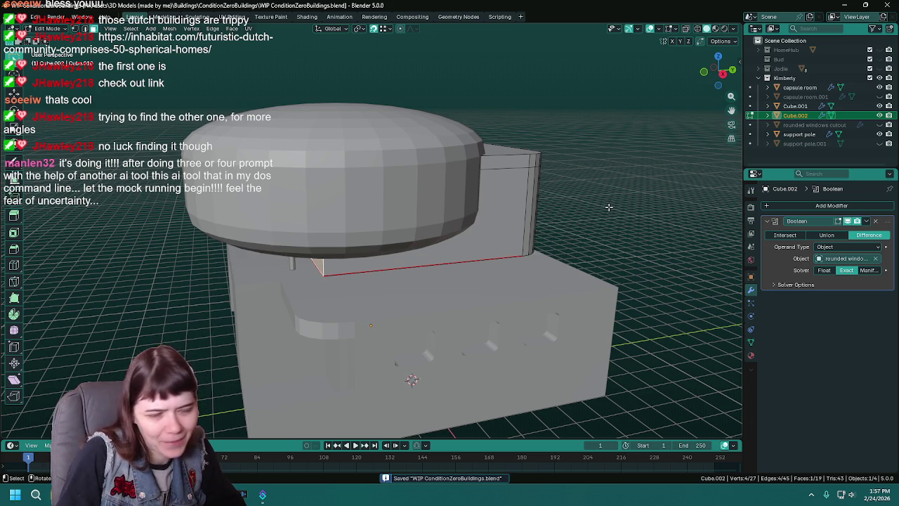
# - Move the edge along Y by eye, then settle it at exactly 2.5 m along Y
pyautogui.press('g')
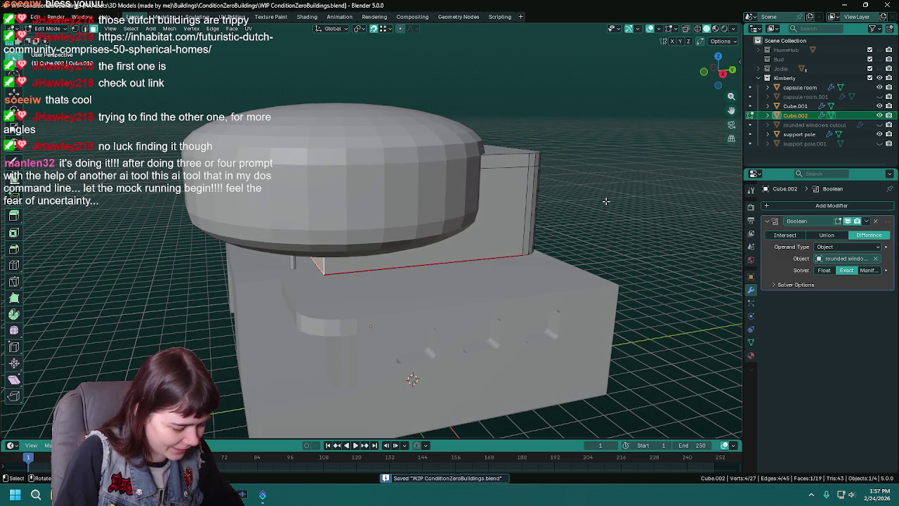
pyautogui.press('g')
pyautogui.press('y')
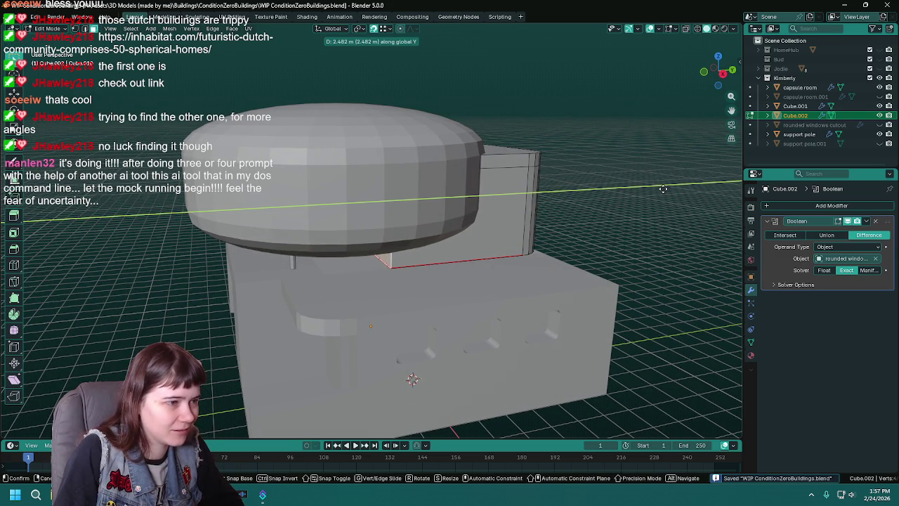
pyautogui.click(664, 189)
pyautogui.moveTo(663, 188)
pyautogui.mouseDown(button='middle')
pyautogui.moveTo(618, 184)
pyautogui.moveTo(606, 193)
pyautogui.mouseUp(button='middle')
pyautogui.press('g')
pyautogui.press('y')
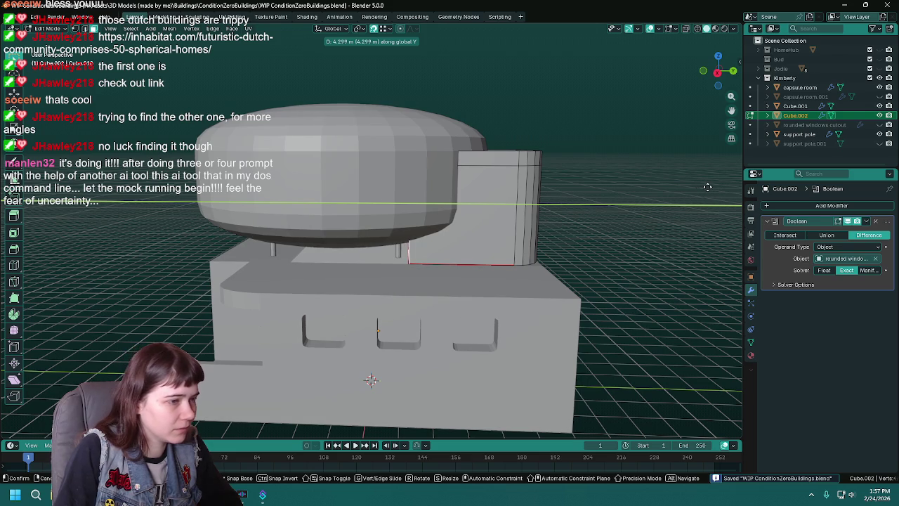
pyautogui.click(680, 189)
pyautogui.moveTo(680, 189); pyautogui.dragTo(628, 197, button='middle')
pyautogui.press('g')
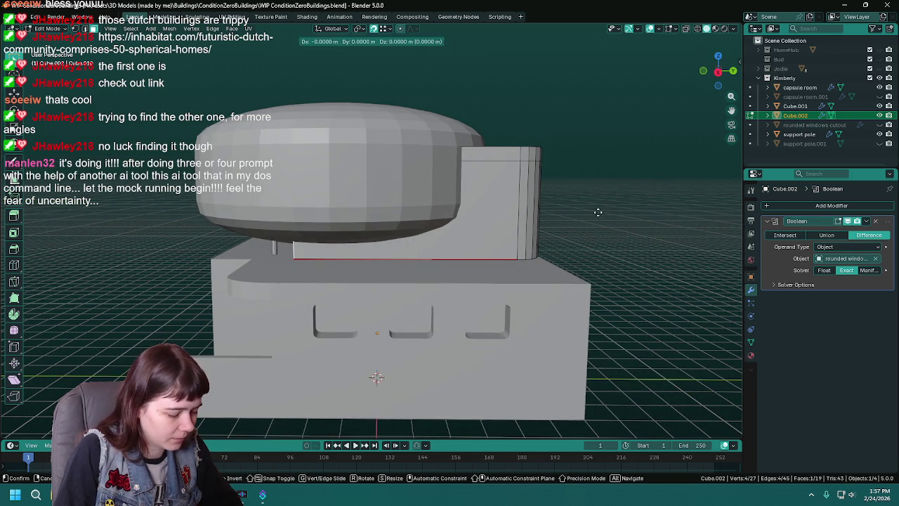
pyautogui.press('y')
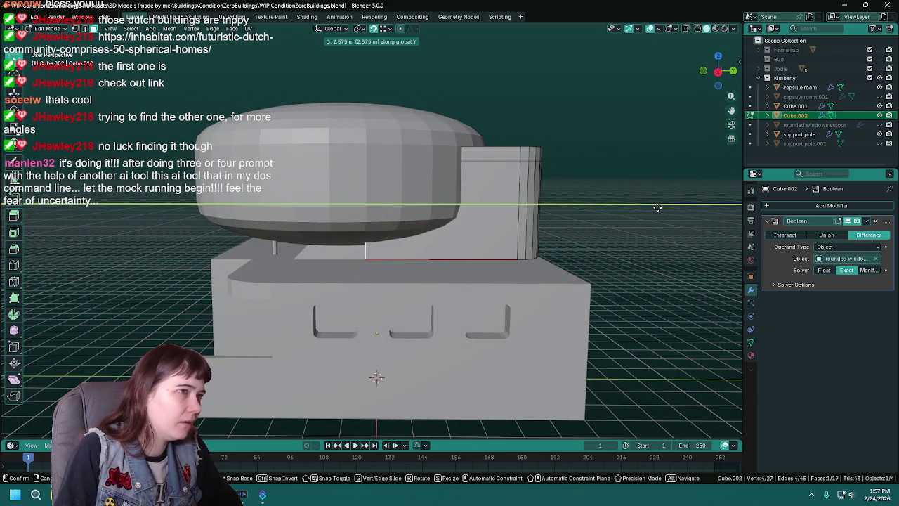
pyautogui.write('2.5')
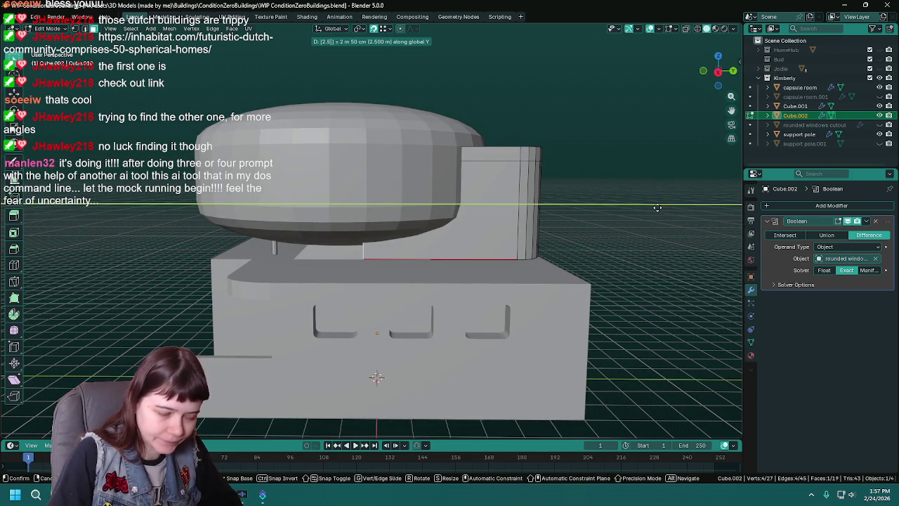
pyautogui.press('Return')
# - Return to Object Mode, save, and enter Edit Mode on the lower base block Cube.001
pyautogui.moveTo(377, 231)
pyautogui.mouseDown(button='middle')
pyautogui.moveTo(405, 231)
pyautogui.moveTo(394, 267)
pyautogui.moveTo(398, 293)
pyautogui.mouseUp(button='middle')
pyautogui.press('Tab')
pyautogui.hotkey('ctrl', 's')
pyautogui.click(399, 293)
pyautogui.press('Tab')
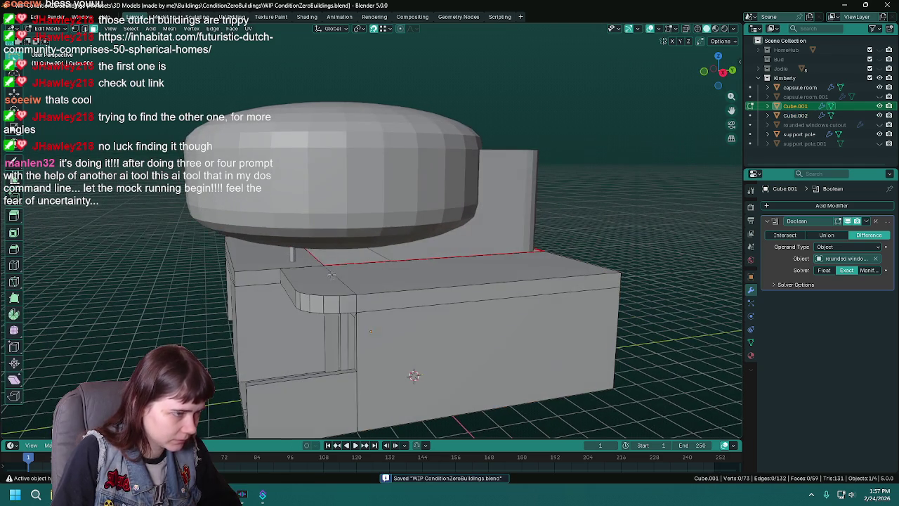
# - Leave Edit Mode and select the support pole under the capsule room
pyautogui.moveTo(379, 272)
pyautogui.mouseDown(button='middle')
pyautogui.moveTo(490, 284)
pyautogui.moveTo(458, 263)
pyautogui.mouseUp(button='middle')
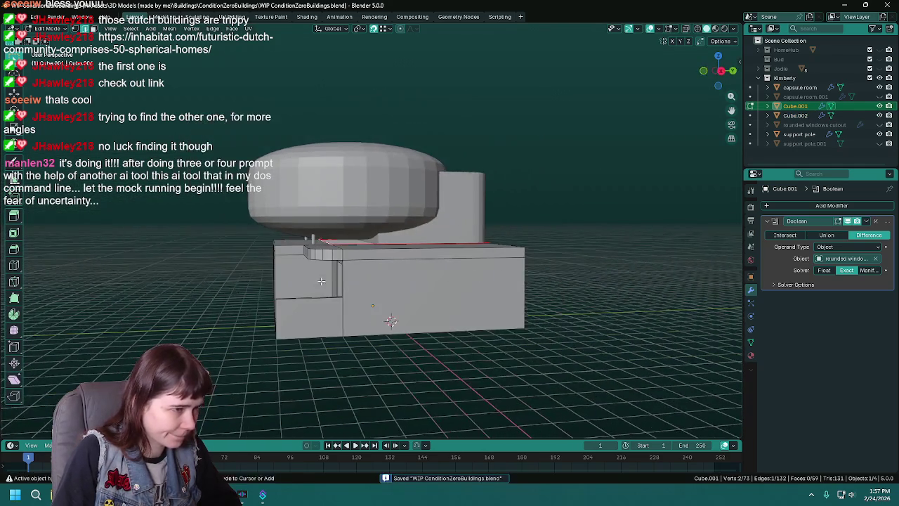
pyautogui.press('Tab')
pyautogui.click(453, 233)
pyautogui.moveTo(513, 259)
pyautogui.mouseDown(button='middle')
pyautogui.moveTo(524, 233)
pyautogui.moveTo(462, 242)
pyautogui.moveTo(441, 232)
pyautogui.mouseUp(button='middle')
pyautogui.click(380, 216)
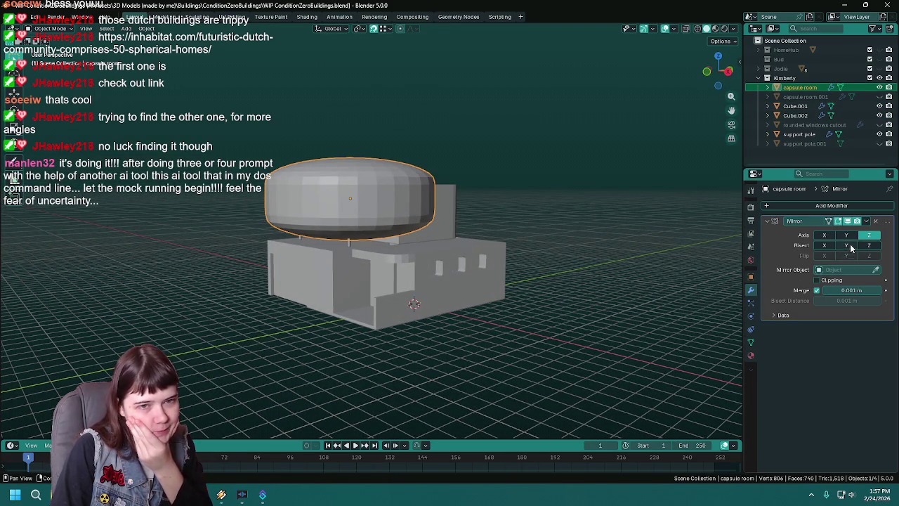
pyautogui.click(348, 242)
# - Enable both X and Y axes in the pole's Mirror modifier, producing four poles
pyautogui.click(846, 236)
pyautogui.click(846, 236)
pyautogui.click(823, 236)
pyautogui.click(823, 236)
pyautogui.click(846, 236)
pyautogui.click(485, 346)
pyautogui.scroll(3, 486, 350)
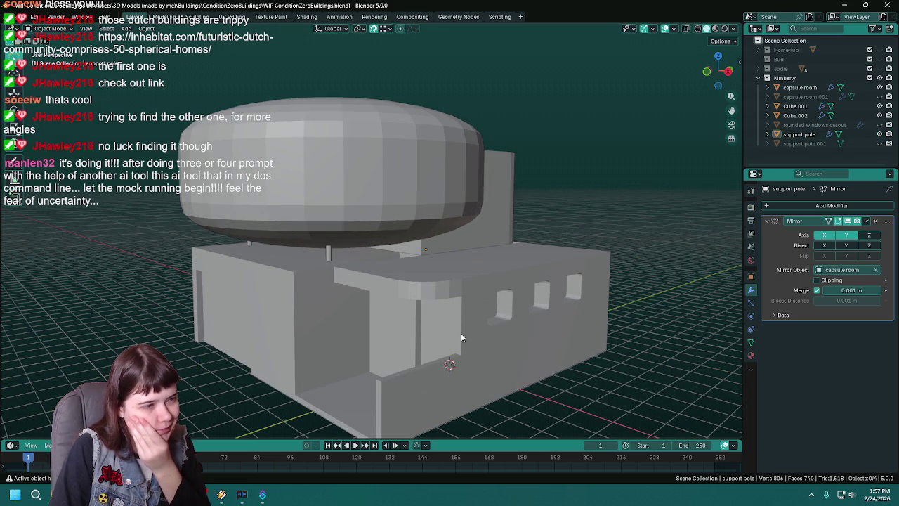
pyautogui.click(328, 247)
pyautogui.scroll(-2, 650, 401)
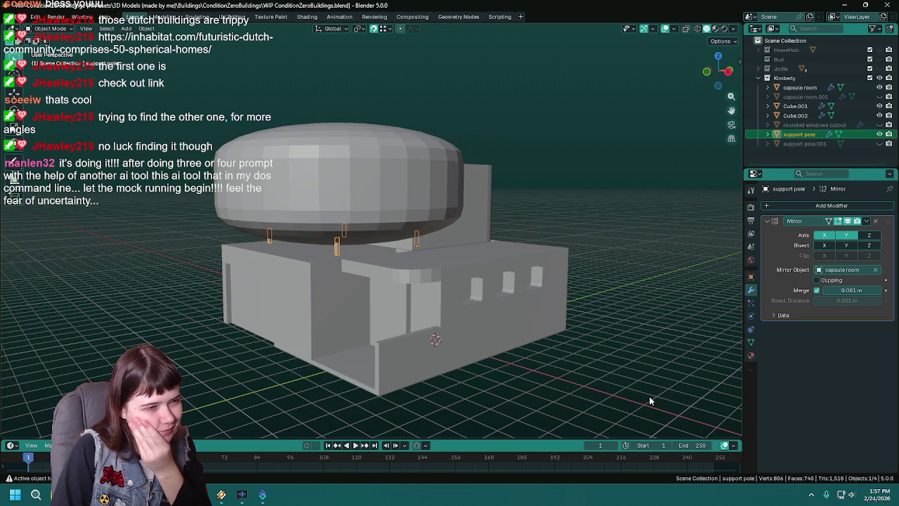
pyautogui.moveTo(649, 401); pyautogui.dragTo(602, 390, button='middle')
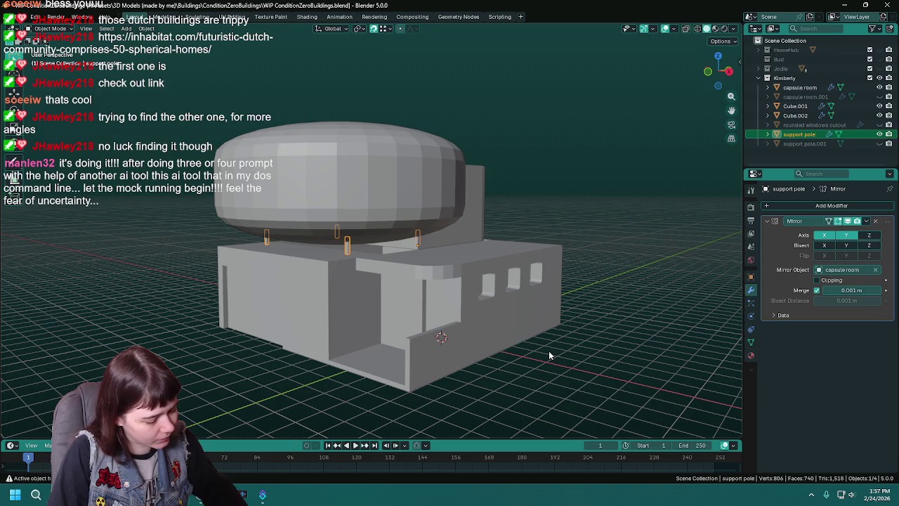
# - Apply the pole's Mirror modifier and delete the selected stray vertices in wireframe view
pyautogui.hotkey('ctrl', 'a')
pyautogui.press('Tab')
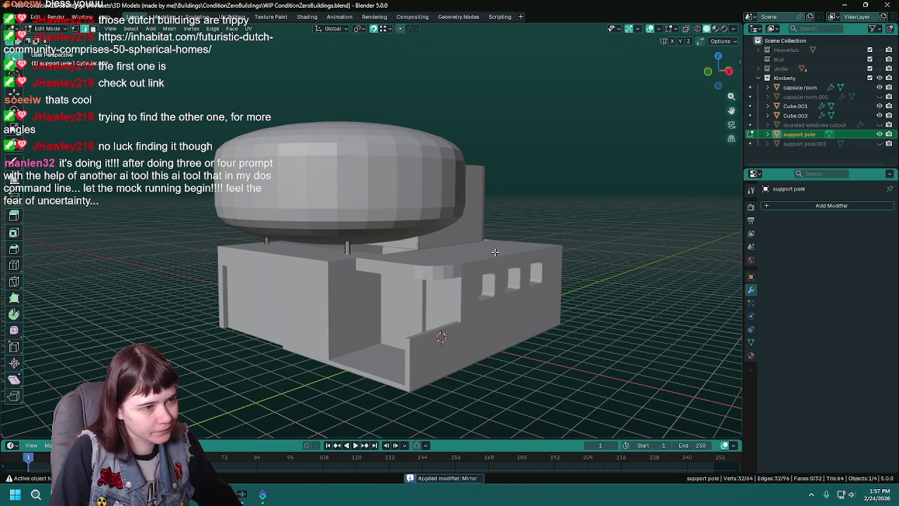
pyautogui.hotkey('shift', 'z')
pyautogui.moveTo(333, 194); pyautogui.dragTo(415, 255)
pyautogui.scroll(4, 443, 254)
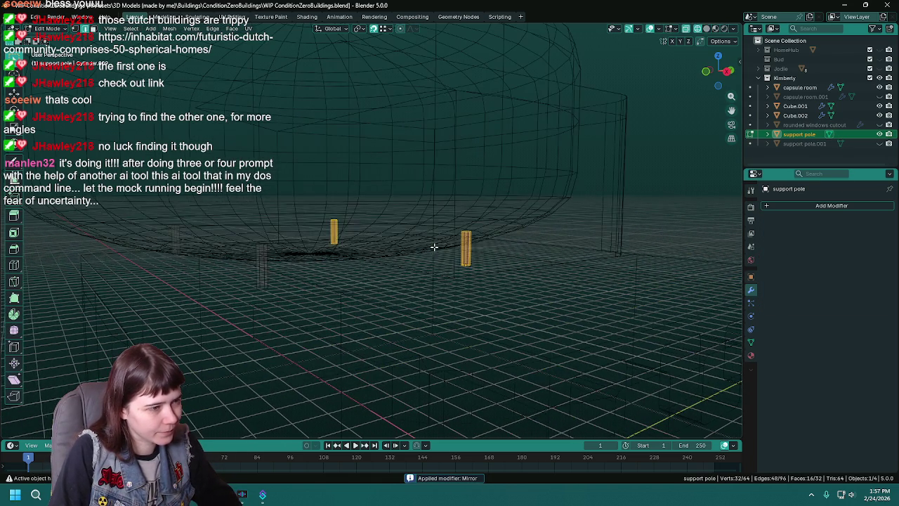
pyautogui.press('x')
pyautogui.click(457, 266)
pyautogui.scroll(-5, 492, 267)
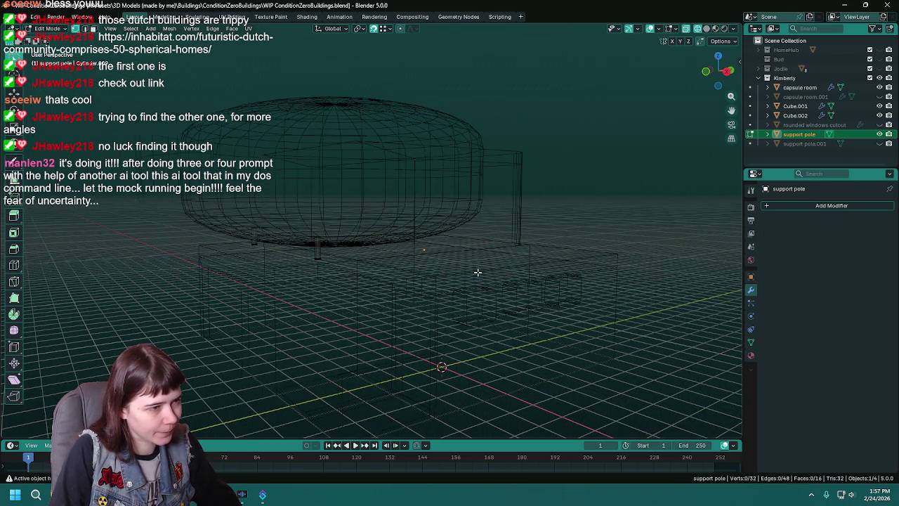
# - Return to Object Mode, save, and switch the viewport back to solid shading
pyautogui.press('Tab')
pyautogui.hotkey('ctrl', 's')
pyautogui.click(600, 190)
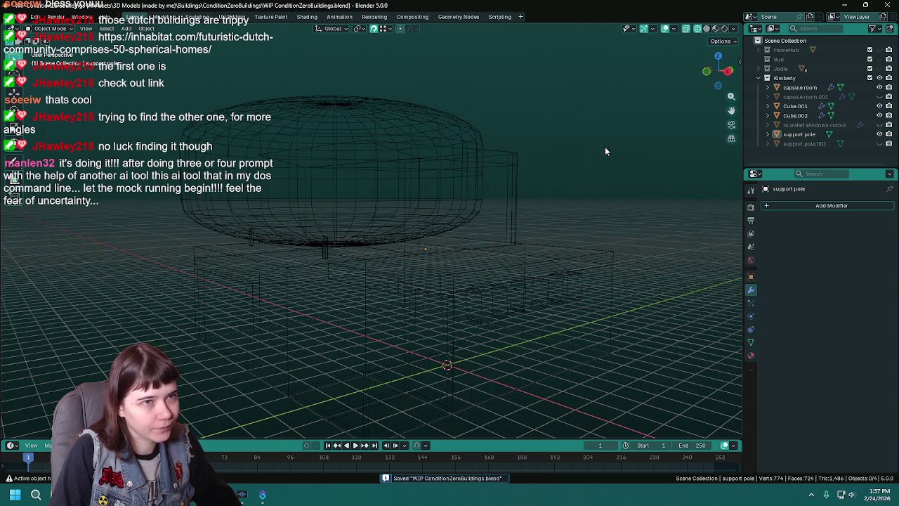
pyautogui.press('z')
pyautogui.scroll(3, 605, 146)
pyautogui.scroll(-5, 597, 206)
pyautogui.moveTo(522, 228)
pyautogui.mouseDown(button='middle')
pyautogui.moveTo(415, 245)
pyautogui.moveTo(597, 238)
pyautogui.mouseUp(button='middle')
pyautogui.click(415, 245)
pyautogui.click(596, 233)
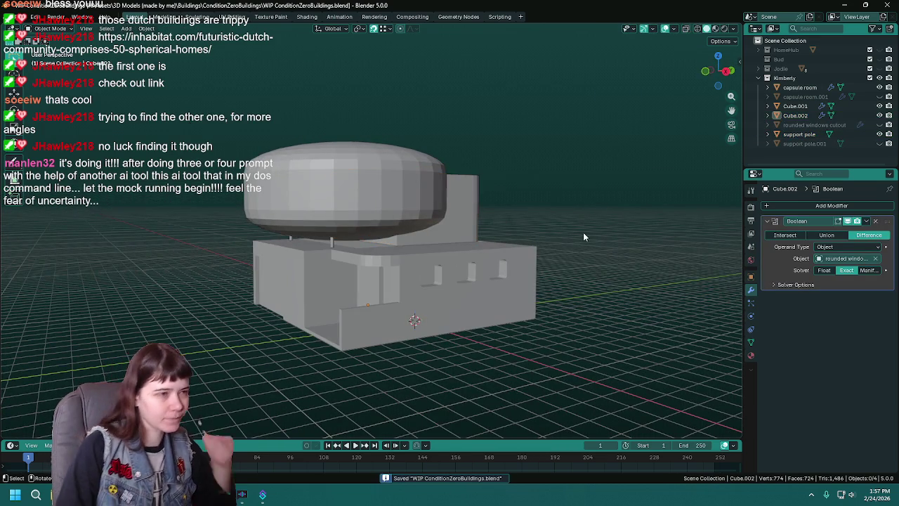
# - In wireframe Edit Mode on Cube.002, select one top edge of the box and move it along Z
pyautogui.click(461, 219)
pyautogui.moveTo(461, 219); pyautogui.dragTo(468, 254, button='middle')
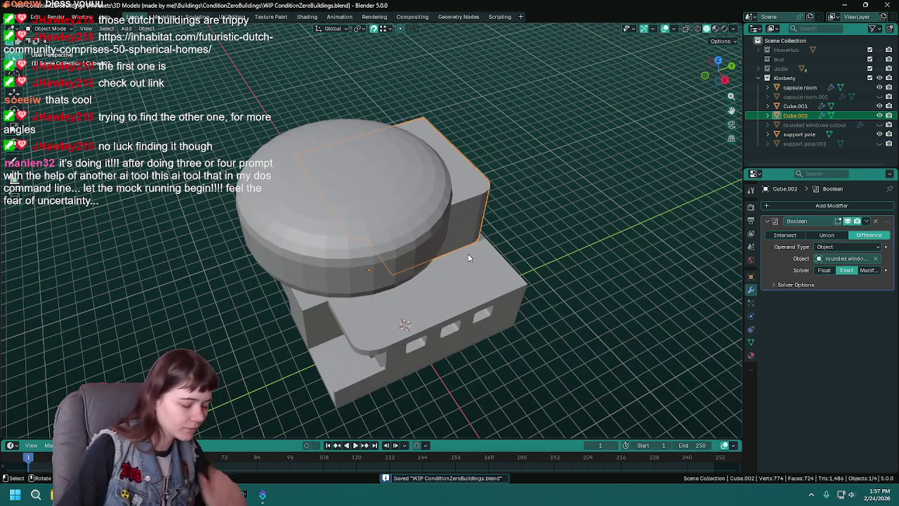
pyautogui.press('Tab')
pyautogui.press('z')
pyautogui.click(383, 215)
pyautogui.moveTo(400, 202)
pyautogui.mouseDown(button='middle')
pyautogui.moveTo(360, 203)
pyautogui.moveTo(333, 161)
pyautogui.moveTo(335, 136)
pyautogui.moveTo(312, 146)
pyautogui.mouseUp(button='middle')
pyautogui.click(304, 149)
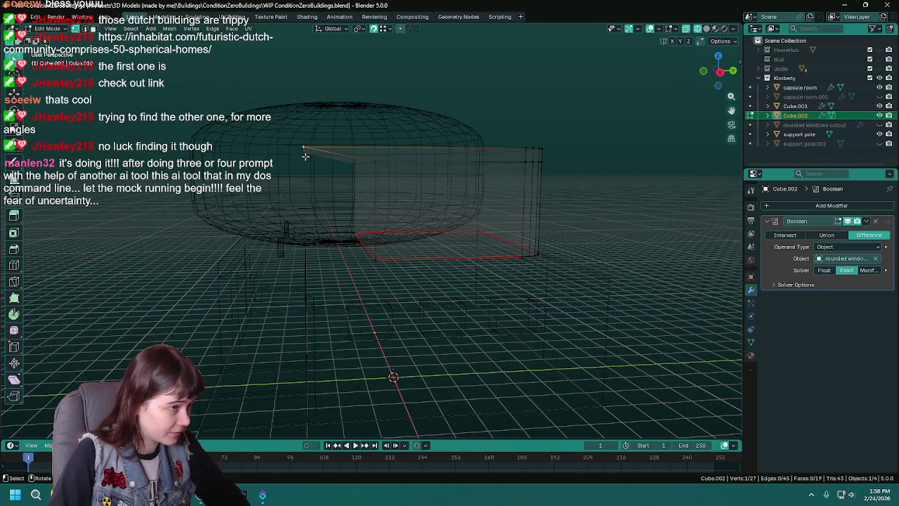
pyautogui.keyDown('shift'); pyautogui.click(311, 160); pyautogui.keyUp('shift')
pyautogui.press('g')
pyautogui.press('z')
pyautogui.click(375, 161)
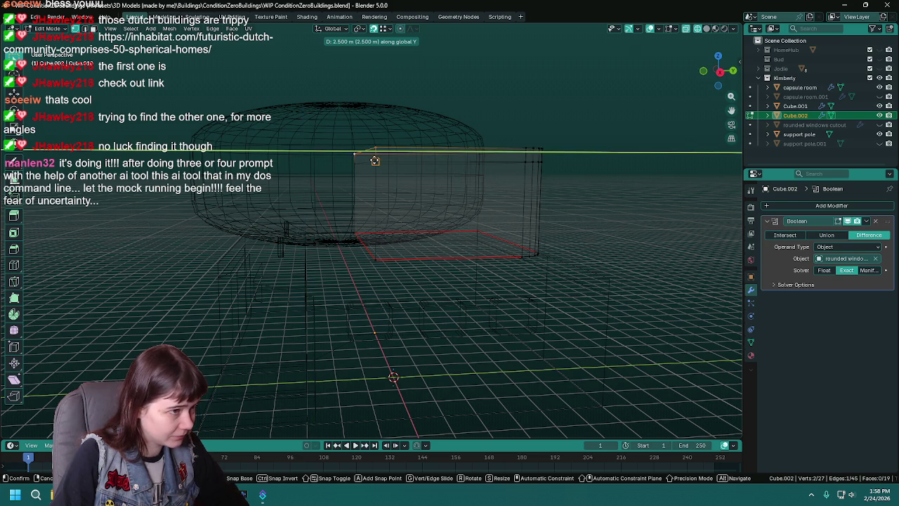
# - Leave Edit Mode, save, restore solid shading, and select the capsule room dome
pyautogui.press('Tab')
pyautogui.moveTo(598, 235)
pyautogui.mouseDown(button='middle')
pyautogui.moveTo(583, 265)
pyautogui.moveTo(488, 237)
pyautogui.moveTo(532, 249)
pyautogui.moveTo(578, 234)
pyautogui.moveTo(516, 241)
pyautogui.moveTo(547, 235)
pyautogui.mouseUp(button='middle')
pyautogui.hotkey('ctrl', 's')
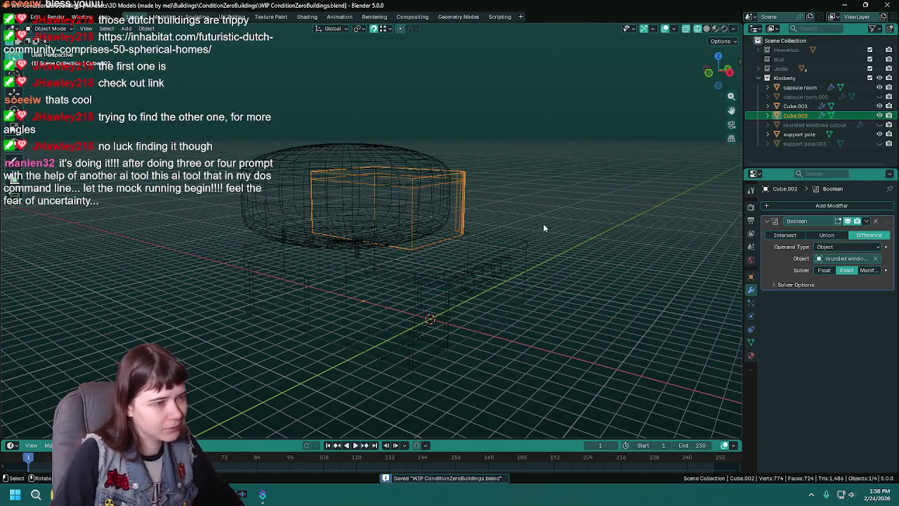
pyautogui.press('z')
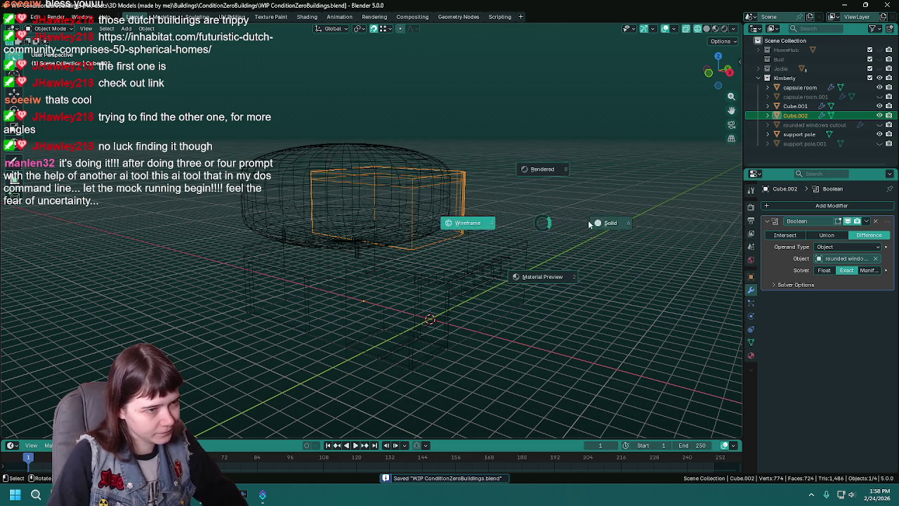
pyautogui.click(589, 268)
pyautogui.press('Tab')
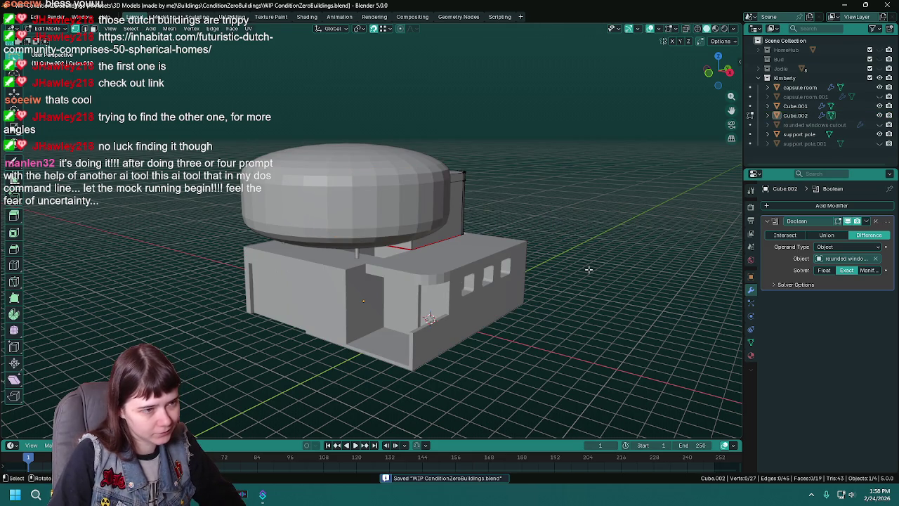
pyautogui.press('Tab')
pyautogui.moveTo(587, 266)
pyautogui.mouseDown(button='middle')
pyautogui.moveTo(569, 252)
pyautogui.moveTo(590, 267)
pyautogui.mouseUp(button='middle')
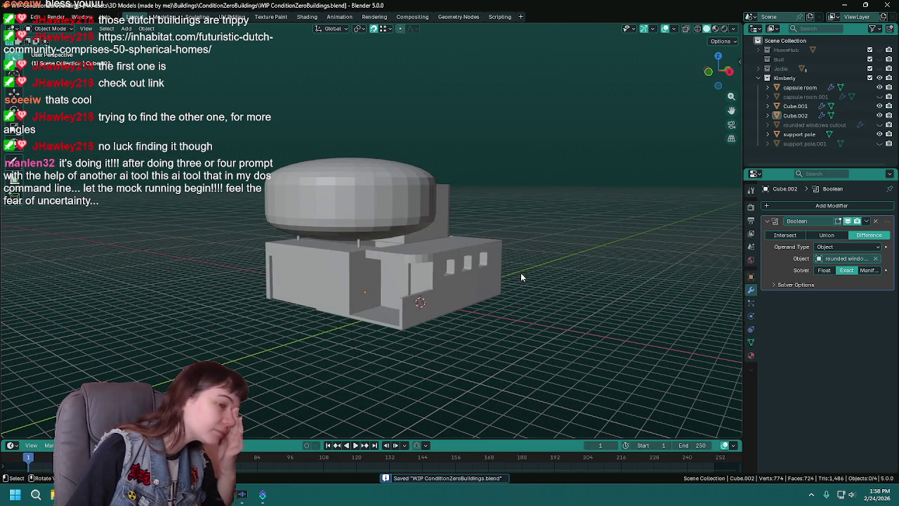
pyautogui.click(365, 196)
pyautogui.moveTo(364, 196); pyautogui.dragTo(465, 219, button='middle')
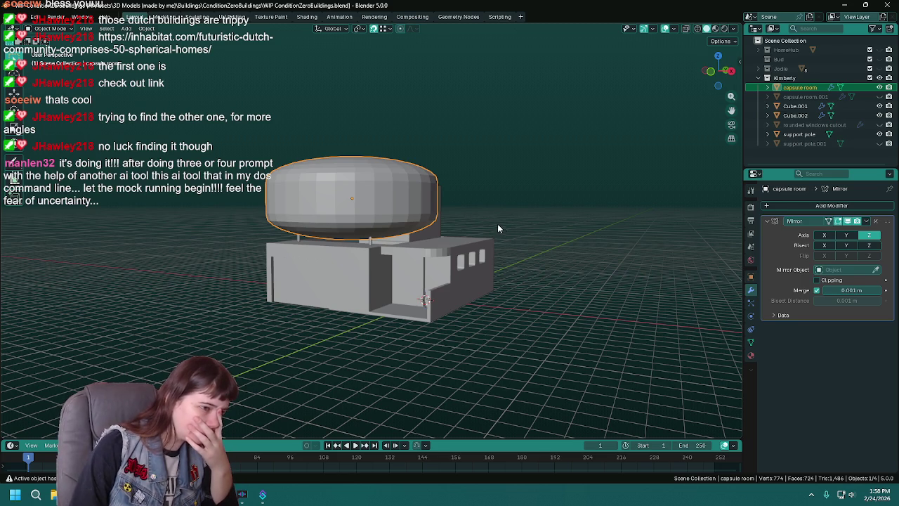
pyautogui.scroll(3, 497, 223)
pyautogui.click(580, 393)
pyautogui.moveTo(579, 393)
pyautogui.mouseDown(button='middle')
pyautogui.moveTo(551, 352)
pyautogui.moveTo(605, 368)
pyautogui.mouseUp(button='middle')
pyautogui.scroll(2, 569, 359)
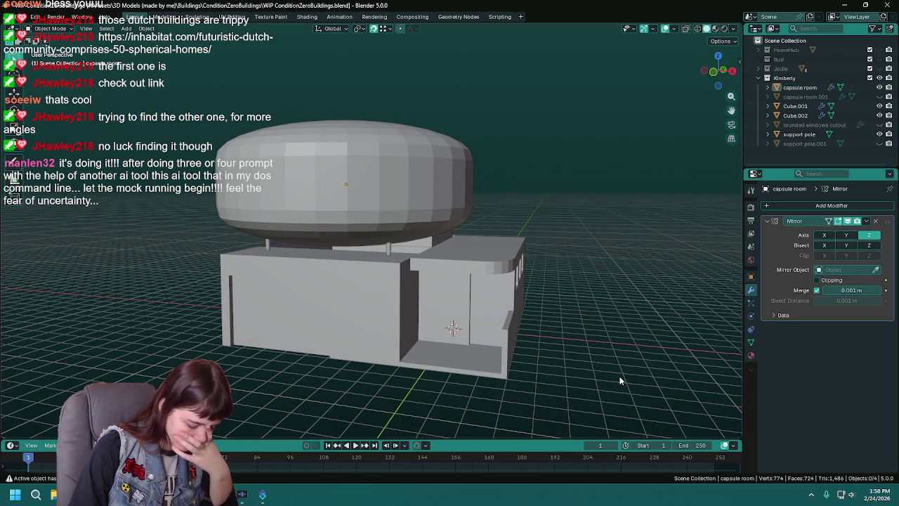
pyautogui.click(302, 162)
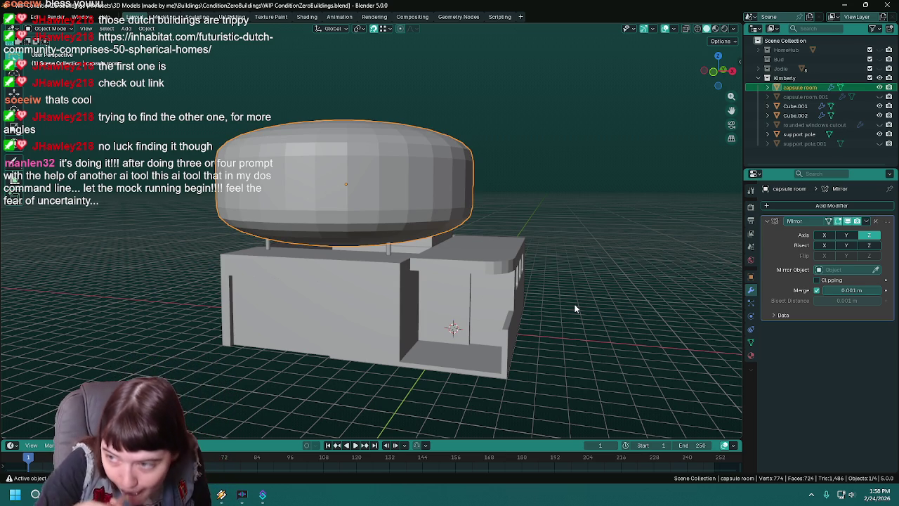
# - Duplicate the capsule room in place and hide the backup copy capsule room.002
pyautogui.press('Tab')
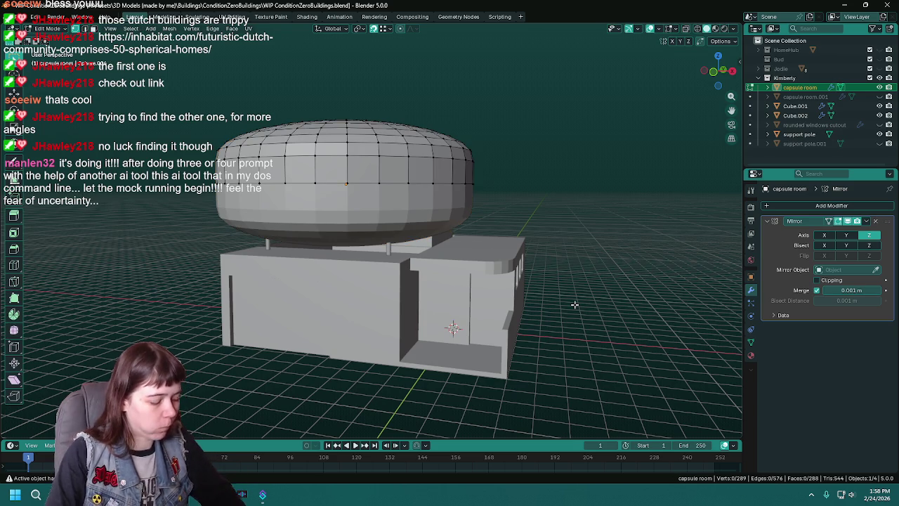
pyautogui.moveTo(574, 304)
pyautogui.keyDown('shift'); pyautogui.mouseDown(button='middle')
pyautogui.moveTo(588, 230)
pyautogui.moveTo(605, 257)
pyautogui.mouseUp(button='middle'); pyautogui.keyUp('shift')
pyautogui.hotkey('ctrl', 's')
pyautogui.press('Tab')
pyautogui.hotkey('shift', 'd')
pyautogui.rightClick(609, 250)
pyautogui.click(879, 105)
pyautogui.click(800, 87)
# - Apply the original capsule room's Mirror modifier and dissolve the edge loop around its middle, saving
pyautogui.hotkey('ctrl', 'a')
pyautogui.press('Tab')
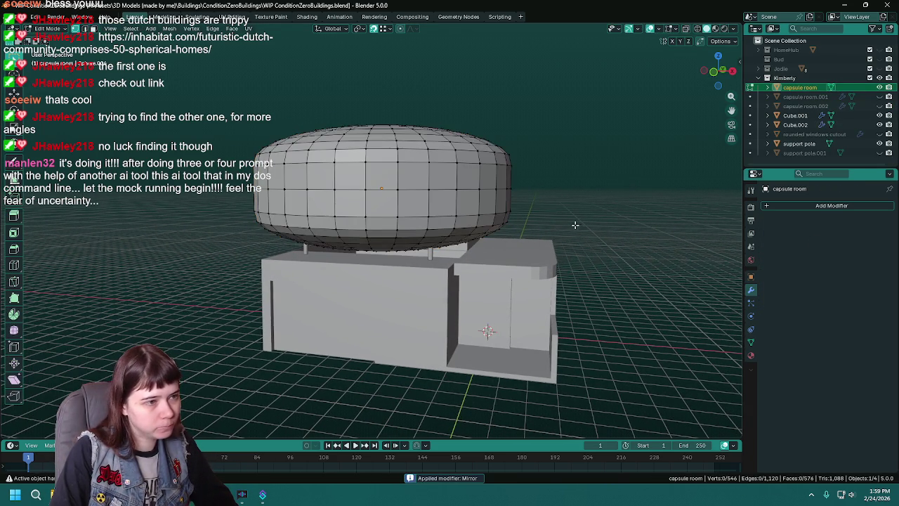
pyautogui.moveTo(567, 223); pyautogui.dragTo(560, 221, button='middle')
pyautogui.keyDown('alt'); pyautogui.click(430, 187); pyautogui.keyUp('alt')
pyautogui.press('x')
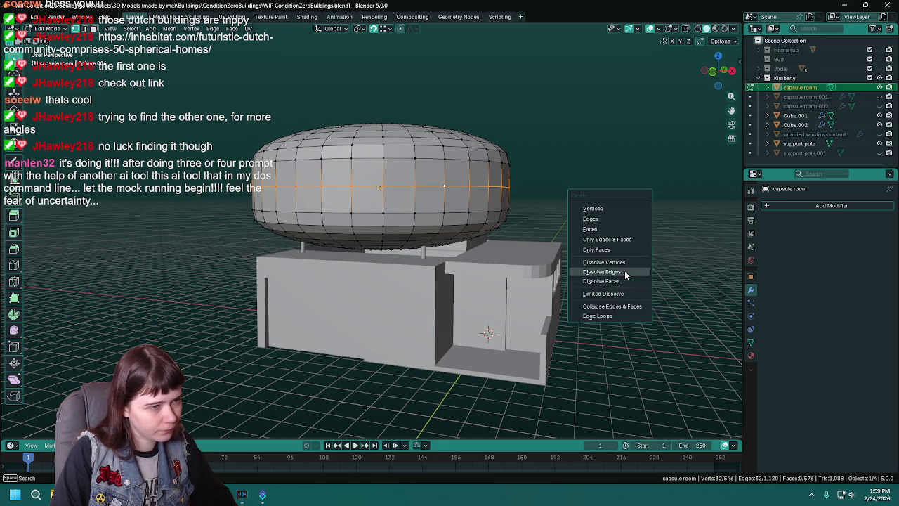
pyautogui.click(625, 273)
pyautogui.hotkey('ctrl', 's')
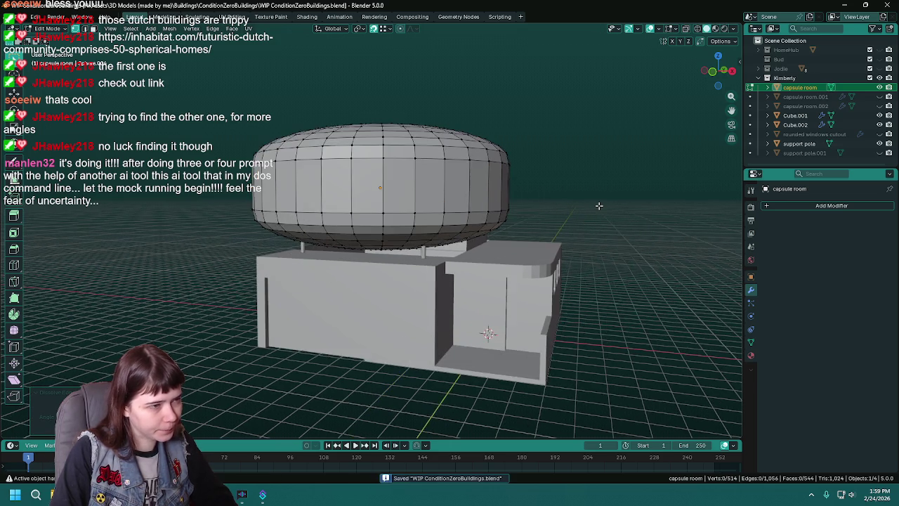
pyautogui.moveTo(598, 206)
pyautogui.mouseDown(button='middle')
pyautogui.moveTo(609, 203)
pyautogui.moveTo(581, 202)
pyautogui.mouseUp(button='middle')
pyautogui.press('Tab')
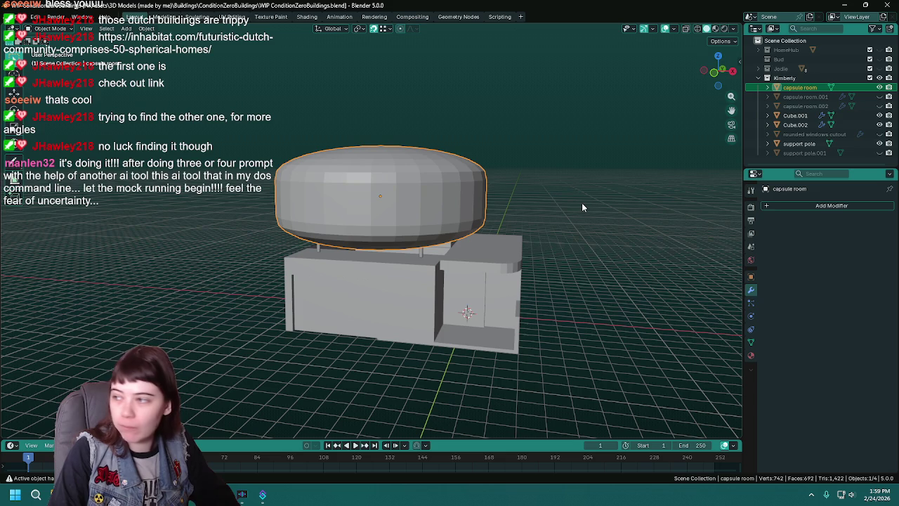
pyautogui.hotkey('ctrl', 's')
pyautogui.moveTo(603, 245); pyautogui.dragTo(531, 217, button='middle')
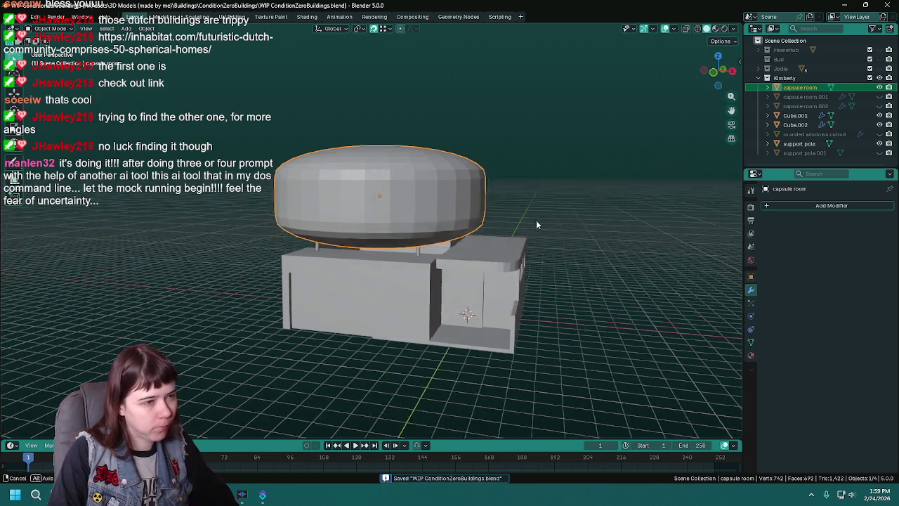
# - In Edit Mode face select, pick a row of four faces on the capsule wall and save
pyautogui.press('Tab')
pyautogui.moveTo(453, 216)
pyautogui.mouseDown(button='middle')
pyautogui.moveTo(408, 197)
pyautogui.moveTo(432, 204)
pyautogui.mouseUp(button='middle')
pyautogui.press('3')
pyautogui.click(406, 195)
pyautogui.keyDown('shift'); pyautogui.click(458, 199); pyautogui.keyUp('shift')
pyautogui.click(371, 194)
pyautogui.keyDown('shift'); pyautogui.click(396, 192); pyautogui.keyUp('shift')
pyautogui.keyDown('shift'); pyautogui.click(431, 195); pyautogui.keyUp('shift')
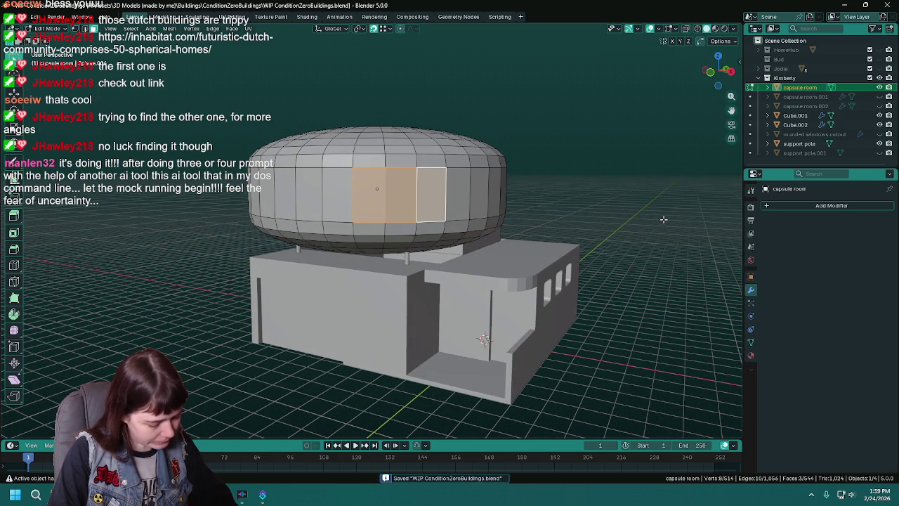
pyautogui.moveTo(339, 198); pyautogui.dragTo(438, 197, button='middle')
pyautogui.keyDown('shift'); pyautogui.click(409, 173); pyautogui.keyUp('shift')
pyautogui.hotkey('ctrl', 's')
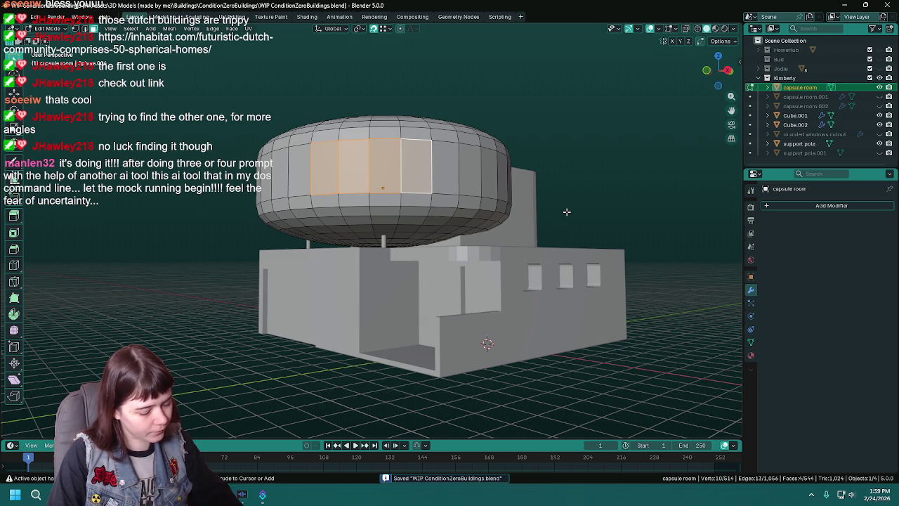
# - Clear the seam from a marked edge on the other side of the building
pyautogui.rightClick(566, 211)
pyautogui.moveTo(566, 212)
pyautogui.mouseDown(button='middle')
pyautogui.moveTo(468, 219)
pyautogui.moveTo(376, 199)
pyautogui.mouseUp(button='middle')
pyautogui.click(377, 180)
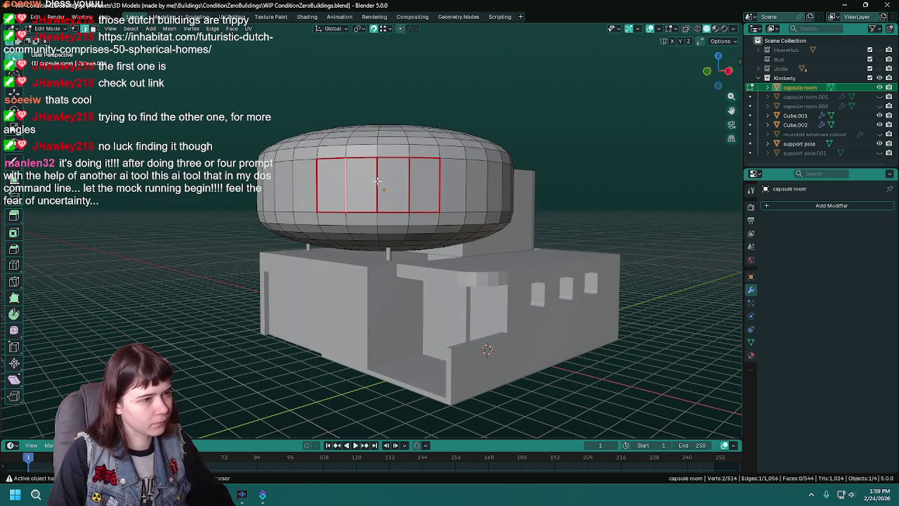
pyautogui.hotkey('ctrl', 'e')
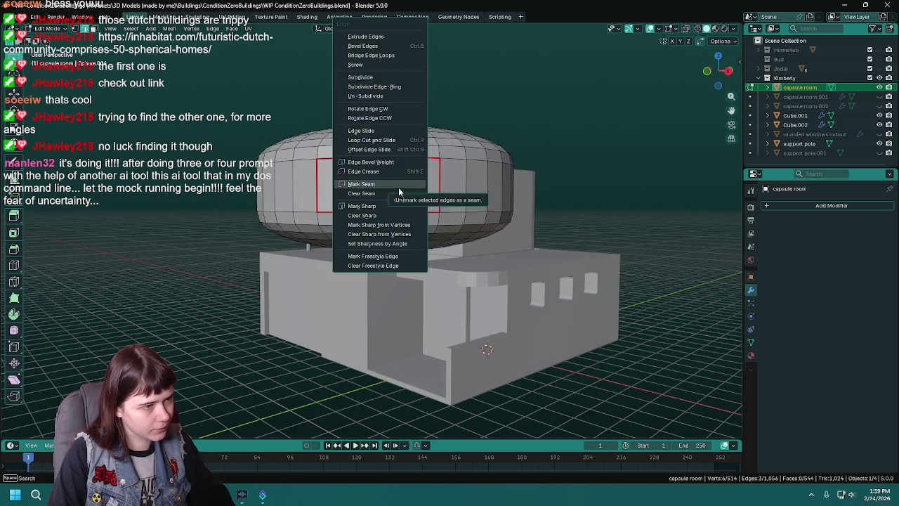
pyautogui.click(386, 193)
# - Mark the border edges of four capsule band faces as seams and save
pyautogui.press('Tab')
pyautogui.press('Tab')
pyautogui.moveTo(565, 221)
pyautogui.mouseDown(button='middle')
pyautogui.moveTo(454, 208)
pyautogui.moveTo(436, 181)
pyautogui.mouseUp(button='middle')
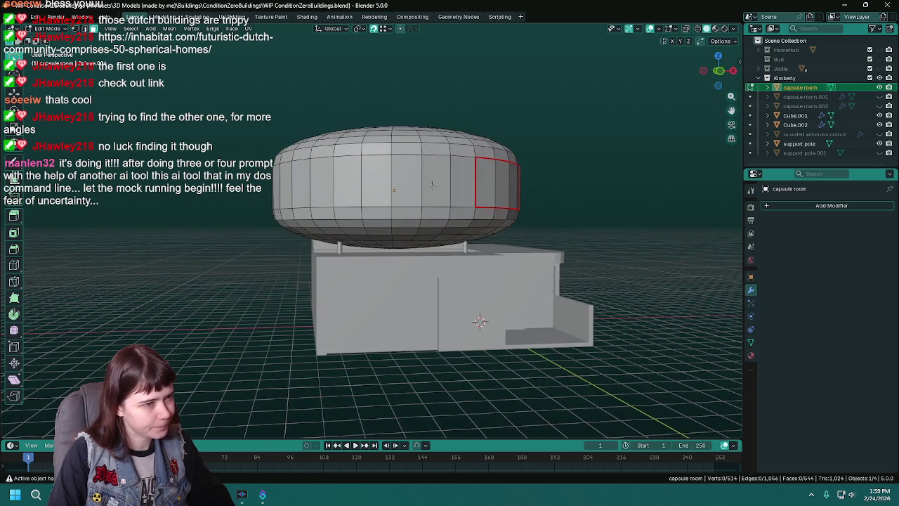
pyautogui.click(436, 182)
pyautogui.keyDown('ctrl'); pyautogui.click(343, 178); pyautogui.keyUp('ctrl')
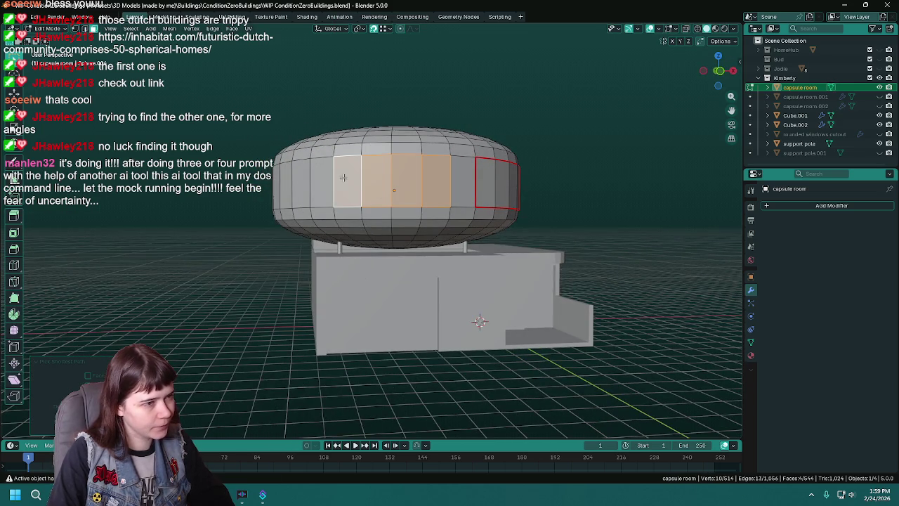
pyautogui.hotkey('ctrl', 'e')
pyautogui.click(180, 296)
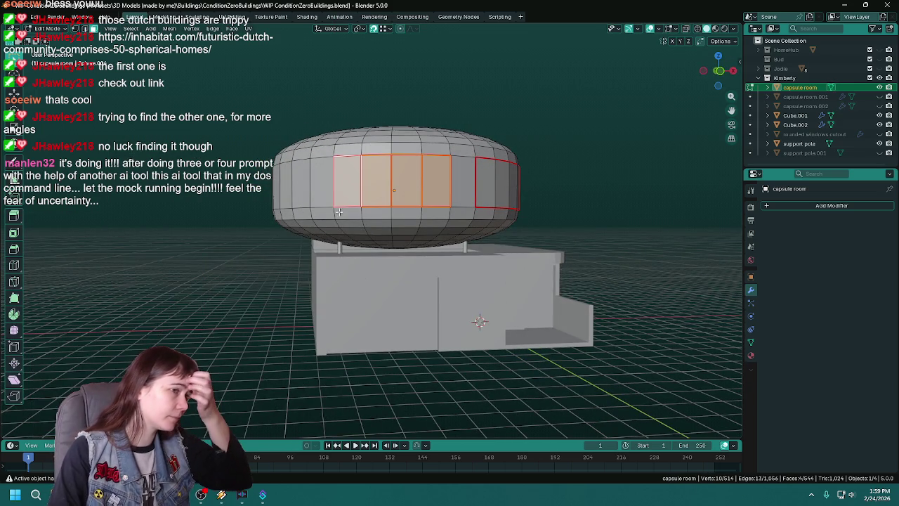
pyautogui.moveTo(358, 189); pyautogui.dragTo(346, 346, button='middle')
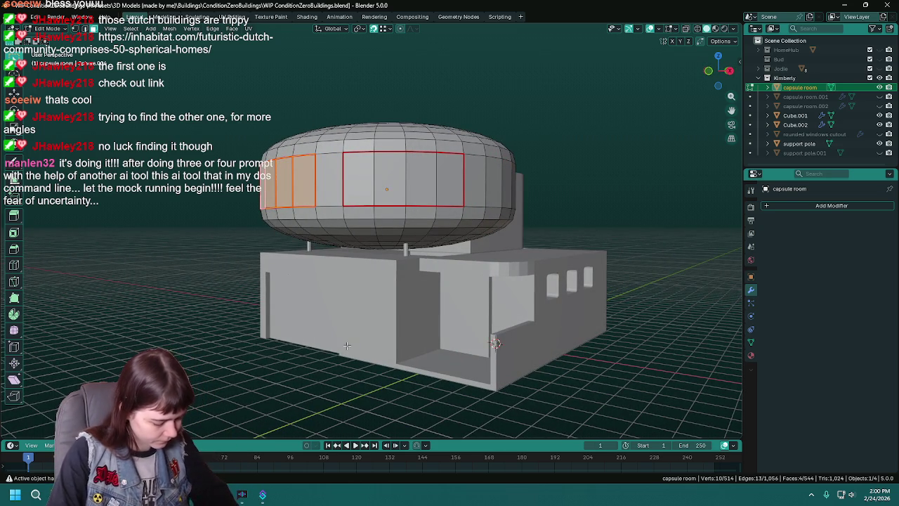
pyautogui.hotkey('ctrl', 's')
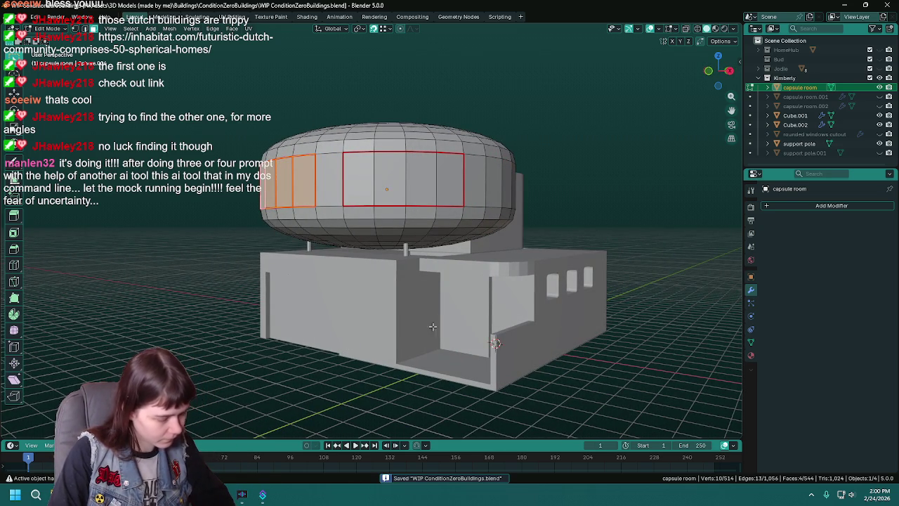
# - Add a vertical loop cut through the dome and adjust an edge on its left side
pyautogui.moveTo(388, 255); pyautogui.dragTo(393, 183, button='middle')
pyautogui.hotkey('ctrl', 'r')
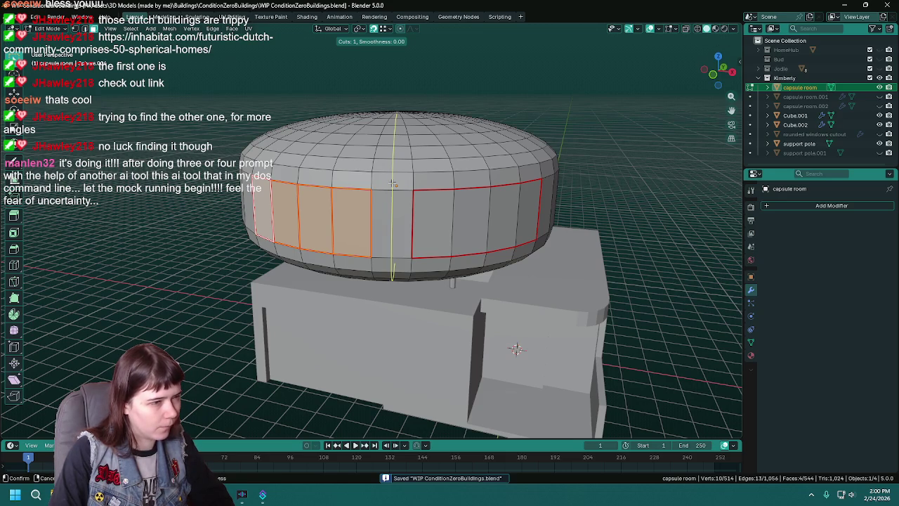
pyautogui.click(392, 183)
pyautogui.scroll(-2, 651, 286)
pyautogui.moveTo(650, 286)
pyautogui.mouseDown(button='middle')
pyautogui.moveTo(435, 225)
pyautogui.moveTo(486, 234)
pyautogui.moveTo(344, 182)
pyautogui.mouseUp(button='middle')
pyautogui.click(291, 172)
pyautogui.click(344, 183)
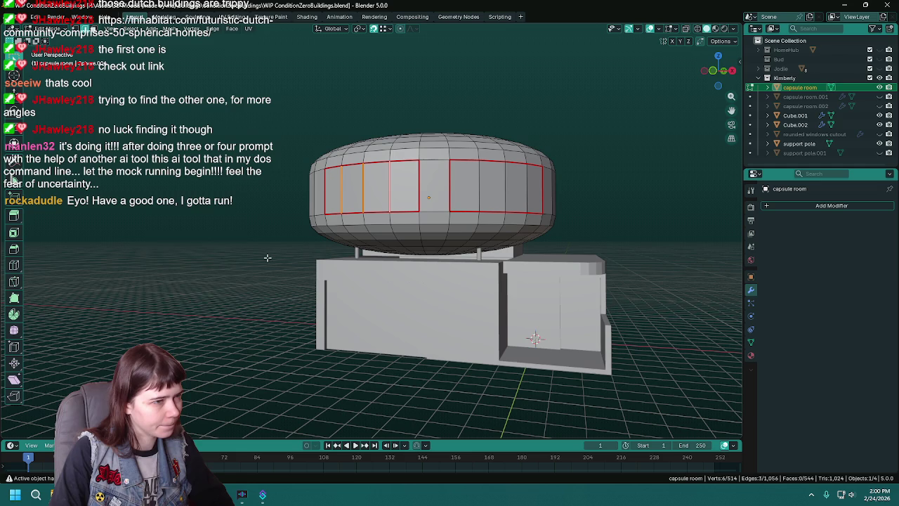
pyautogui.press('x')
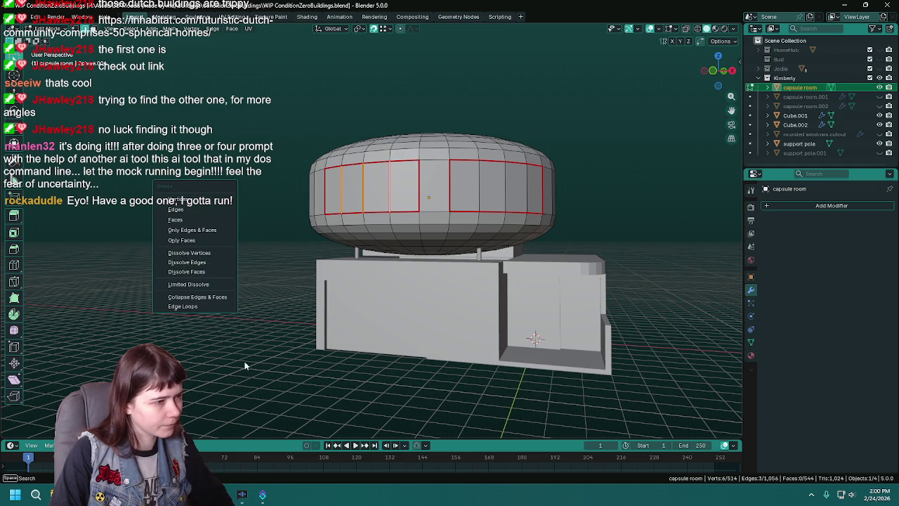
pyautogui.hotkey('ctrl', 'e')
pyautogui.click(238, 327)
# - Select the dome's window band faces and extrude them -0.2 inward
pyautogui.moveTo(267, 332)
pyautogui.mouseDown(button='middle')
pyautogui.moveTo(333, 335)
pyautogui.moveTo(317, 341)
pyautogui.moveTo(332, 326)
pyautogui.mouseUp(button='middle')
pyautogui.moveTo(414, 214); pyautogui.dragTo(478, 214)
pyautogui.moveTo(478, 214)
pyautogui.mouseDown(button='middle')
pyautogui.moveTo(392, 381)
pyautogui.moveTo(394, 327)
pyautogui.mouseUp(button='middle')
pyautogui.hotkey('ctrl', 's')
pyautogui.press('e')
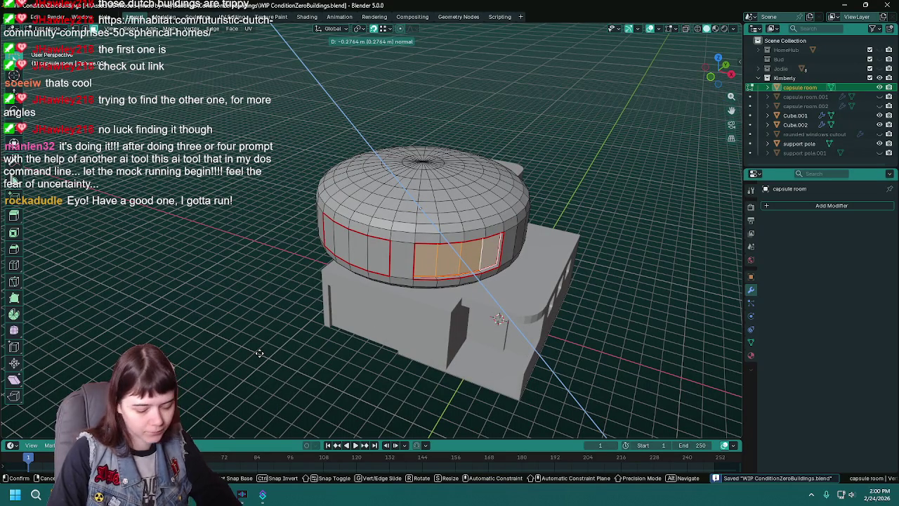
pyautogui.write('-.2')
pyautogui.press('Return')
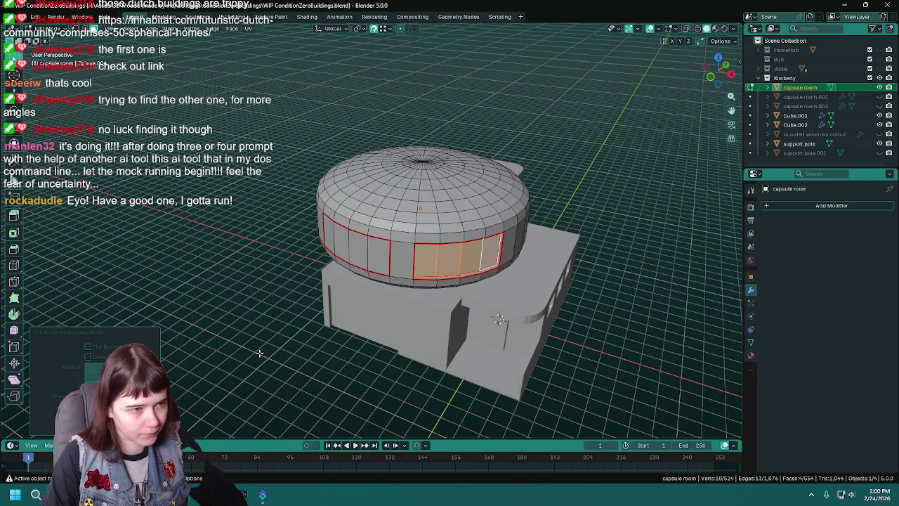
# - Extrude the left window band -0.2 inward, save, and return to Object Mode
pyautogui.moveTo(259, 353); pyautogui.dragTo(346, 197, button='middle')
pyautogui.click(346, 196)
pyautogui.keyDown('ctrl'); pyautogui.click(406, 185); pyautogui.keyUp('ctrl')
pyautogui.press('e')
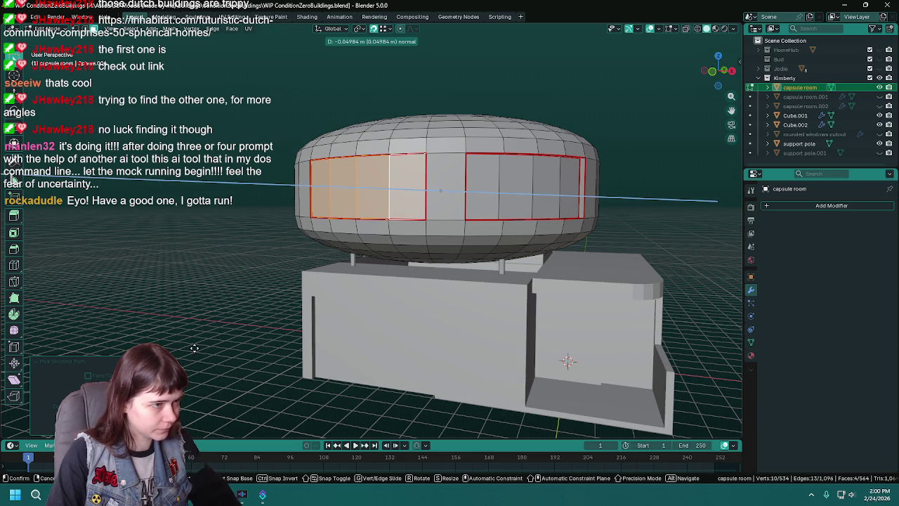
pyautogui.write('-.2')
pyautogui.press('Return')
pyautogui.hotkey('ctrl', 's')
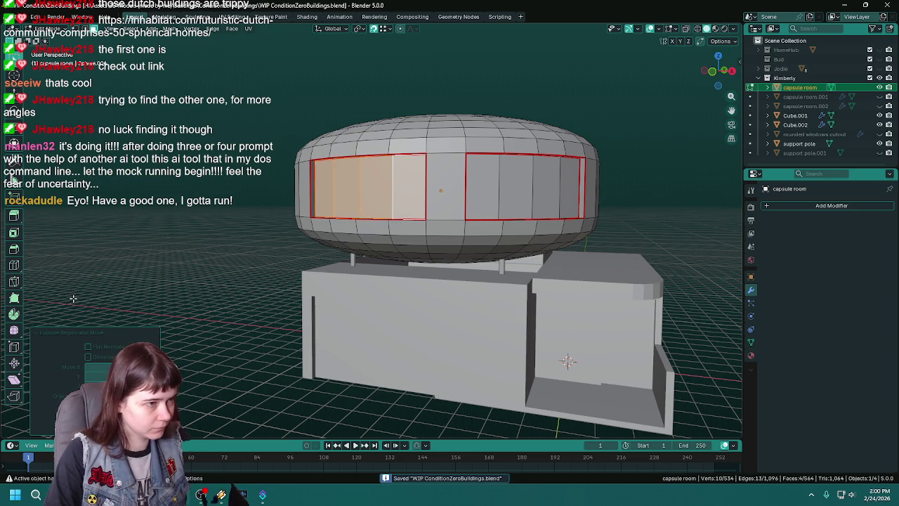
pyautogui.press('Tab')
pyautogui.moveTo(222, 224)
pyautogui.mouseDown(button='middle')
pyautogui.moveTo(199, 219)
pyautogui.moveTo(237, 235)
pyautogui.moveTo(224, 226)
pyautogui.mouseUp(button='middle')
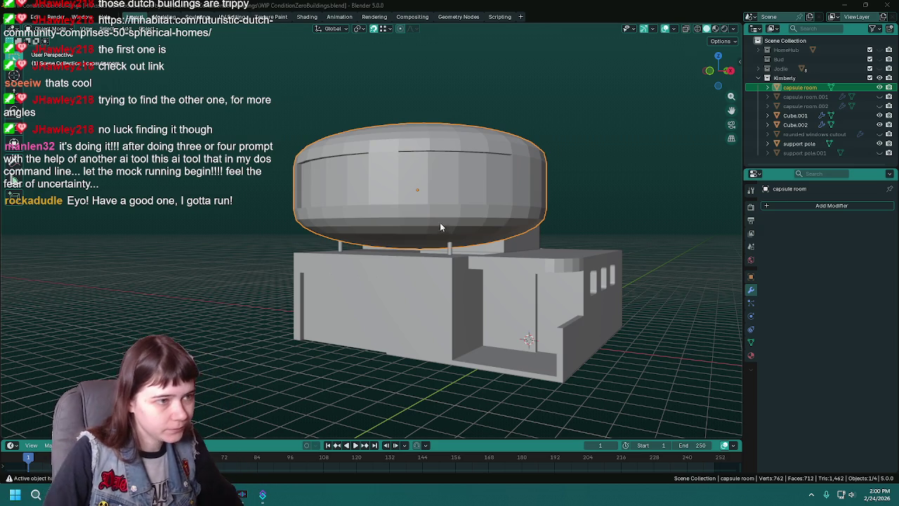
# - Apply Shade Auto Smooth to the capsule room and save
pyautogui.moveTo(432, 224); pyautogui.dragTo(522, 210, button='middle')
pyautogui.rightClick(520, 210)
pyautogui.click(487, 199)
pyautogui.hotkey('ctrl', 's')
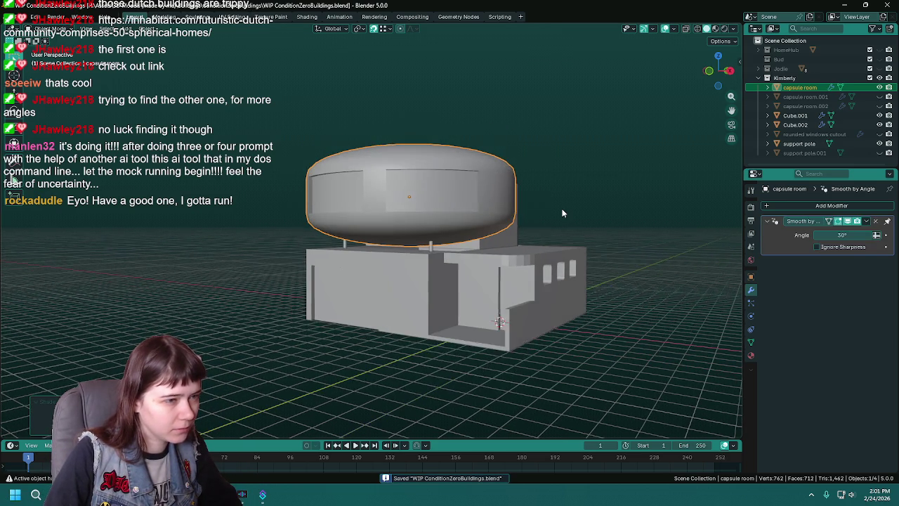
# - Apply Shade Auto Smooth to base blocks Cube.001 and Cube.002, then save
pyautogui.scroll(2, 562, 209)
pyautogui.moveTo(561, 208)
pyautogui.mouseDown(button='middle')
pyautogui.moveTo(591, 201)
pyautogui.moveTo(542, 220)
pyautogui.moveTo(621, 226)
pyautogui.moveTo(509, 280)
pyautogui.moveTo(560, 265)
pyautogui.moveTo(554, 239)
pyautogui.moveTo(512, 323)
pyautogui.mouseUp(button='middle')
pyautogui.click(590, 201)
pyautogui.click(509, 279)
pyautogui.rightClick(509, 277)
pyautogui.click(509, 278)
pyautogui.click(554, 239)
pyautogui.rightClick(553, 239)
pyautogui.click(555, 239)
pyautogui.hotkey('ctrl', 's')
# - Unhide the rounded windows cutout, give it Shade Auto Smooth, and hide it again
pyautogui.click(512, 323)
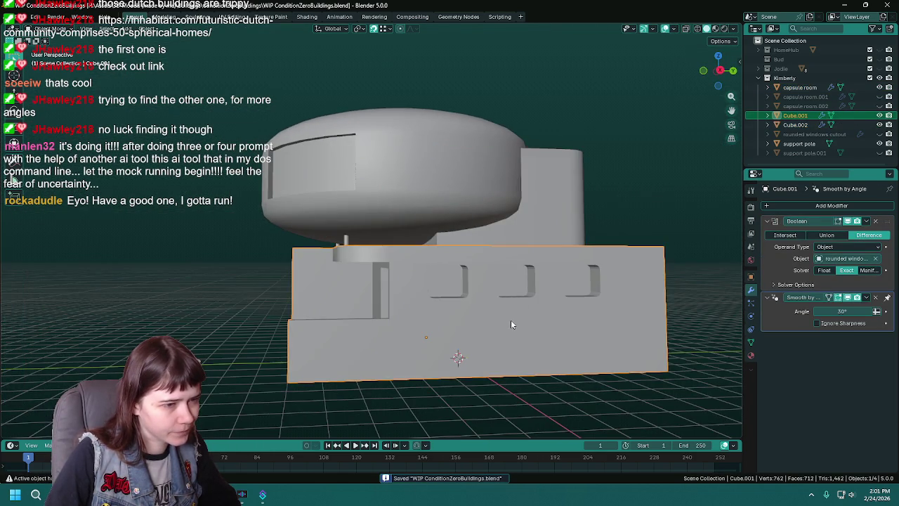
pyautogui.scroll(1, 498, 275)
pyautogui.scroll(2, 472, 267)
pyautogui.scroll(2, 487, 269)
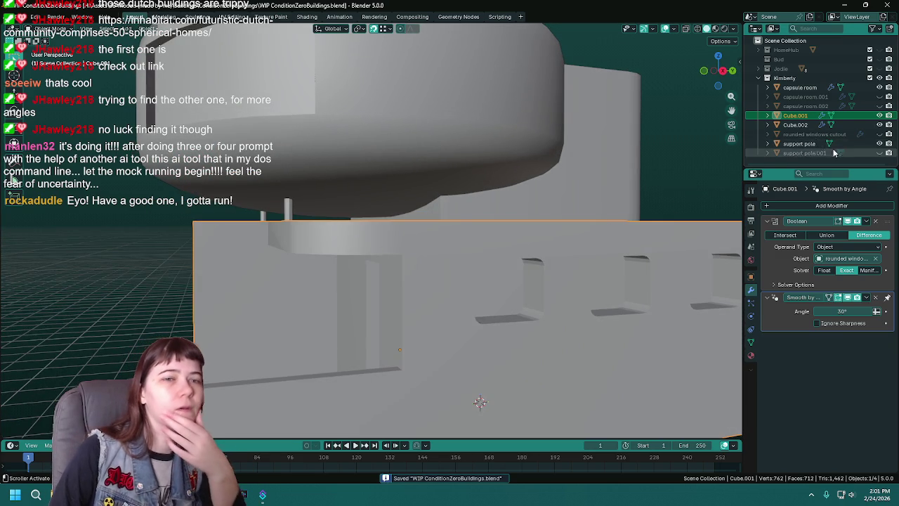
pyautogui.click(880, 134)
pyautogui.click(510, 283)
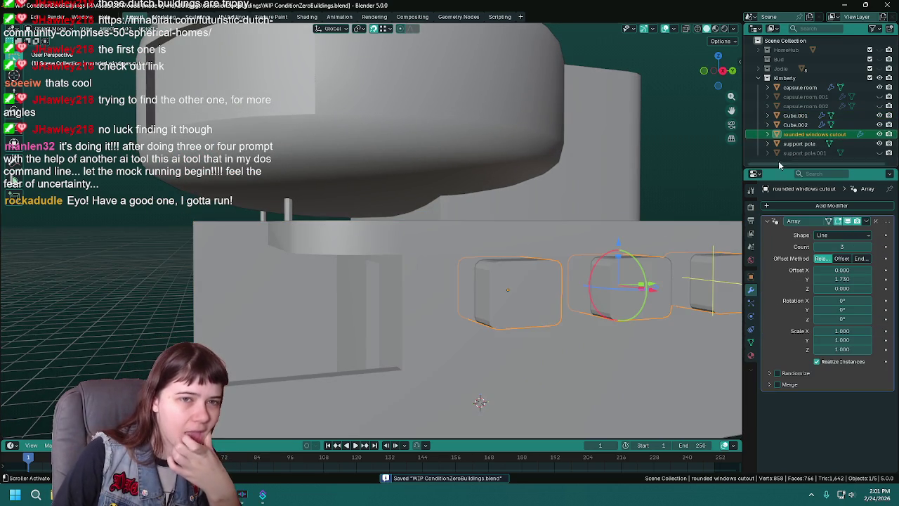
pyautogui.rightClick(510, 279)
pyautogui.click(499, 276)
pyautogui.scroll(-2, 682, 176)
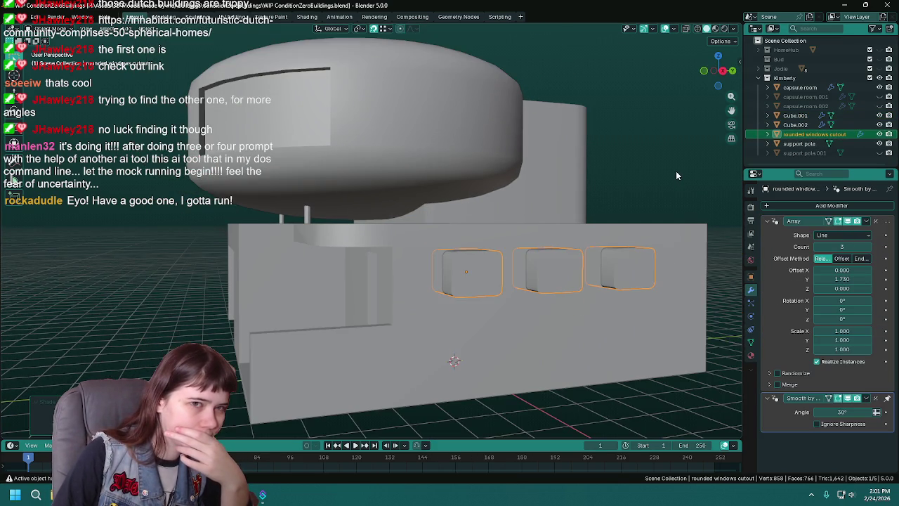
pyautogui.click(879, 134)
# - Select Cube.001, save the file, and inspect the smoothed building from several angles
pyautogui.moveTo(506, 281); pyautogui.dragTo(474, 280, button='middle')
pyautogui.scroll(-2, 474, 280)
pyautogui.click(588, 306)
pyautogui.moveTo(629, 350); pyautogui.dragTo(620, 344, button='middle')
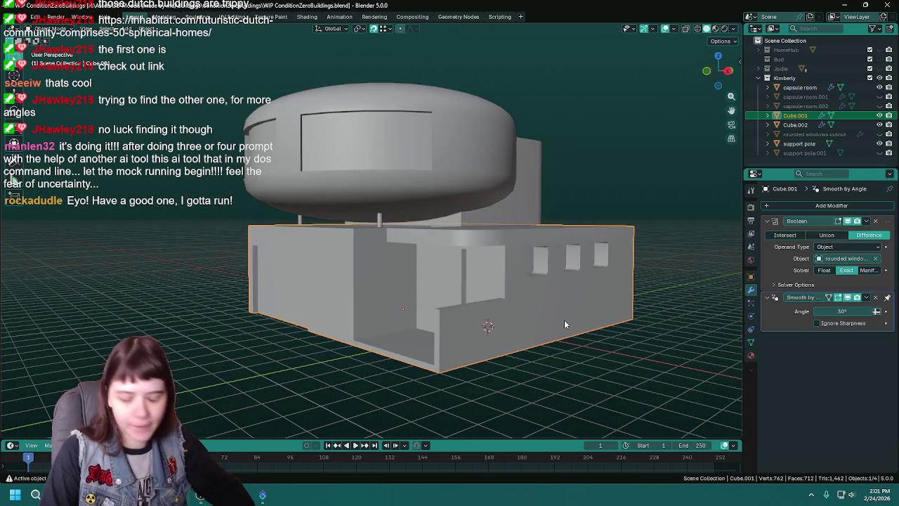
pyautogui.moveTo(567, 322)
pyautogui.mouseDown(button='middle')
pyautogui.moveTo(526, 302)
pyautogui.moveTo(617, 225)
pyautogui.moveTo(602, 208)
pyautogui.mouseUp(button='middle')
pyautogui.hotkey('ctrl', 's')
pyautogui.click(601, 205)
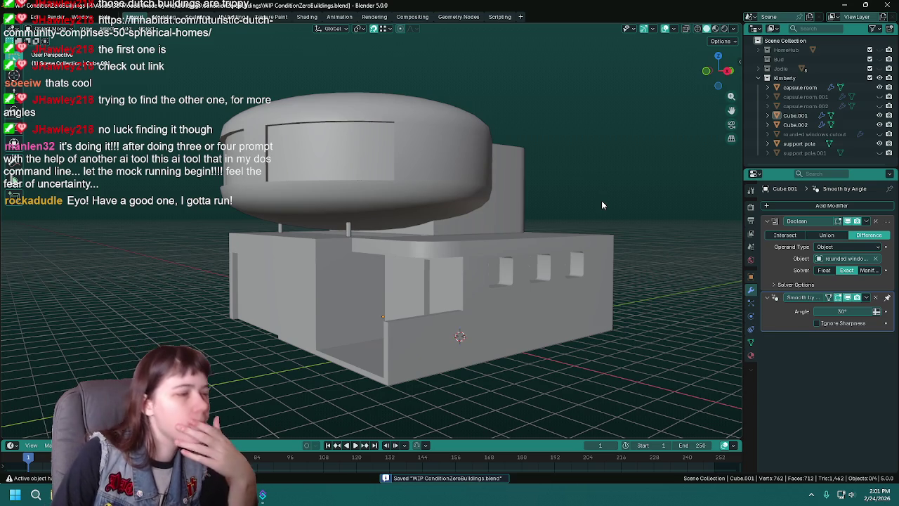
pyautogui.moveTo(576, 209); pyautogui.dragTo(580, 212, button='middle')
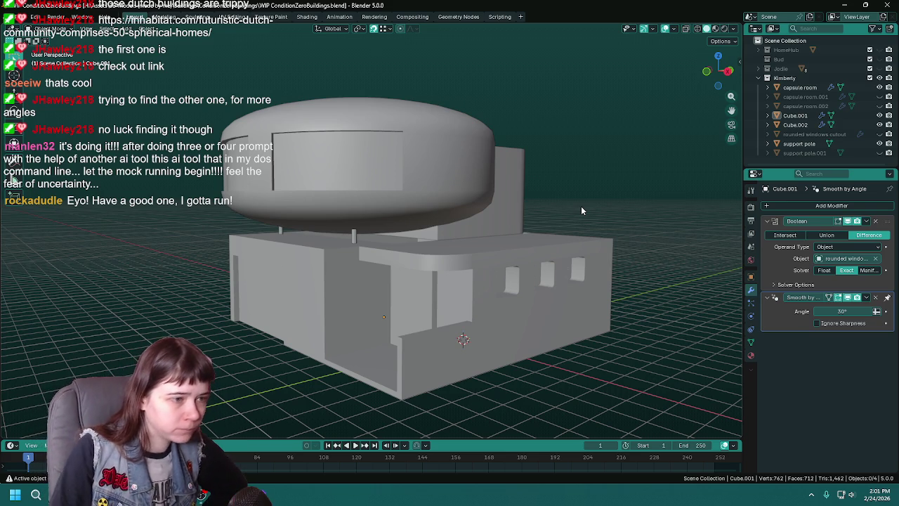
pyautogui.moveTo(522, 268)
pyautogui.mouseDown(button='middle')
pyautogui.moveTo(584, 309)
pyautogui.moveTo(560, 304)
pyautogui.mouseUp(button='middle')
# - Save, then dissolve the selected edge on the base block's ledge in Edit Mode
pyautogui.hotkey('ctrl', 's')
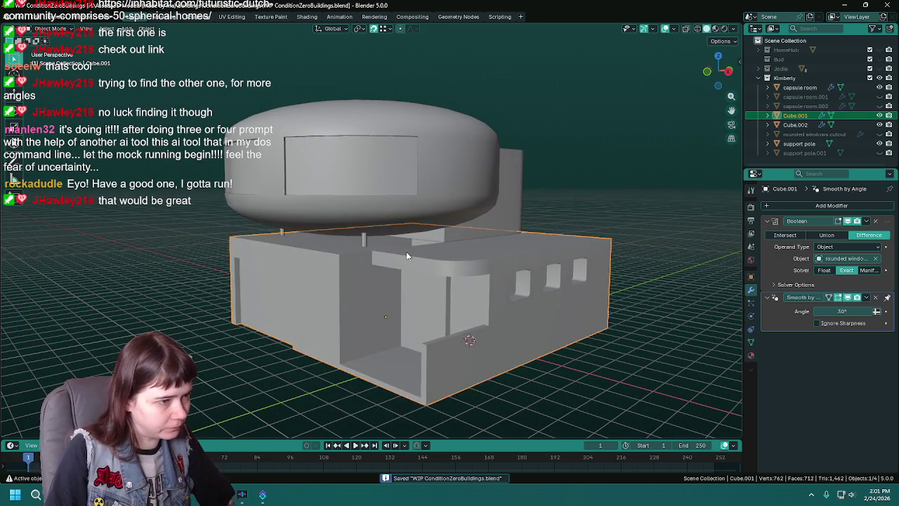
pyautogui.press('Tab')
pyautogui.scroll(1, 422, 263)
pyautogui.scroll(2, 442, 270)
pyautogui.scroll(2, 465, 278)
pyautogui.moveTo(465, 278); pyautogui.dragTo(419, 281, button='middle')
pyautogui.press('x')
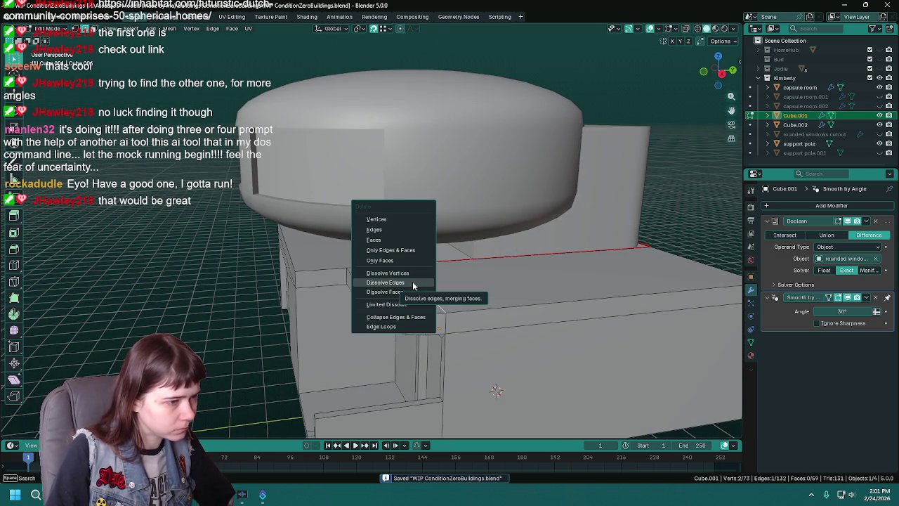
pyautogui.click(412, 281)
# - Select a second ledge edge, cancel the delete, and zoom out to the whole building
pyautogui.click(386, 257)
pyautogui.press('x')
pyautogui.press('Escape')
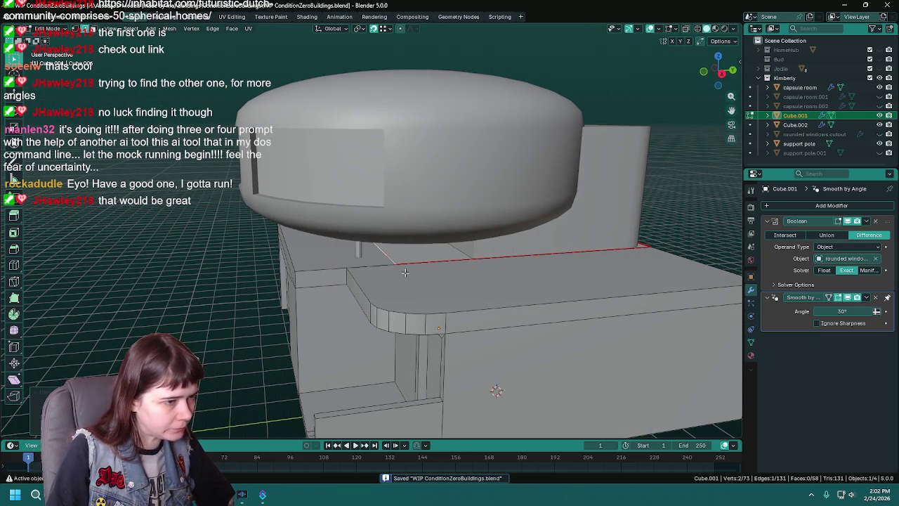
pyautogui.scroll(-3, 403, 269)
pyautogui.moveTo(403, 270)
pyautogui.mouseDown(button='middle')
pyautogui.moveTo(475, 227)
pyautogui.moveTo(452, 178)
pyautogui.mouseUp(button='middle')
# - Join the support pole into the capsule room with Ctrl+J
pyautogui.press('Tab')
pyautogui.click(452, 178)
pyautogui.moveTo(540, 205); pyautogui.dragTo(475, 211, button='middle')
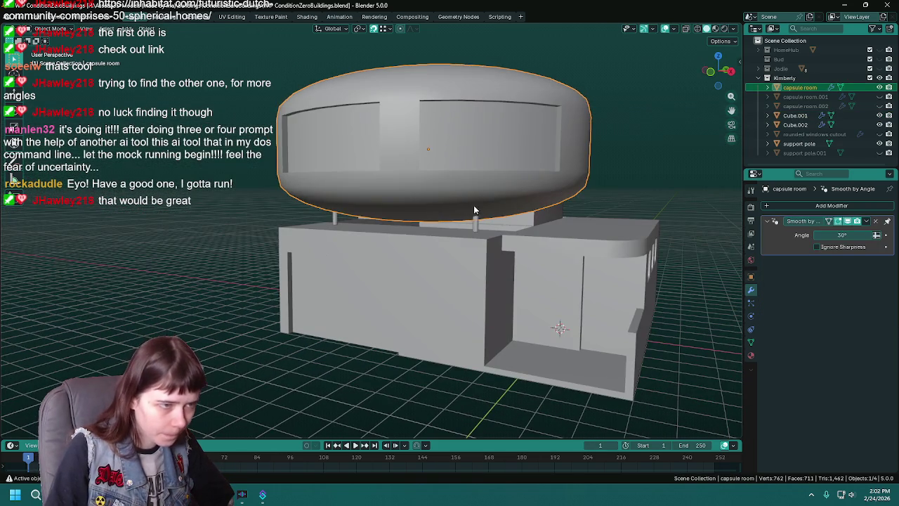
pyautogui.keyDown('shift'); pyautogui.click(476, 222); pyautogui.keyUp('shift')
pyautogui.hotkey('ctrl', 's')
pyautogui.keyDown('shift'); pyautogui.click(480, 198); pyautogui.keyUp('shift')
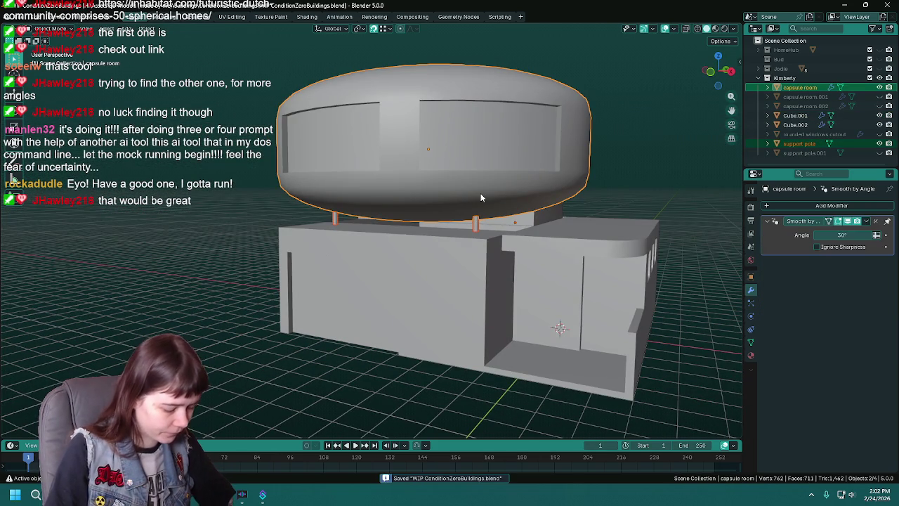
pyautogui.hotkey('ctrl', 'j')
# - Hide the capsule room and Cube.002, then start editing Cube.001's mesh
pyautogui.moveTo(480, 197)
pyautogui.mouseDown(button='middle')
pyautogui.moveTo(548, 227)
pyautogui.moveTo(469, 224)
pyautogui.mouseUp(button='middle')
pyautogui.press('h')
pyautogui.click(506, 191)
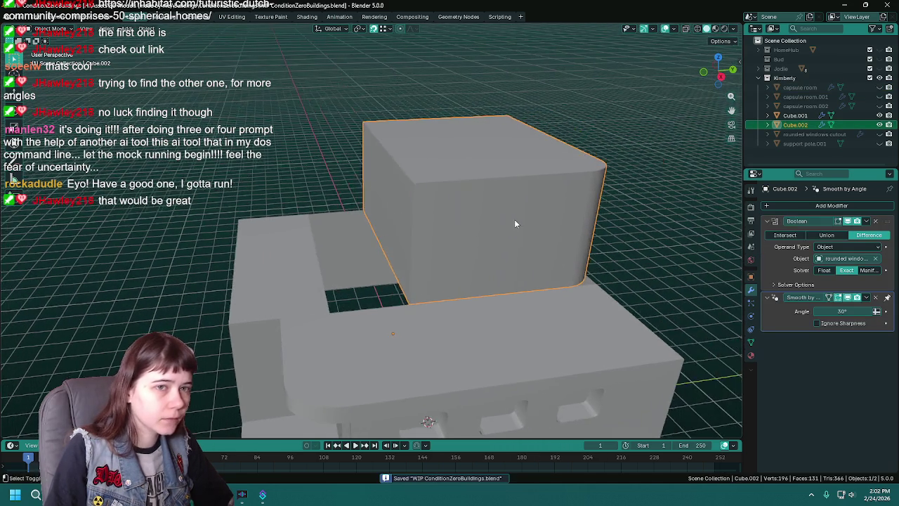
pyautogui.moveTo(473, 241)
pyautogui.mouseDown(button='middle')
pyautogui.moveTo(418, 258)
pyautogui.moveTo(457, 235)
pyautogui.mouseUp(button='middle')
pyautogui.scroll(2, 457, 235)
pyautogui.press('h')
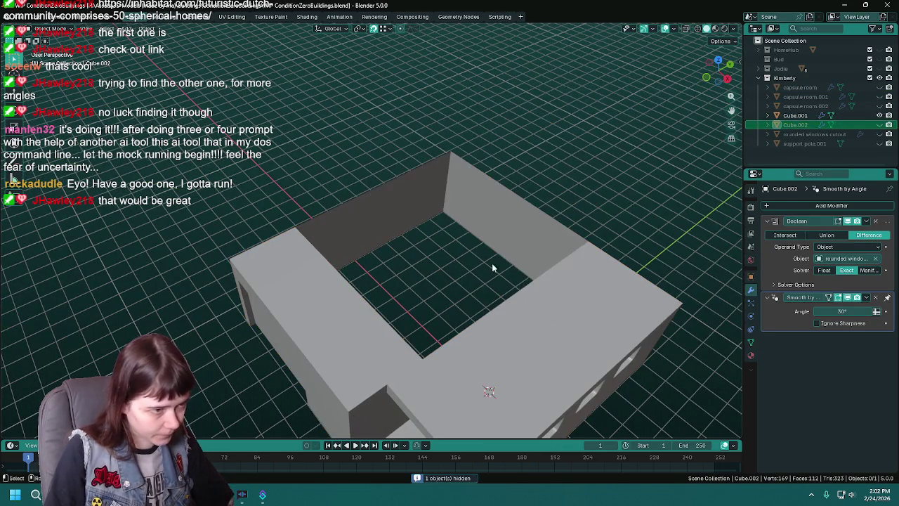
pyautogui.click(470, 262)
pyautogui.press('Tab')
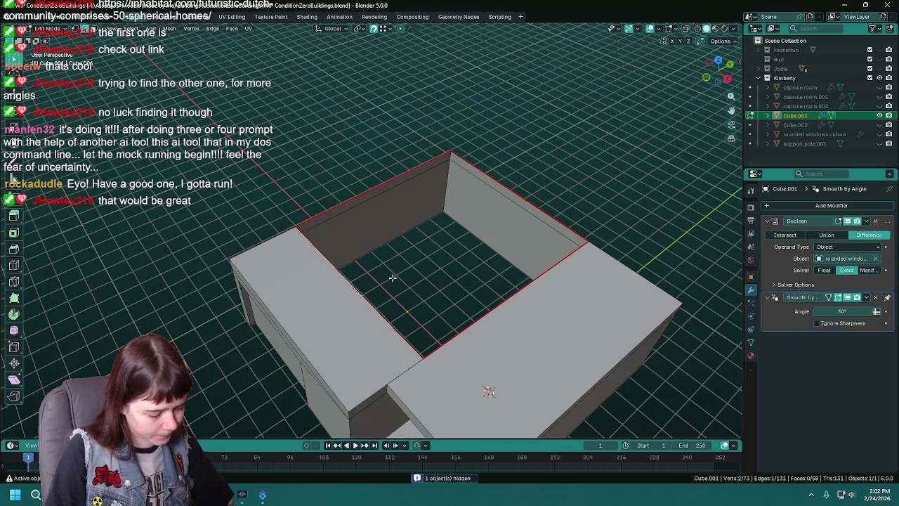
# - Merge rim vertex pairs on Cube.001 to close the triangular opening, then save
pyautogui.press('s')
pyautogui.press('Escape')
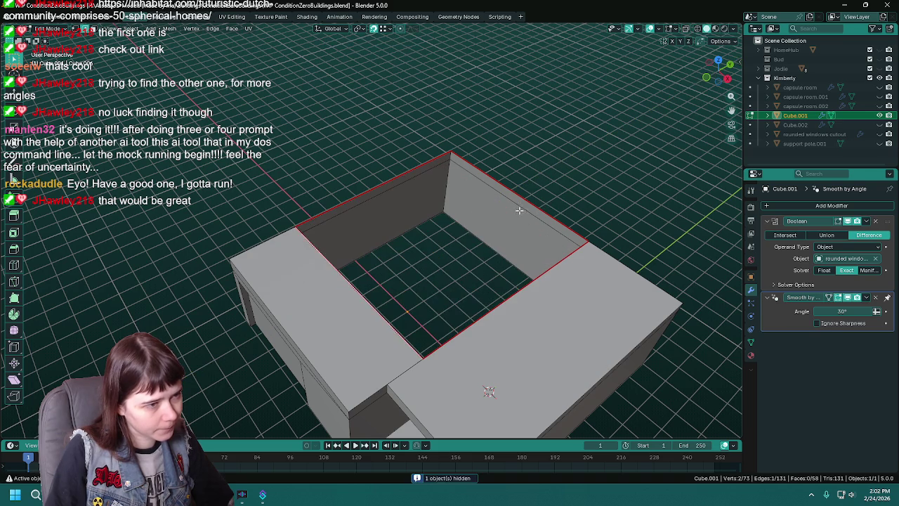
pyautogui.click(295, 227)
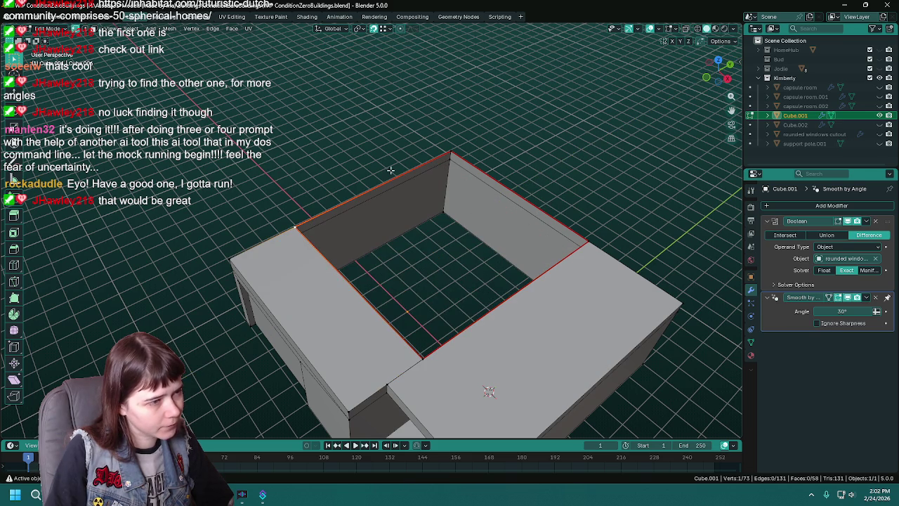
pyautogui.press('m')
pyautogui.click(439, 264)
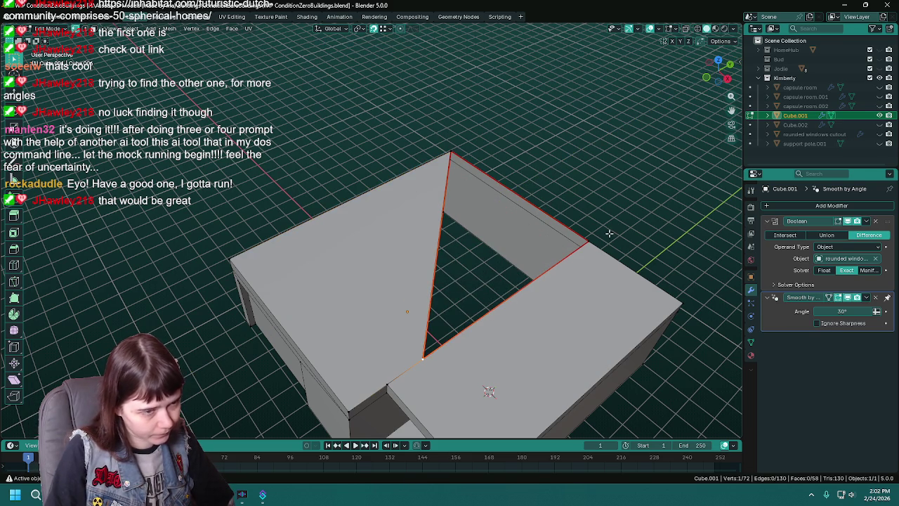
pyautogui.press('m')
pyautogui.click(587, 237)
pyautogui.moveTo(587, 236)
pyautogui.mouseDown(button='middle')
pyautogui.moveTo(508, 222)
pyautogui.moveTo(356, 239)
pyautogui.mouseUp(button='middle')
pyautogui.hotkey('ctrl', 's')
# - Delete an edge with its faces and fill the gap with a new face
pyautogui.press('x')
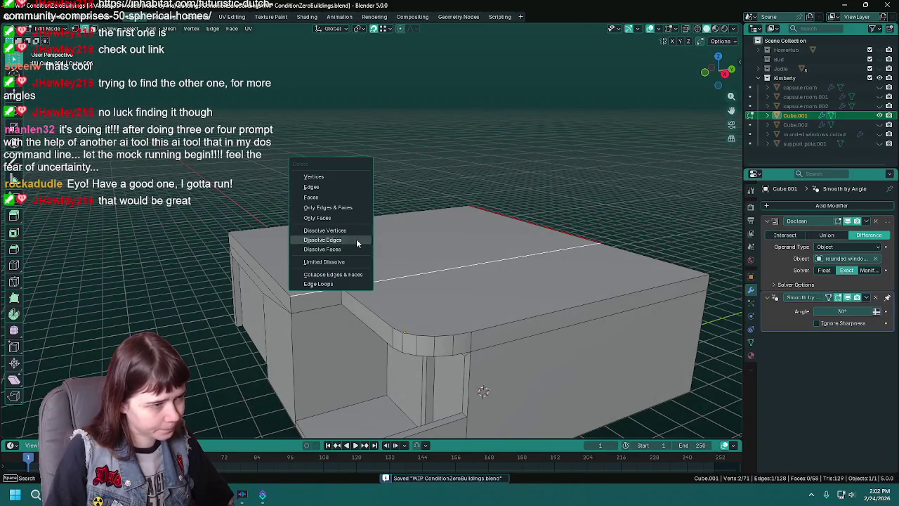
pyautogui.click(339, 188)
pyautogui.moveTo(339, 188)
pyautogui.mouseDown(button='middle')
pyautogui.moveTo(397, 286)
pyautogui.moveTo(399, 269)
pyautogui.moveTo(435, 291)
pyautogui.mouseUp(button='middle')
pyautogui.keyDown('shift'); pyautogui.click(371, 245); pyautogui.keyUp('shift')
pyautogui.press('f')
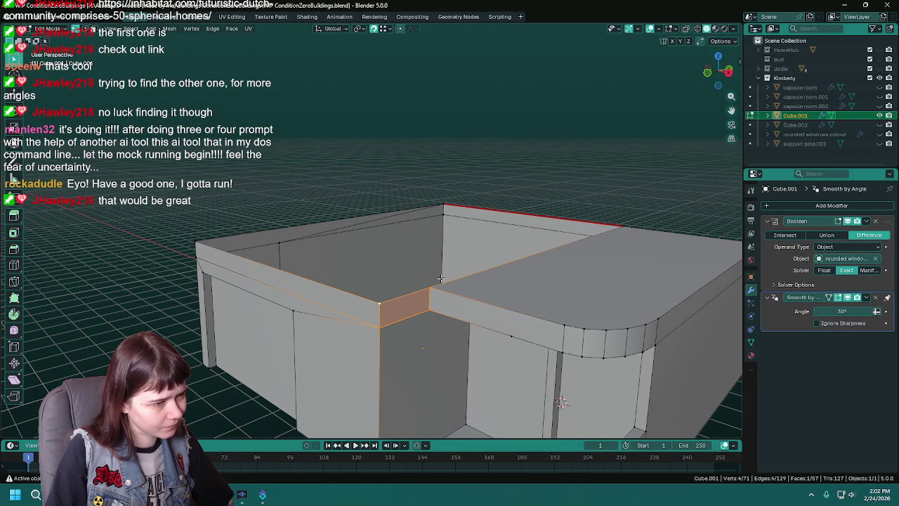
# - Select the rim edges around the back corner and fill the open top loop
pyautogui.keyDown('alt'); pyautogui.click(441, 279); pyautogui.keyUp('alt')
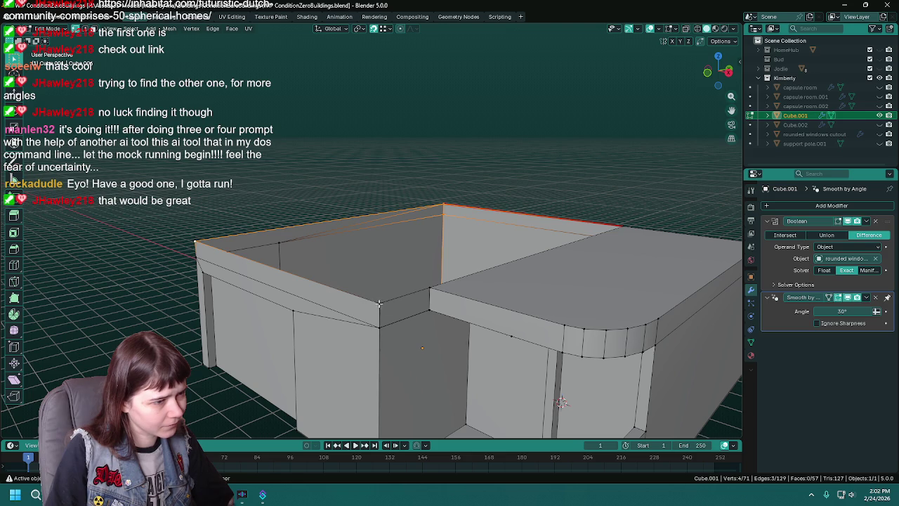
pyautogui.keyDown('ctrl'); pyautogui.click(426, 284); pyautogui.keyUp('ctrl')
pyautogui.keyDown('ctrl'); pyautogui.click(421, 281); pyautogui.keyUp('ctrl')
pyautogui.moveTo(421, 281); pyautogui.dragTo(464, 299, button='middle')
pyautogui.click(351, 148)
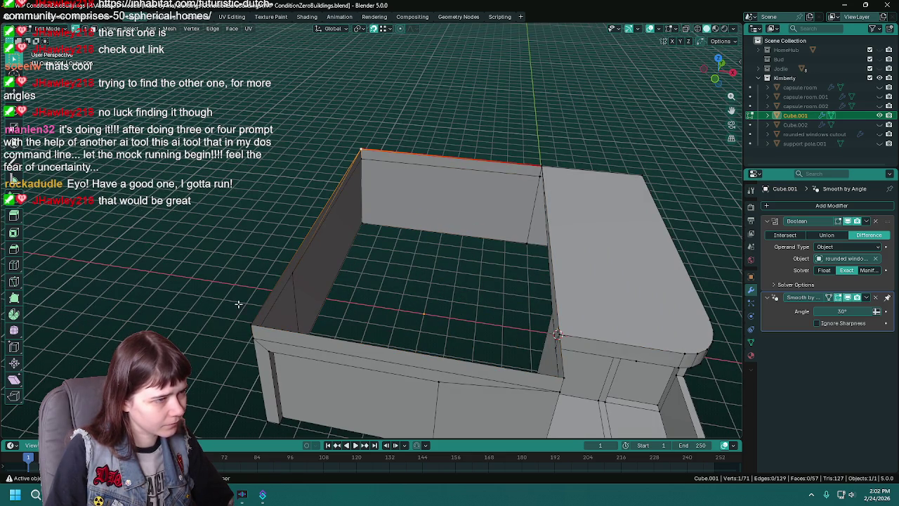
pyautogui.press('f')
# - Save and dissolve the top-front edge of the base block
pyautogui.click(562, 330)
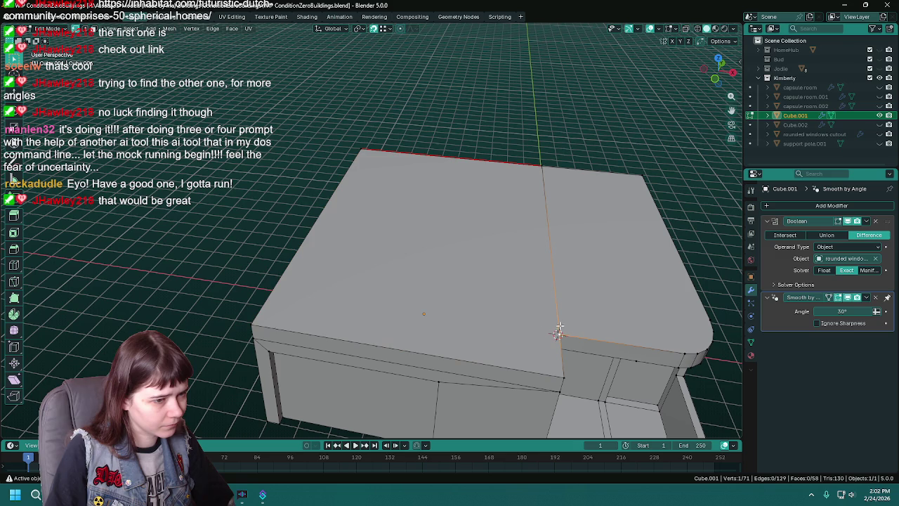
pyautogui.keyDown('ctrl'); pyautogui.click(251, 320); pyautogui.keyUp('ctrl')
pyautogui.moveTo(464, 295)
pyautogui.mouseDown(button='middle')
pyautogui.moveTo(483, 293)
pyautogui.moveTo(407, 279)
pyautogui.moveTo(464, 282)
pyautogui.mouseUp(button='middle')
pyautogui.hotkey('ctrl', 's')
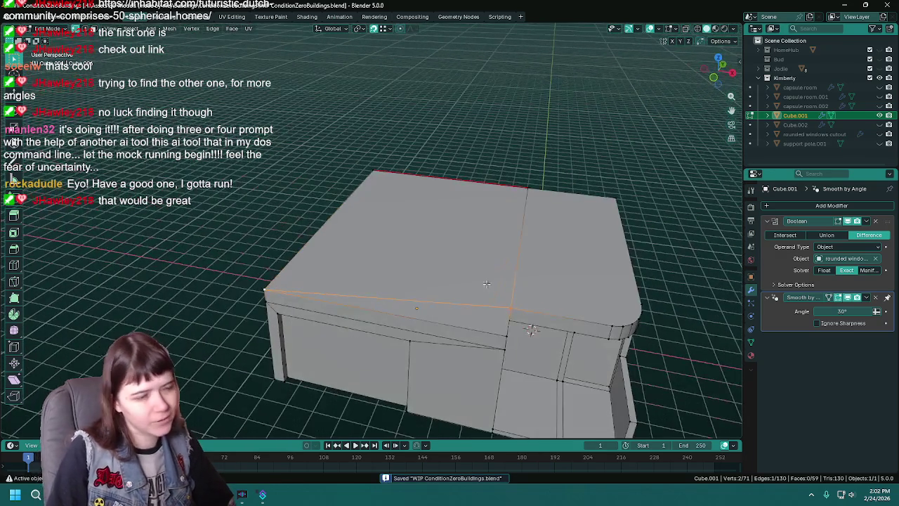
pyautogui.press('x')
pyautogui.click(385, 291)
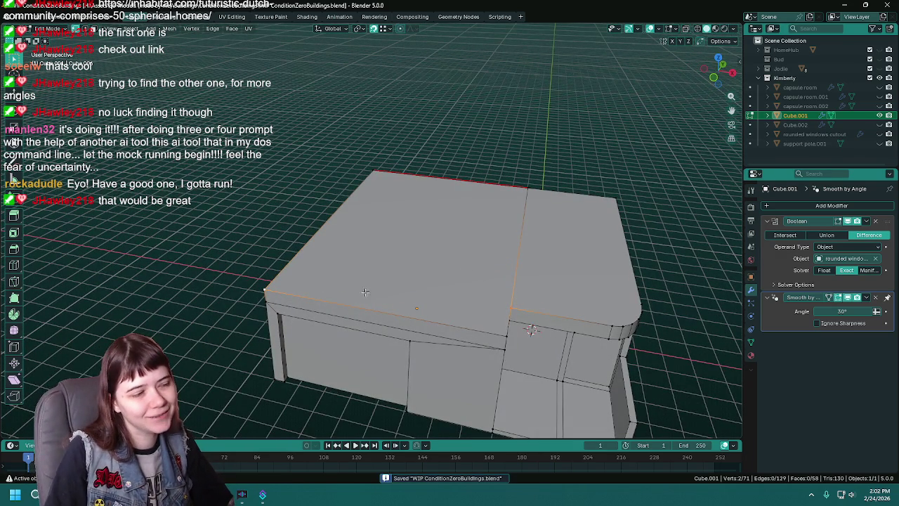
# - Merge another pair of corner vertices At Last and save the file
pyautogui.moveTo(385, 291)
pyautogui.mouseDown(button='middle')
pyautogui.moveTo(434, 267)
pyautogui.moveTo(406, 270)
pyautogui.mouseUp(button='middle')
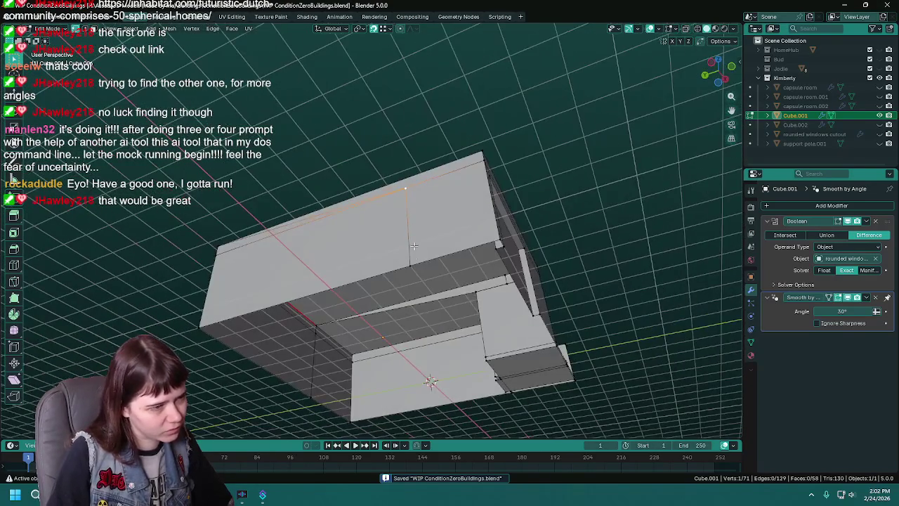
pyautogui.keyDown('shift'); pyautogui.click(222, 313); pyautogui.keyUp('shift')
pyautogui.press('m')
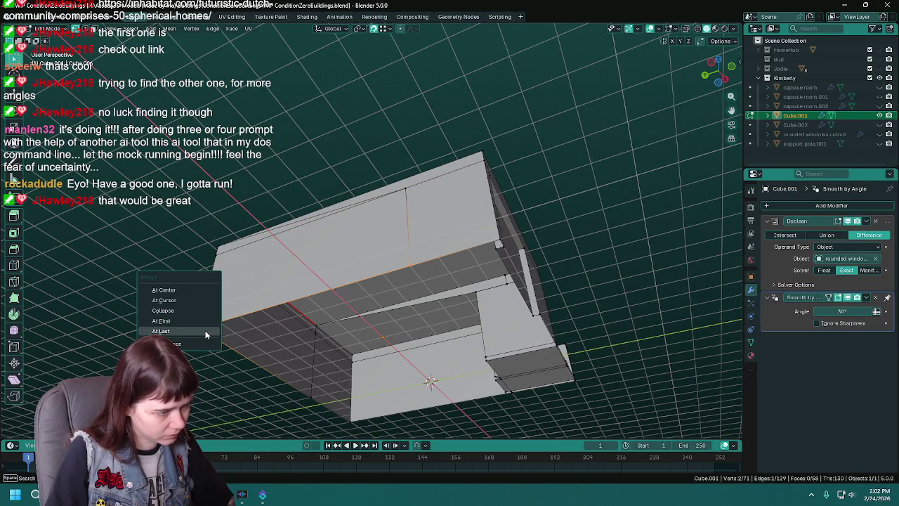
pyautogui.click(210, 331)
pyautogui.click(405, 188)
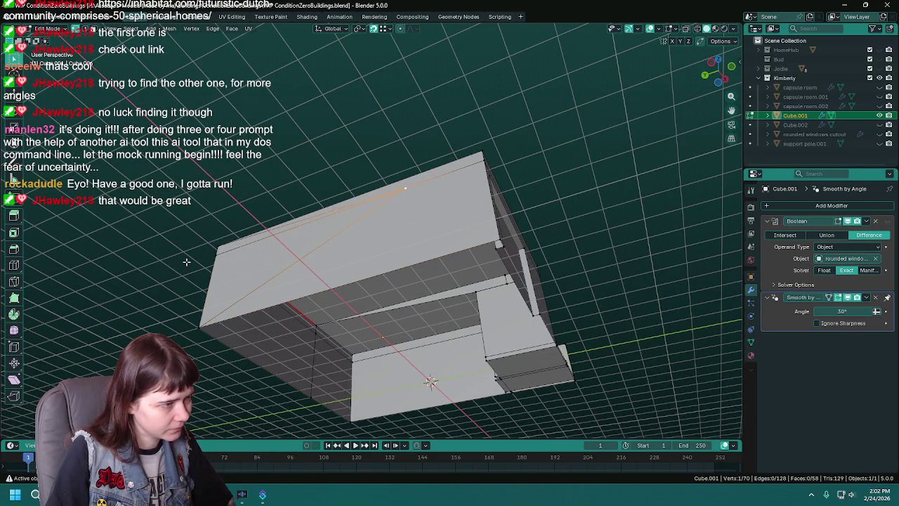
pyautogui.hotkey('ctrl', 's')
pyautogui.moveTo(213, 255); pyautogui.dragTo(381, 277, button='middle')
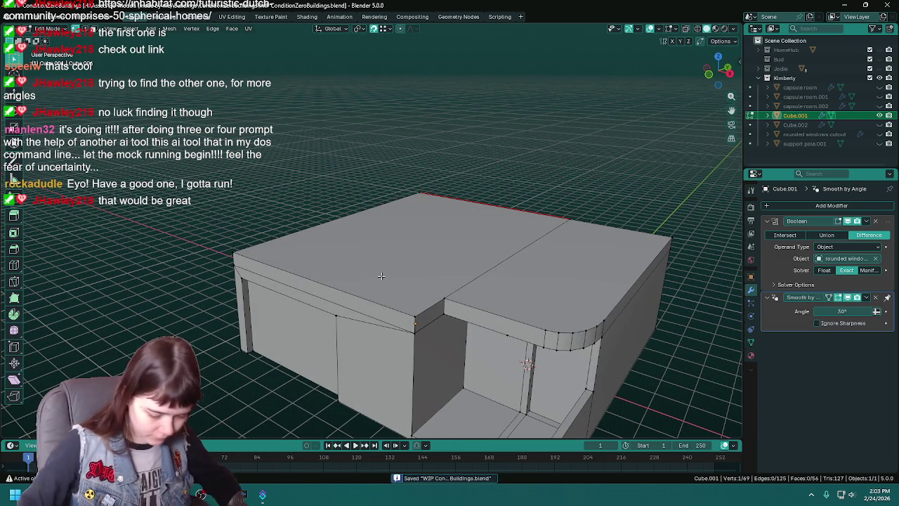
# - Unhide the roof box Cube.002 and rename it 'upstairs' in the Outliner
pyautogui.click(879, 124)
pyautogui.hotkey('ctrl', 's')
pyautogui.press('Tab')
pyautogui.click(796, 124)
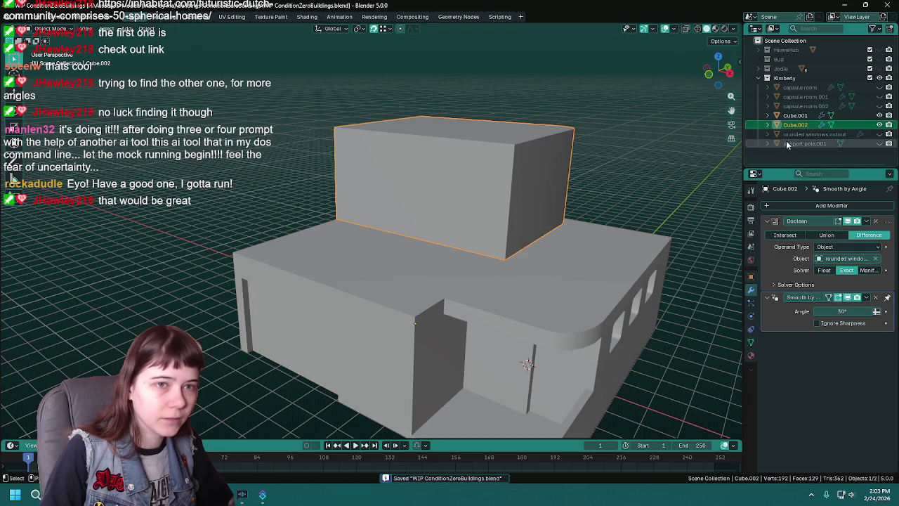
pyautogui.doubleClick(796, 124)
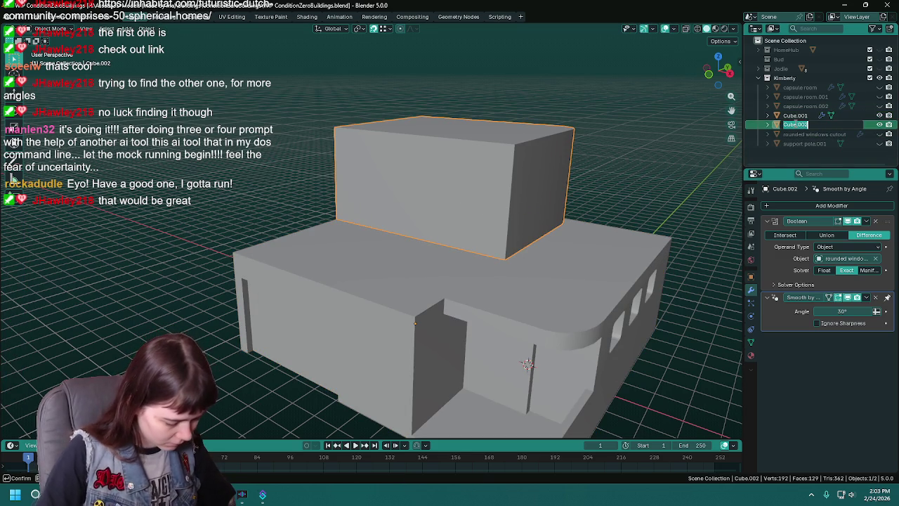
pyautogui.press('BackSpace')
pyautogui.write('upstairs')
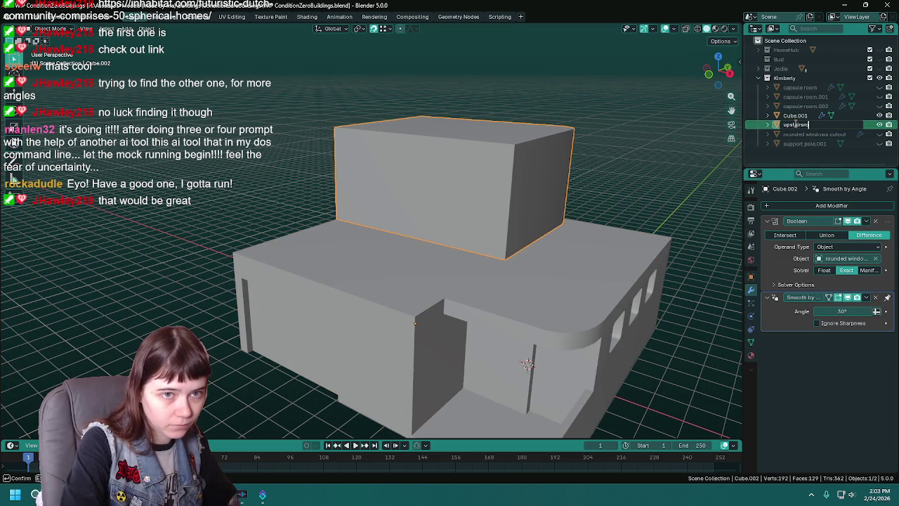
pyautogui.press('Return')
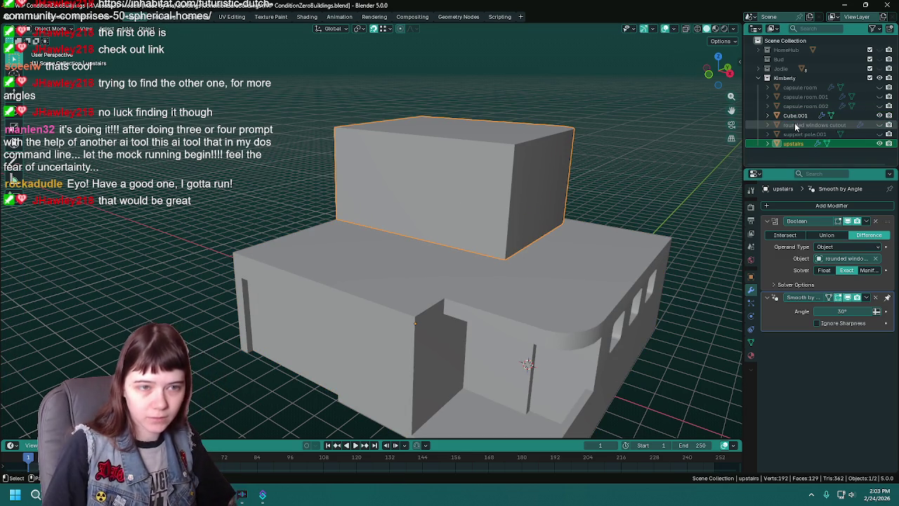
# - Rename the base object Cube.001 to 'downstairs'
pyautogui.click(536, 321)
pyautogui.doubleClick(796, 115)
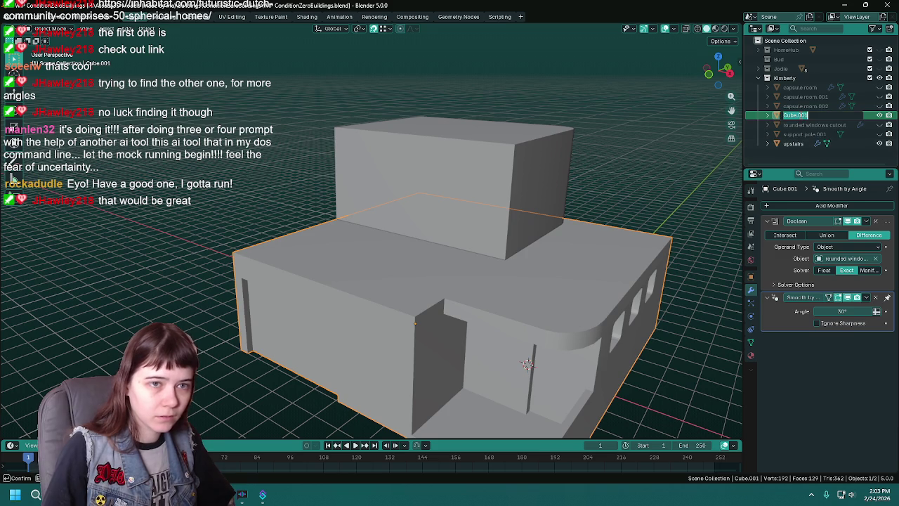
pyautogui.write('c')
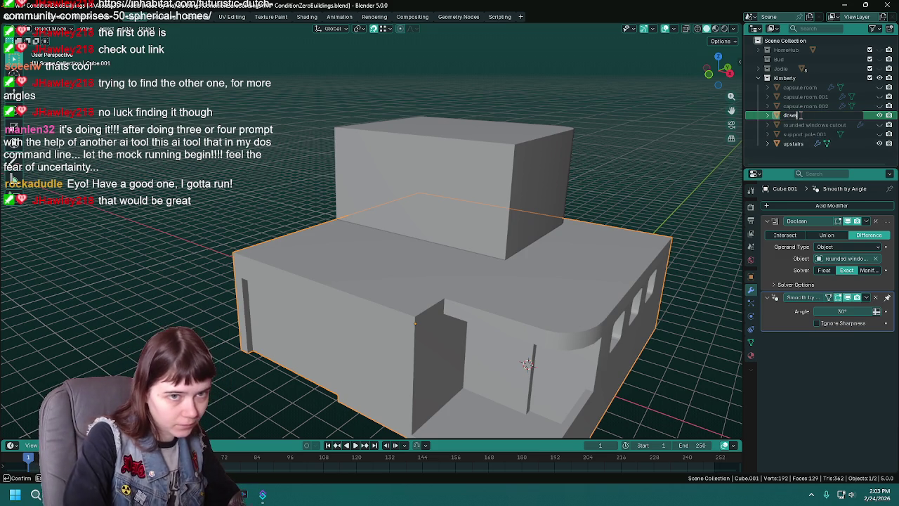
pyautogui.press('Return')
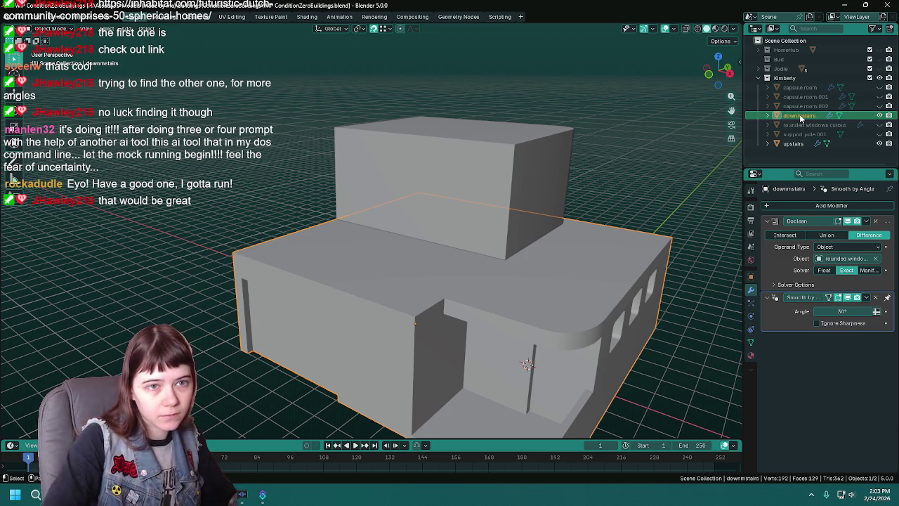
# - Unhide the capsule room, deselect everything, and save
pyautogui.click(880, 87)
pyautogui.moveTo(520, 130); pyautogui.dragTo(621, 167, button='middle')
pyautogui.click(617, 163)
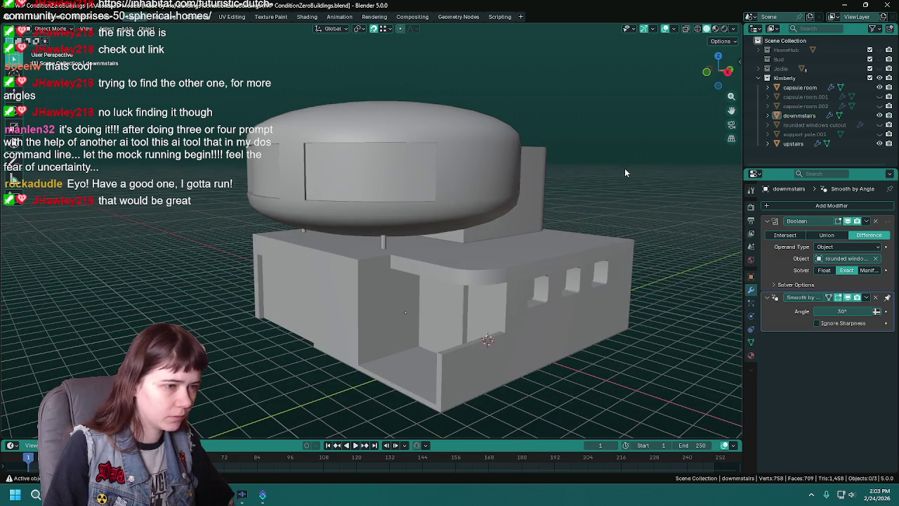
pyautogui.hotkey('ctrl', 's')
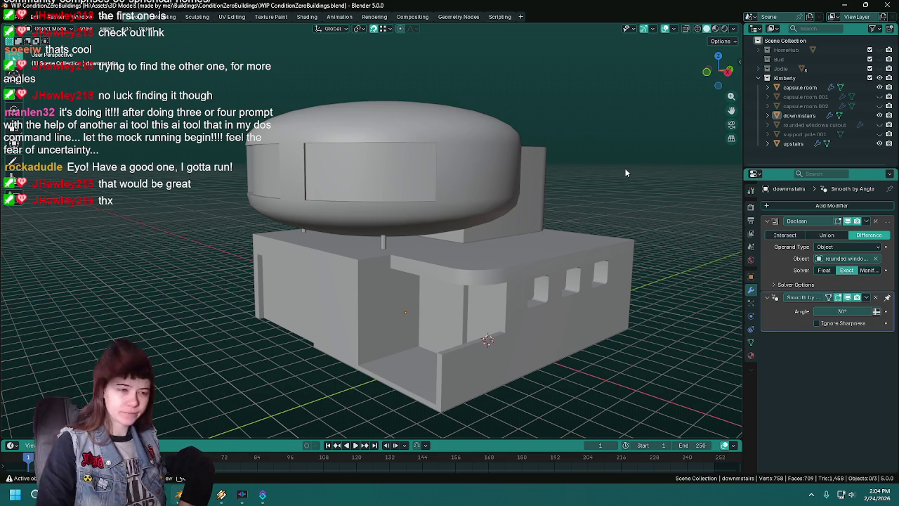
pyautogui.moveTo(608, 158); pyautogui.dragTo(597, 176, button='middle')
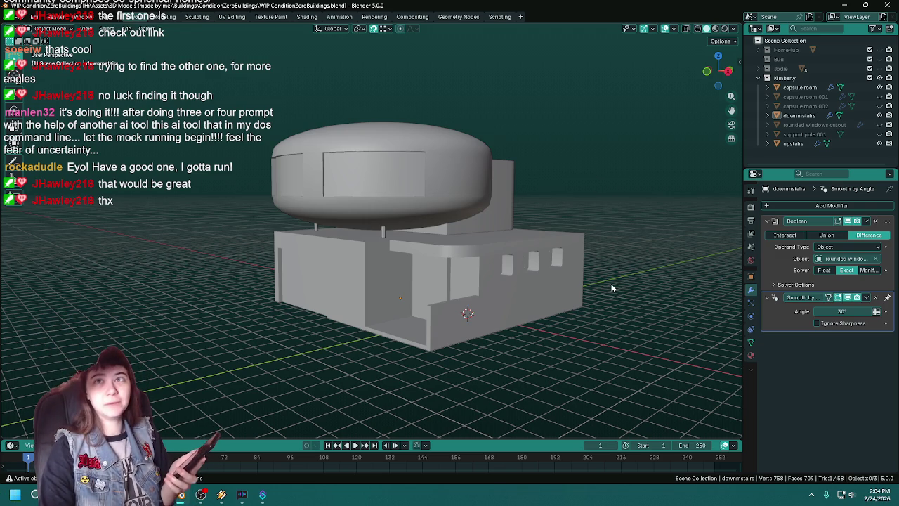
pyautogui.moveTo(609, 281); pyautogui.dragTo(611, 271, button='middle')
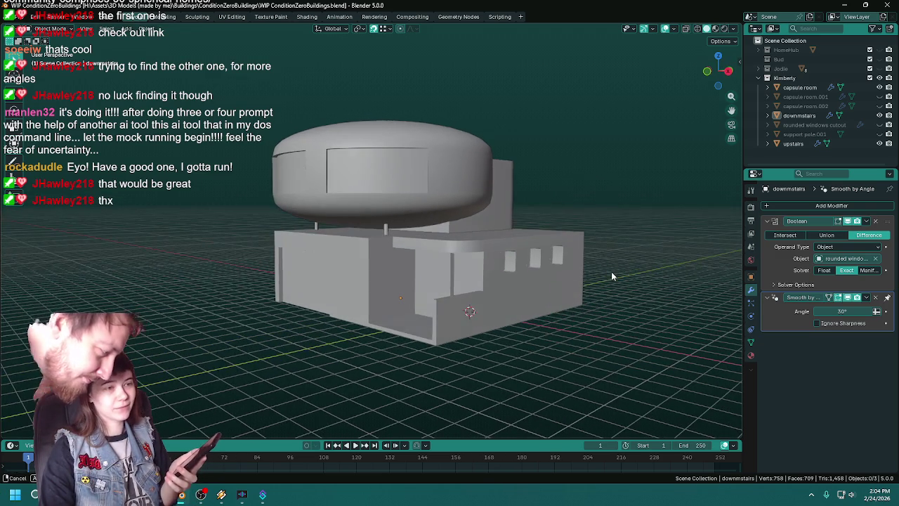
pyautogui.scroll(2, 611, 272)
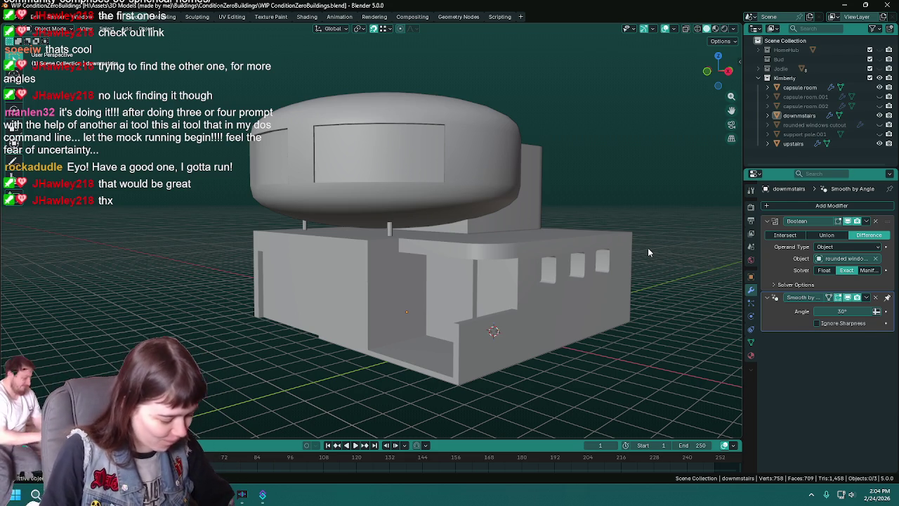
pyautogui.moveTo(661, 248)
pyautogui.mouseDown(button='middle')
pyautogui.moveTo(521, 270)
pyautogui.moveTo(505, 259)
pyautogui.moveTo(582, 258)
pyautogui.moveTo(553, 268)
pyautogui.moveTo(574, 261)
pyautogui.mouseUp(button='middle')
# - Assign the existing exterior material to the base block
pyautogui.click(529, 292)
pyautogui.press('Tab')
pyautogui.hotkey('ctrl', 's')
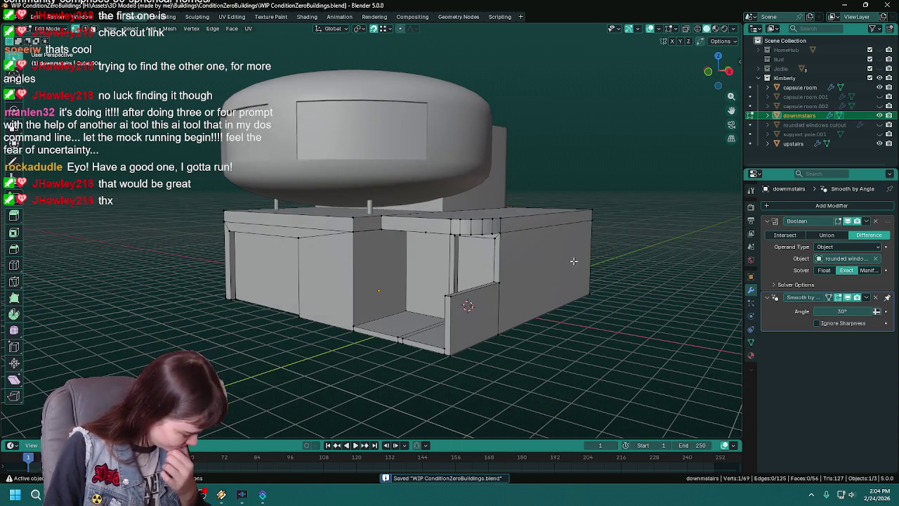
pyautogui.moveTo(574, 260)
pyautogui.mouseDown(button='middle')
pyautogui.moveTo(565, 265)
pyautogui.moveTo(574, 274)
pyautogui.moveTo(577, 260)
pyautogui.moveTo(593, 262)
pyautogui.mouseUp(button='middle')
pyautogui.press('Tab')
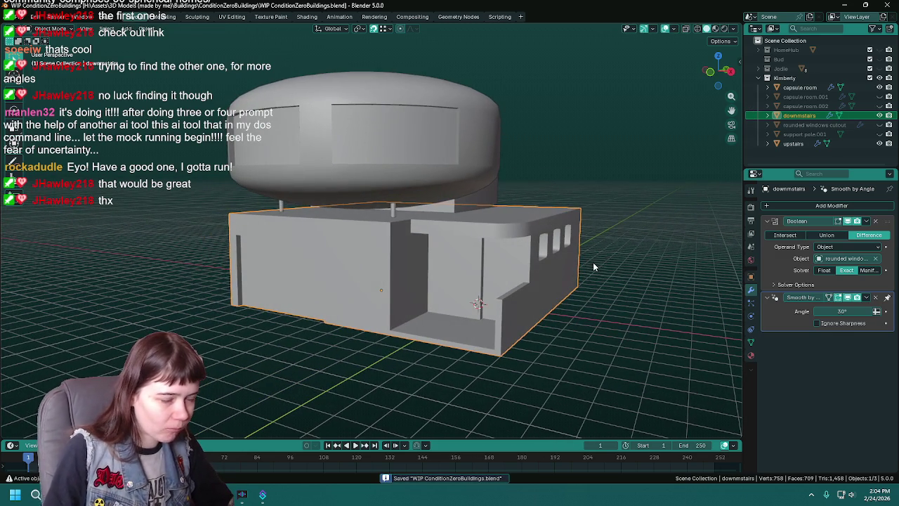
pyautogui.click(751, 356)
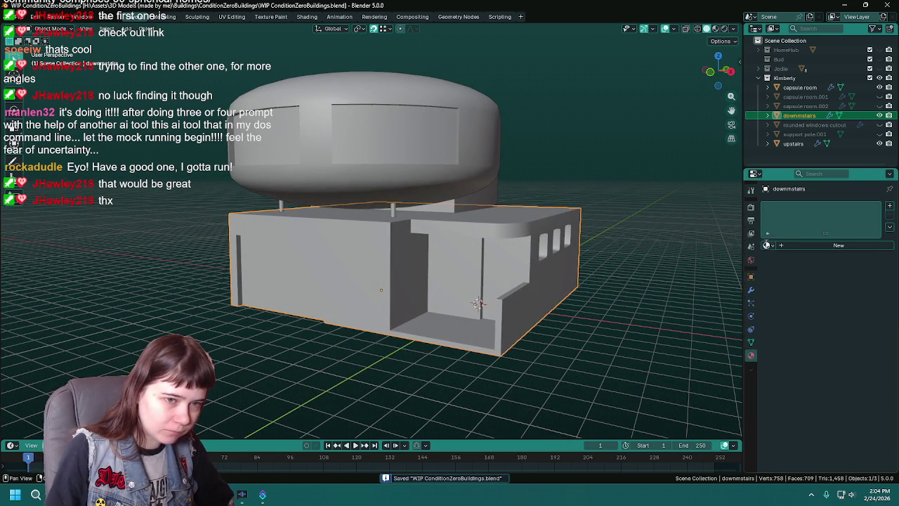
pyautogui.click(767, 245)
pyautogui.click(788, 260)
# - Select the left and right front wall faces of the base in Edit Mode
pyautogui.press('Tab')
pyautogui.moveTo(530, 286); pyautogui.dragTo(532, 257, button='middle')
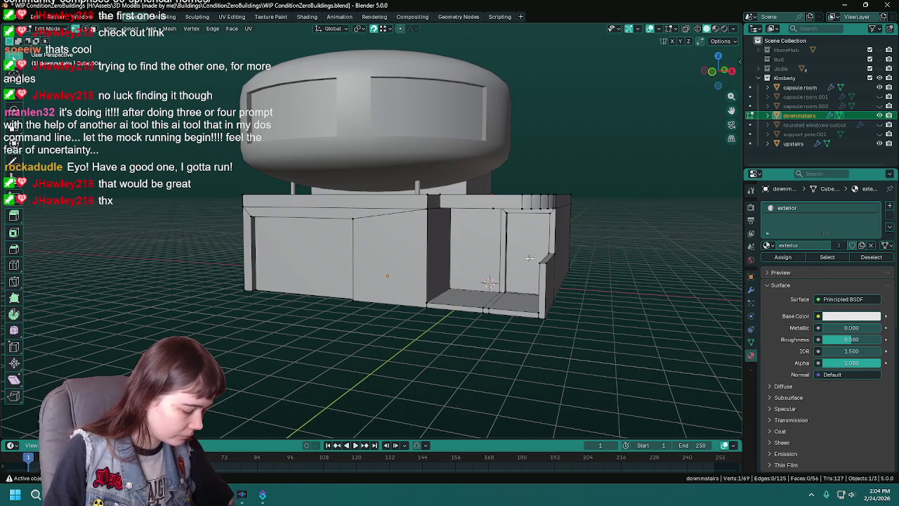
pyautogui.click(524, 250)
pyautogui.keyDown('shift'); pyautogui.click(309, 256); pyautogui.keyUp('shift')
pyautogui.hotkey('ctrl', 's')
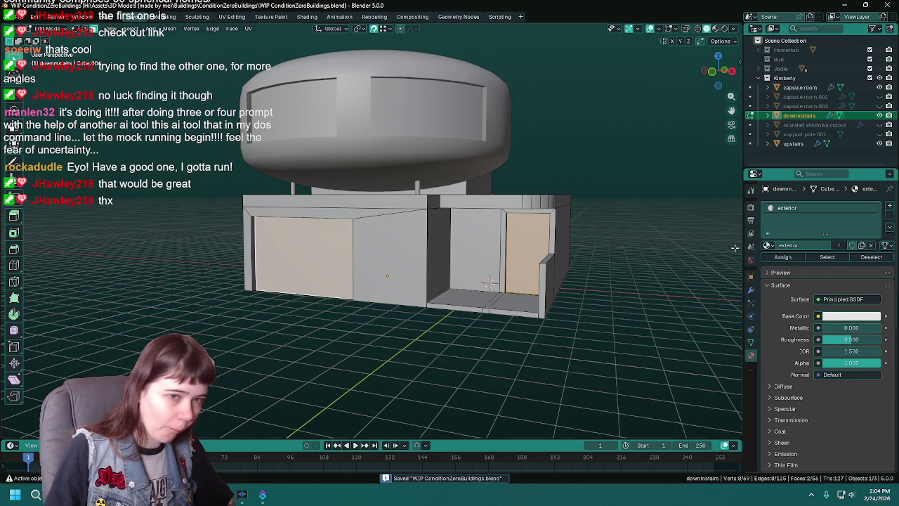
# - Add a second material slot with a new material named 'doorway' and save
pyautogui.click(889, 206)
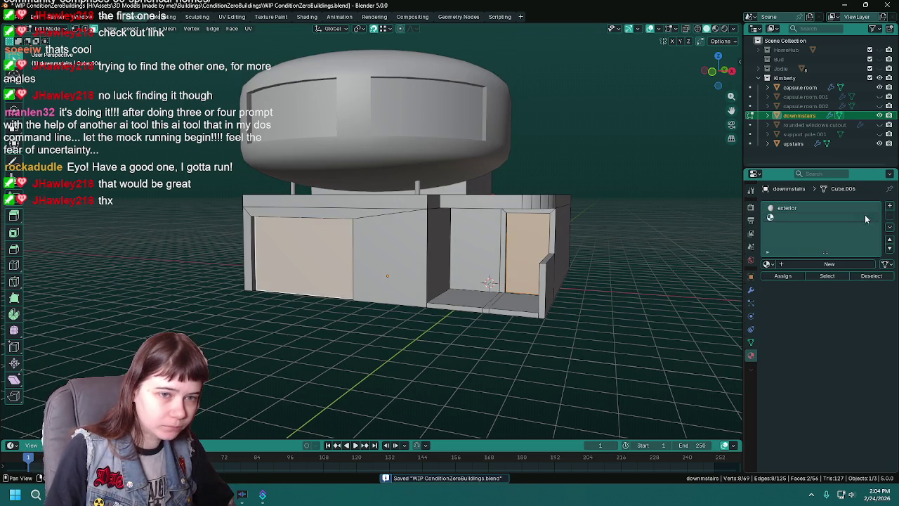
pyautogui.click(800, 264)
pyautogui.doubleClick(802, 262)
pyautogui.write('do')
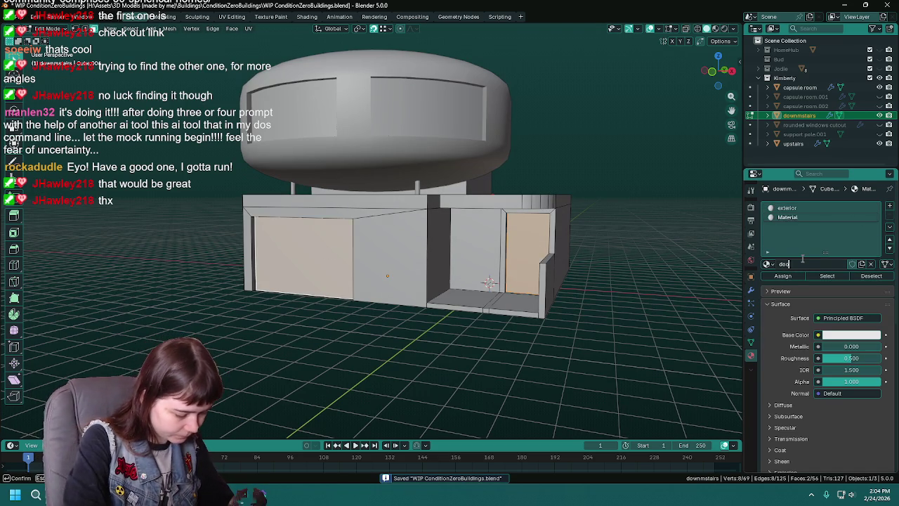
pyautogui.write('orway')
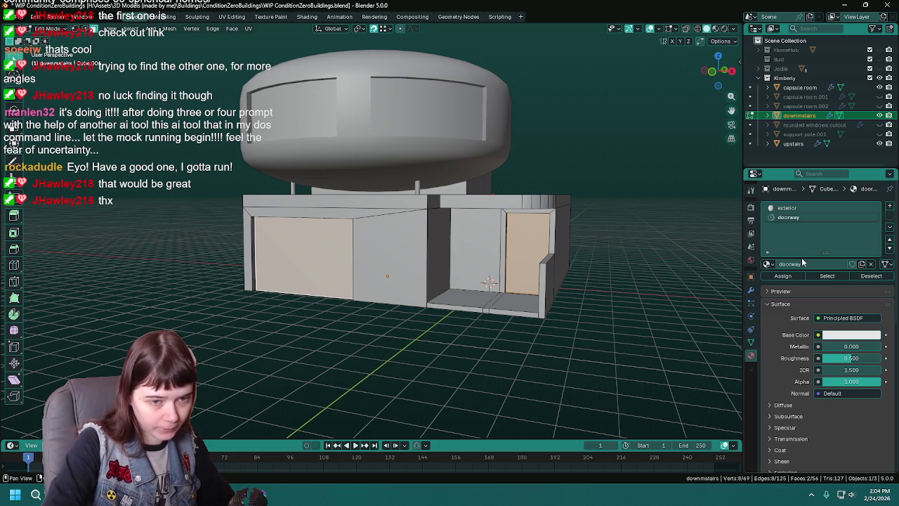
pyautogui.moveTo(632, 263)
pyautogui.mouseDown(button='middle')
pyautogui.moveTo(606, 270)
pyautogui.moveTo(449, 146)
pyautogui.moveTo(464, 157)
pyautogui.mouseUp(button='middle')
pyautogui.hotkey('ctrl', 's')
# - Duplicate the capsule room in place and hide the copy
pyautogui.press('Tab')
pyautogui.click(409, 135)
pyautogui.press('Tab')
pyautogui.moveTo(409, 135)
pyautogui.mouseDown(button='middle')
pyautogui.moveTo(448, 139)
pyautogui.moveTo(508, 178)
pyautogui.moveTo(495, 200)
pyautogui.moveTo(521, 202)
pyautogui.mouseUp(button='middle')
pyautogui.press('Tab')
pyautogui.hotkey('shift', 'd')
pyautogui.rightClick(542, 201)
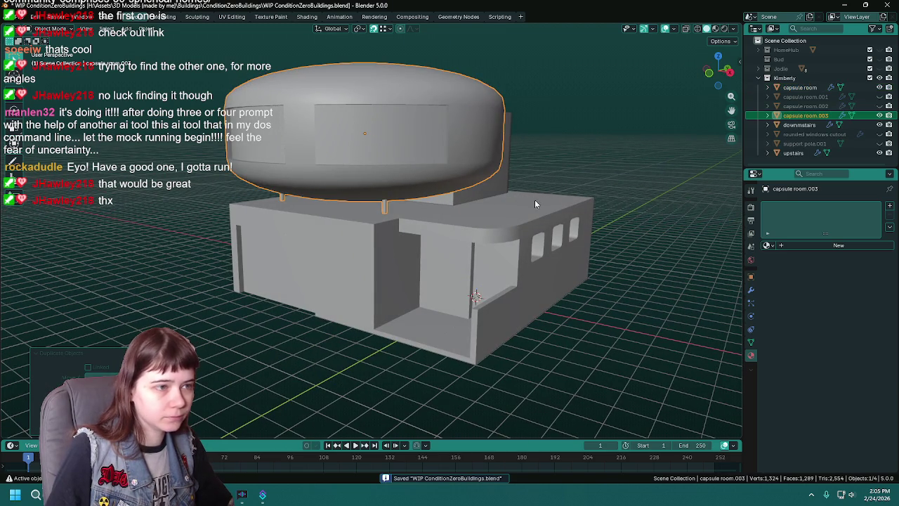
pyautogui.press('h')
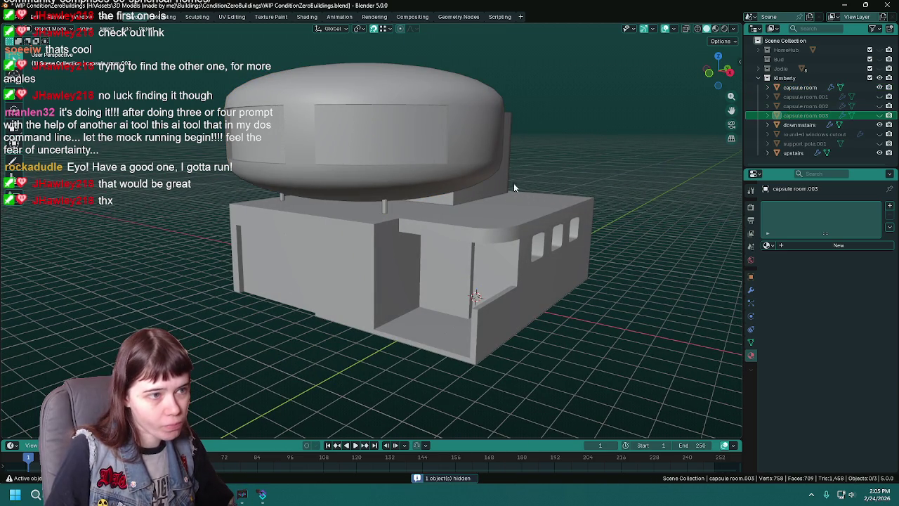
# - Duplicate the upstairs and base objects in place and hide both copies
pyautogui.click(503, 187)
pyautogui.hotkey('shift', 'd')
pyautogui.rightClick(513, 184)
pyautogui.press('h')
pyautogui.click(513, 222)
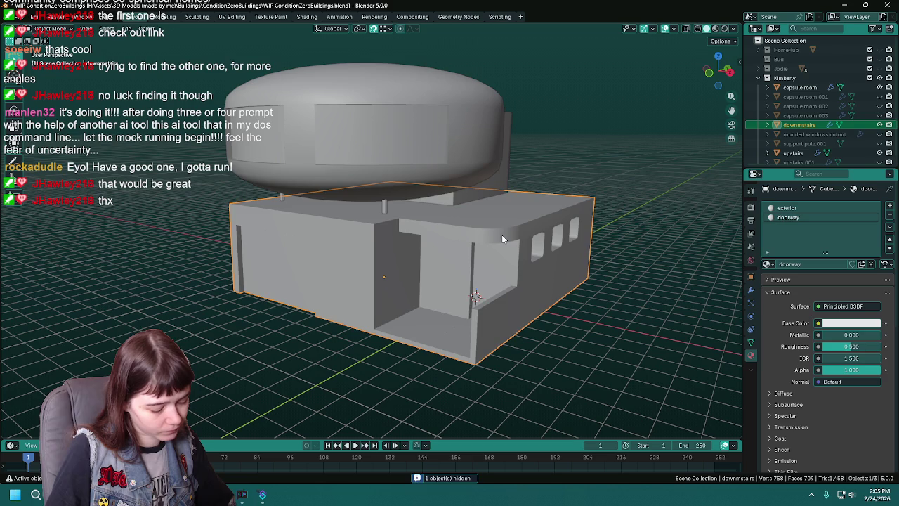
pyautogui.hotkey('shift', 'd')
pyautogui.rightClick(611, 211)
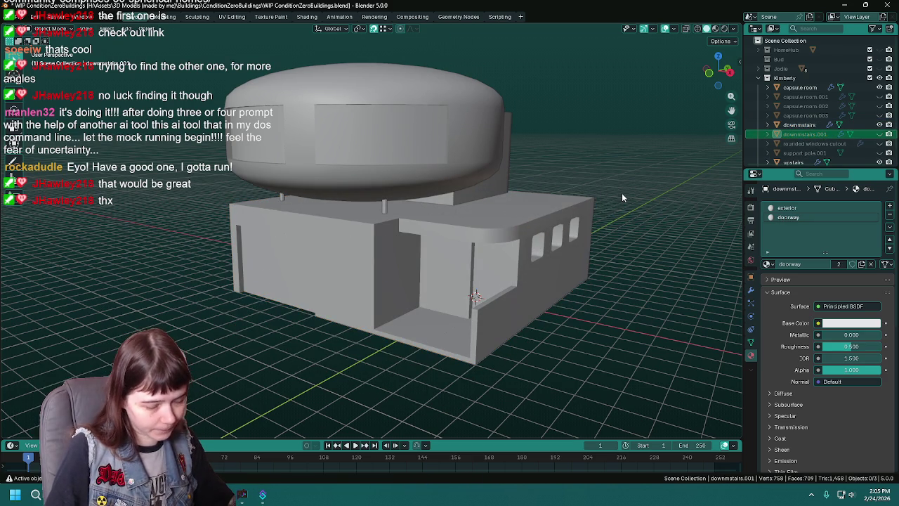
pyautogui.press('h')
# - Select the capsule room and base together, inspect both meshes, and return to Object Mode
pyautogui.click(502, 188)
pyautogui.keyDown('shift'); pyautogui.click(477, 220); pyautogui.keyUp('shift')
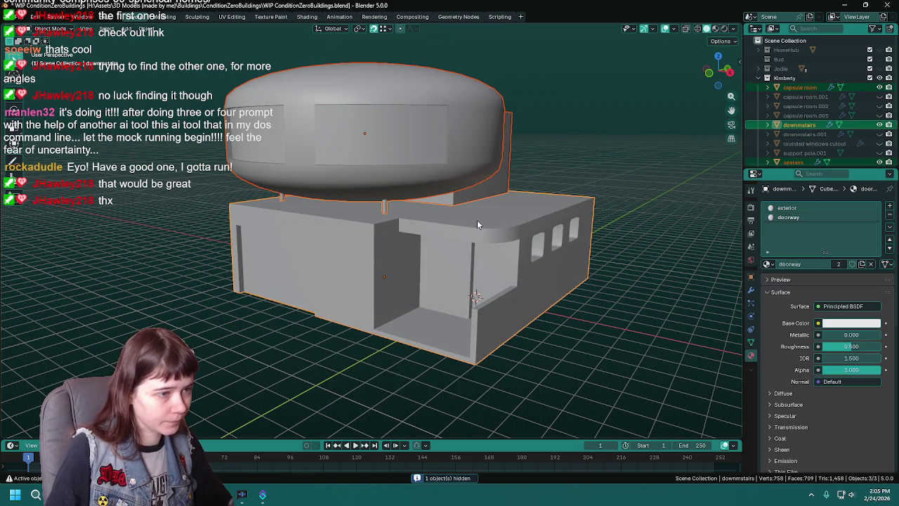
pyautogui.hotkey('ctrl', 's')
pyautogui.press('Tab')
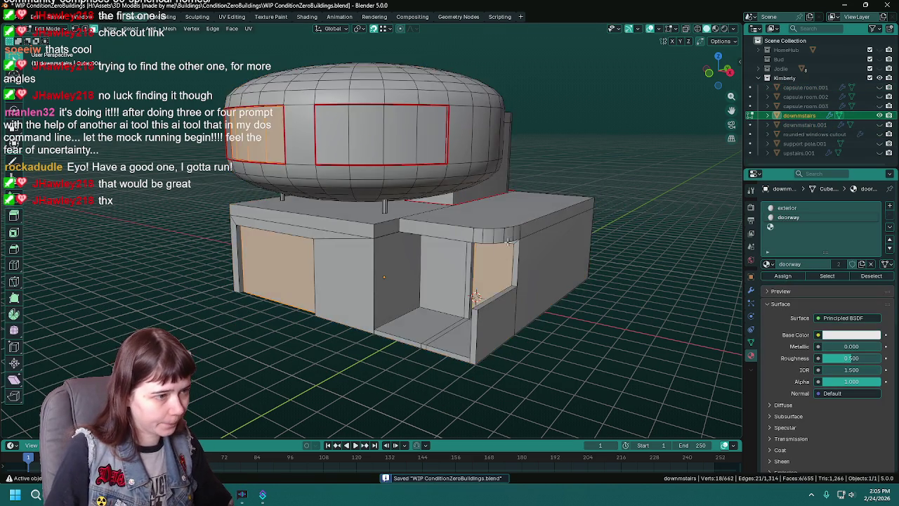
pyautogui.moveTo(477, 220); pyautogui.dragTo(555, 209, button='middle')
pyautogui.moveTo(588, 238); pyautogui.dragTo(602, 237, button='middle')
pyautogui.click(623, 297)
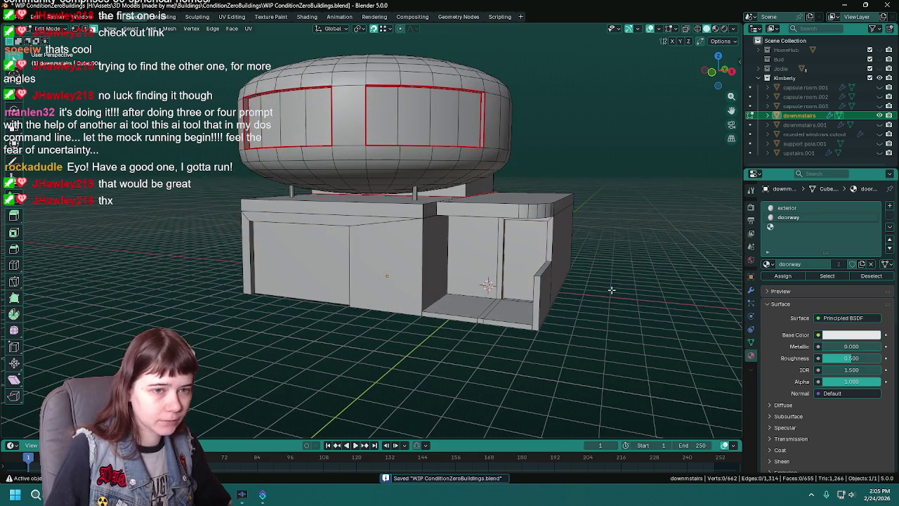
pyautogui.moveTo(545, 269); pyautogui.dragTo(575, 278, button='middle')
pyautogui.press('Tab')
pyautogui.press('Tab')
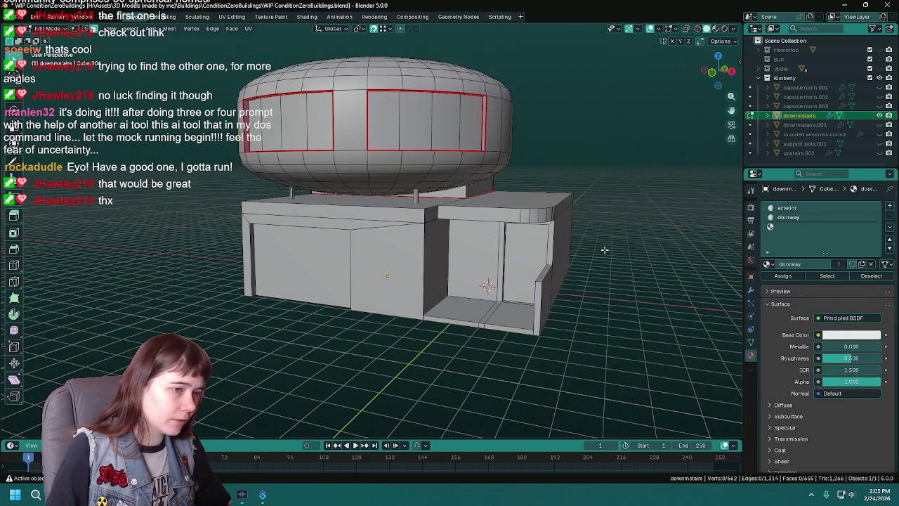
pyautogui.moveTo(531, 231); pyautogui.dragTo(505, 242, button='middle')
# - Select the exterior-material faces and remove the base's material slots
pyautogui.click(817, 208)
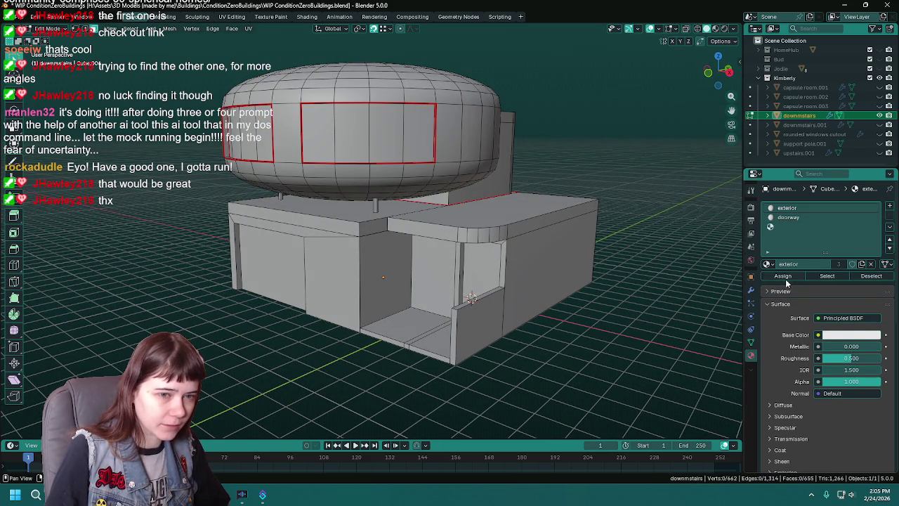
pyautogui.click(827, 275)
pyautogui.moveTo(667, 267); pyautogui.dragTo(703, 242, button='middle')
pyautogui.press('Tab')
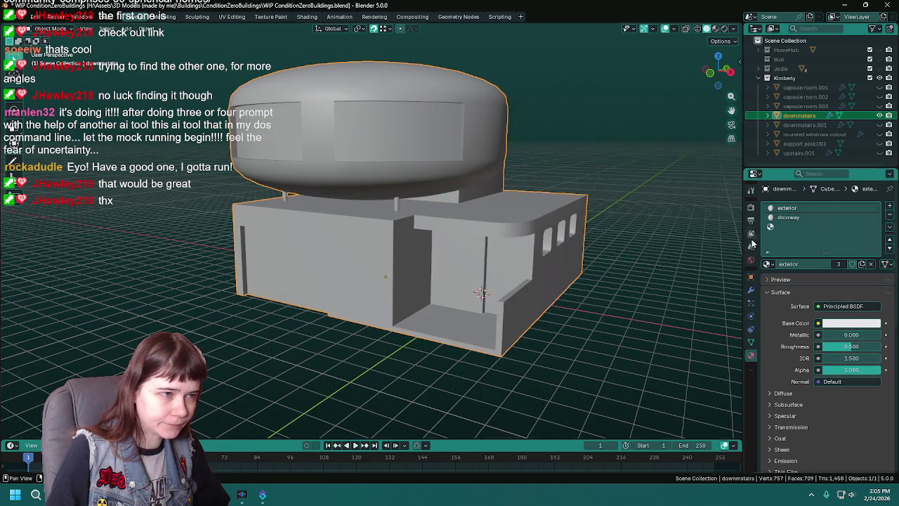
pyautogui.click(890, 218)
pyautogui.click(890, 218)
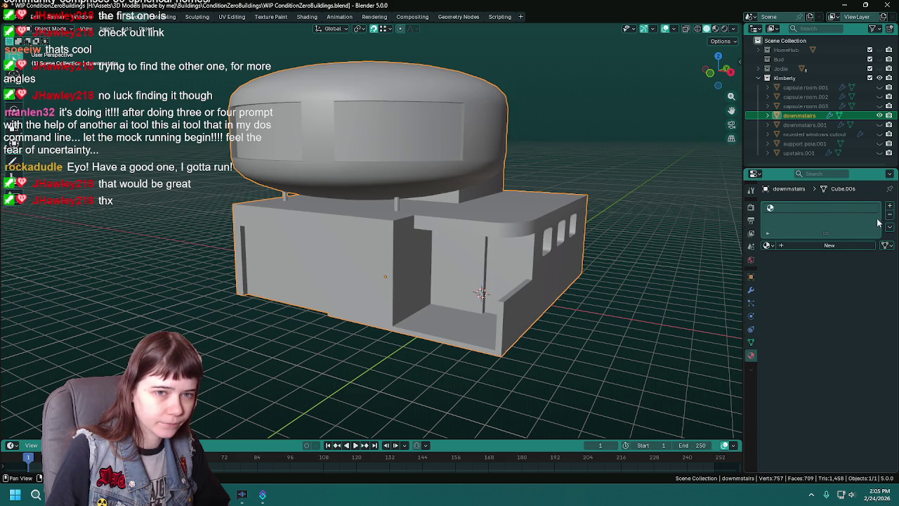
pyautogui.moveTo(534, 242); pyautogui.dragTo(503, 244, button='middle')
pyautogui.moveTo(526, 252); pyautogui.dragTo(496, 245, button='middle')
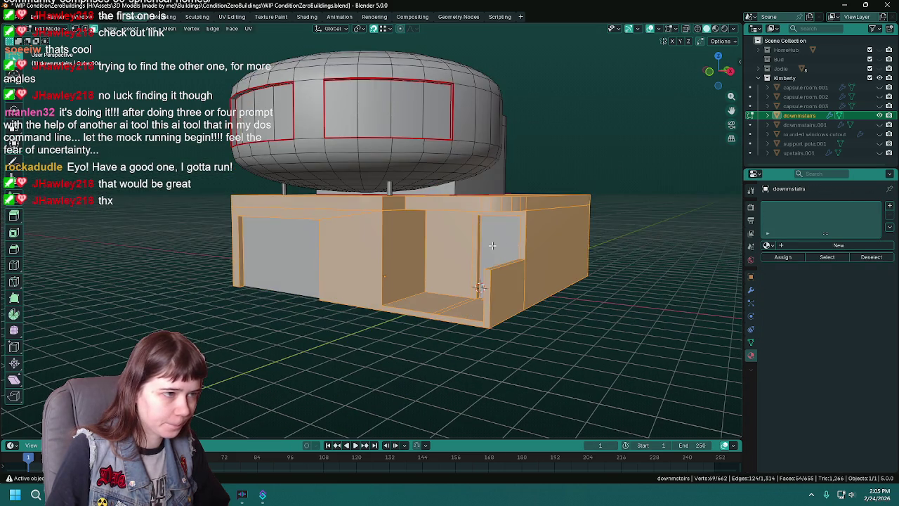
# - Assign the exterior material to the entire downstairs mesh and save
pyautogui.press('a')
pyautogui.click(767, 246)
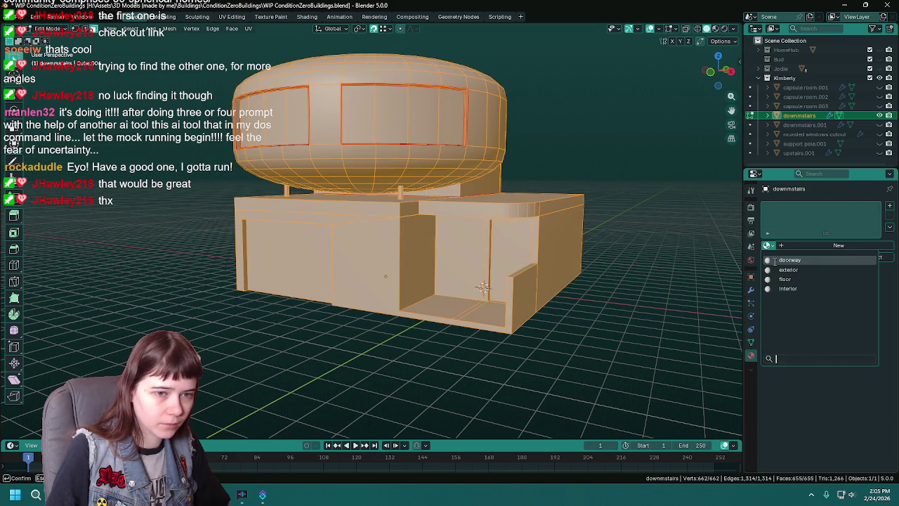
pyautogui.click(784, 260)
pyautogui.hotkey('ctrl', 's')
pyautogui.moveTo(622, 266)
pyautogui.mouseDown(button='middle')
pyautogui.moveTo(493, 252)
pyautogui.moveTo(458, 264)
pyautogui.mouseUp(button='middle')
# - Deselect the mesh and bring up the downstairs modifier stack
pyautogui.press('Tab')
pyautogui.press('Tab')
pyautogui.hotkey('alt', 'a')
pyautogui.press('Tab')
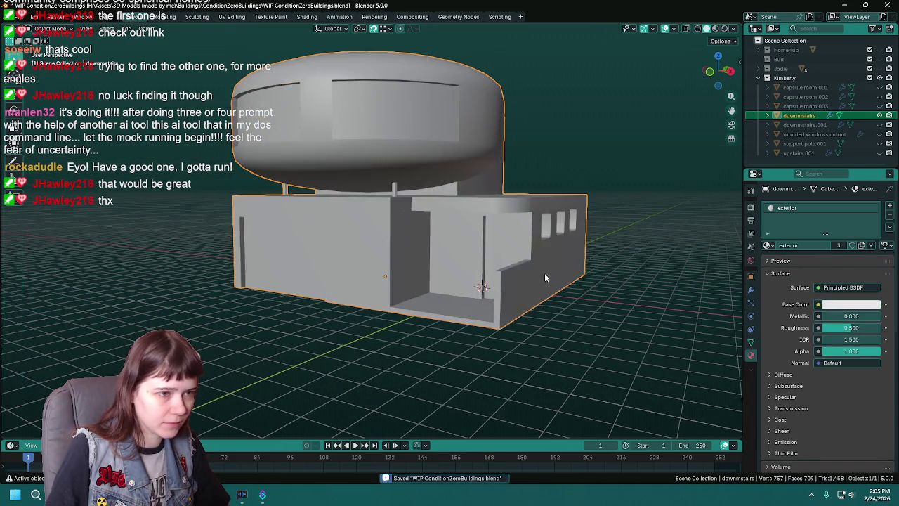
pyautogui.moveTo(549, 273); pyautogui.dragTo(546, 274, button='middle')
pyautogui.click(751, 290)
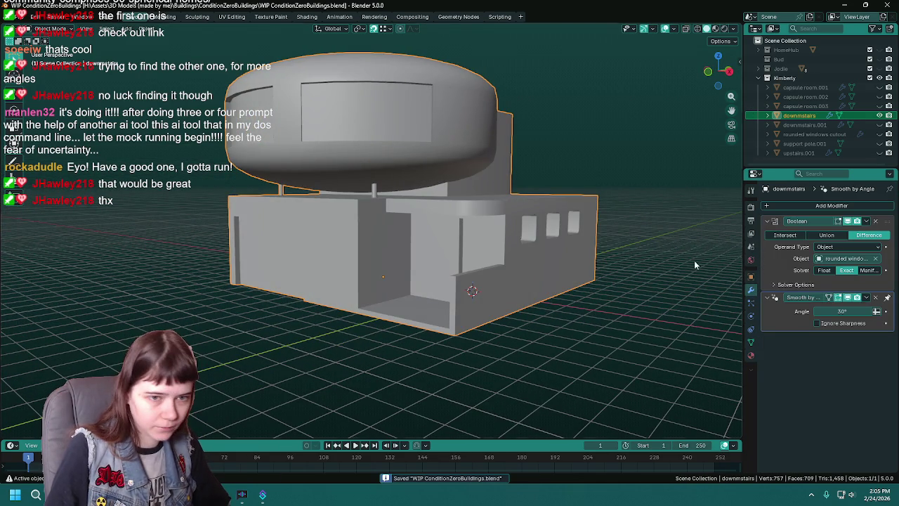
# - Apply the Boolean window cutout to the base and select its whole mesh
pyautogui.hotkey('ctrl', 'a')
pyautogui.press('Tab')
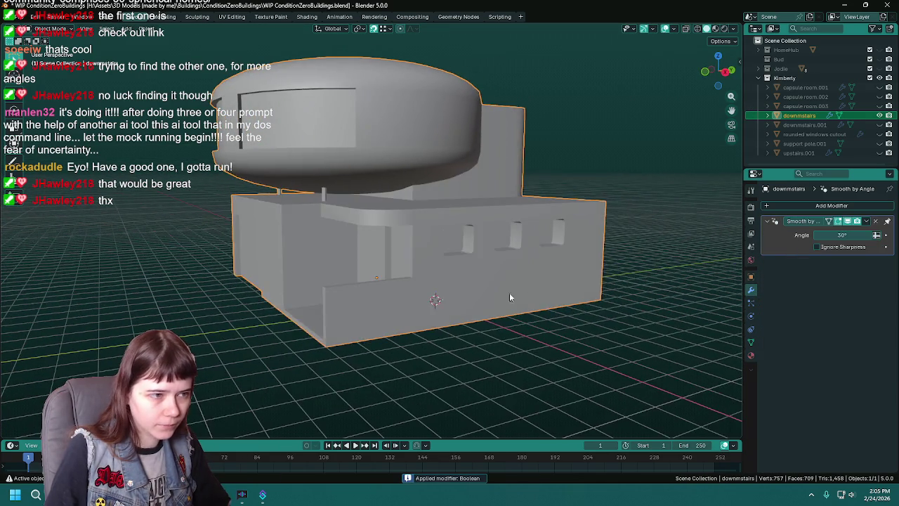
pyautogui.moveTo(525, 293); pyautogui.dragTo(522, 279, button='middle')
pyautogui.press('KP_Decimal')
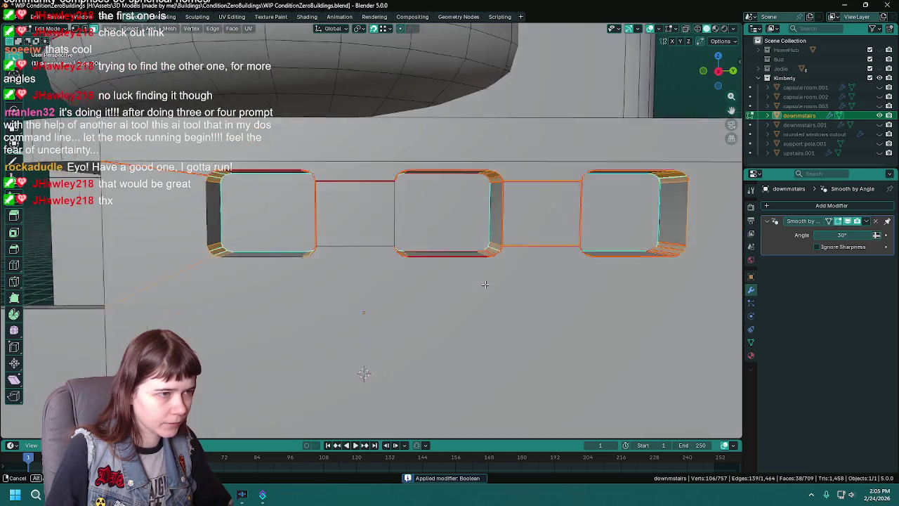
pyautogui.keyDown('shift'); pyautogui.moveTo(197, 216); pyautogui.dragTo(218, 212, button='middle'); pyautogui.keyUp('shift')
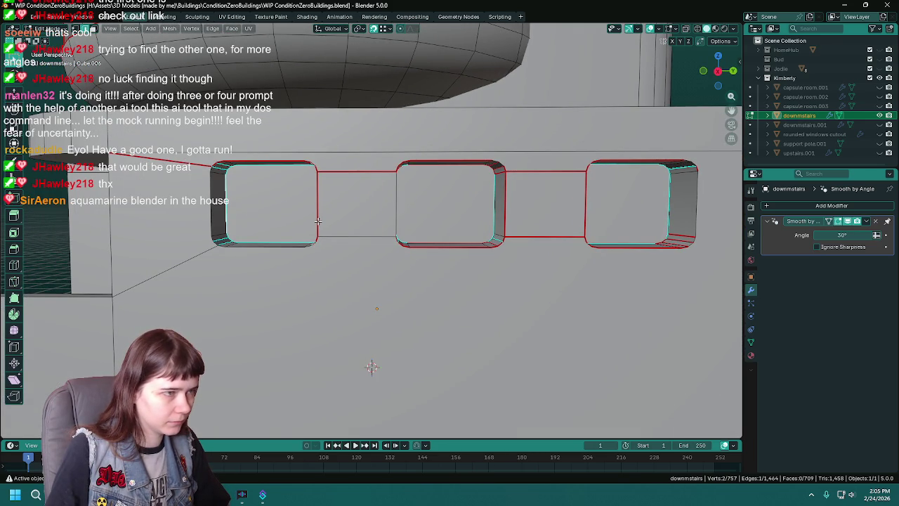
pyautogui.press('a')
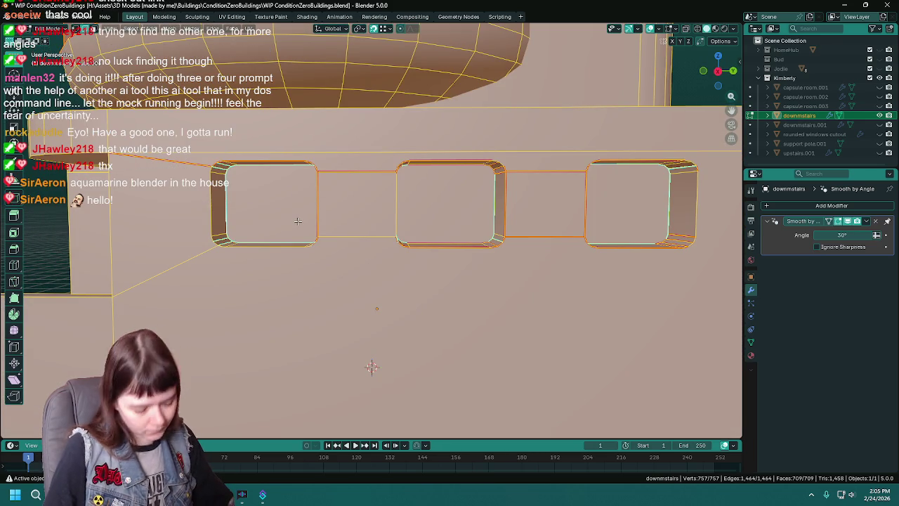
pyautogui.press('Tab')
# - Shade the base with Auto Smooth and save the file
pyautogui.moveTo(227, 204)
pyautogui.mouseDown(button='middle')
pyautogui.moveTo(321, 201)
pyautogui.moveTo(297, 224)
pyautogui.mouseUp(button='middle')
pyautogui.scroll(-5, 303, 221)
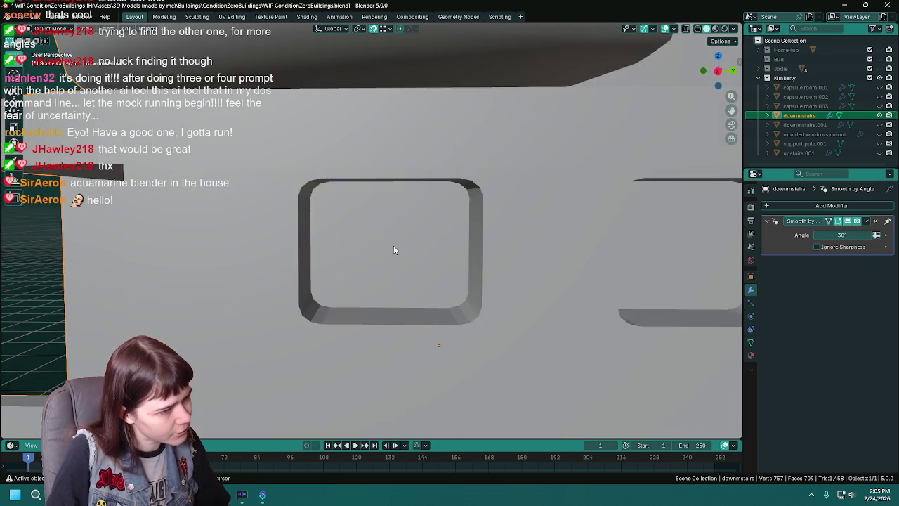
pyautogui.scroll(-3, 391, 245)
pyautogui.rightClick(360, 223)
pyautogui.click(360, 224)
pyautogui.scroll(5, 354, 231)
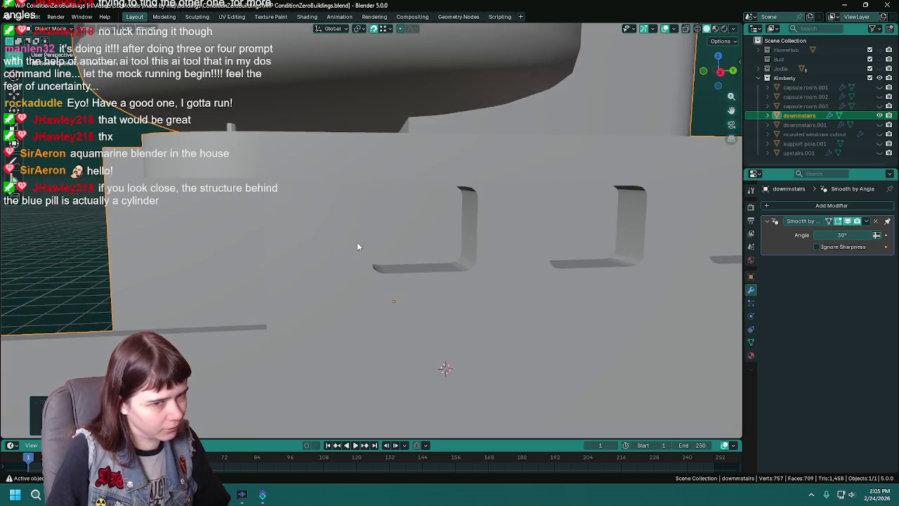
pyautogui.hotkey('ctrl', 's')
# - Clear the sharp marks on the window-frame edges and reapply Auto Smooth shading
pyautogui.press('Tab')
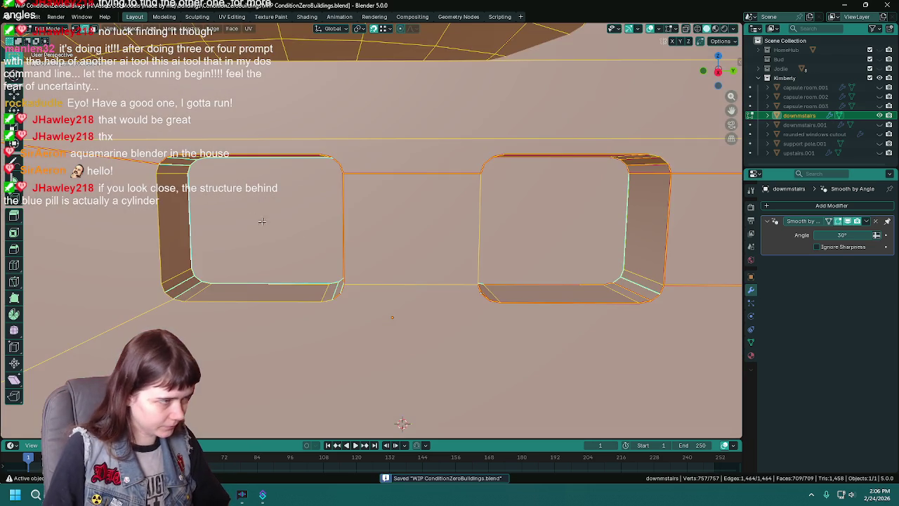
pyautogui.scroll(-1, 241, 212)
pyautogui.rightClick(241, 211)
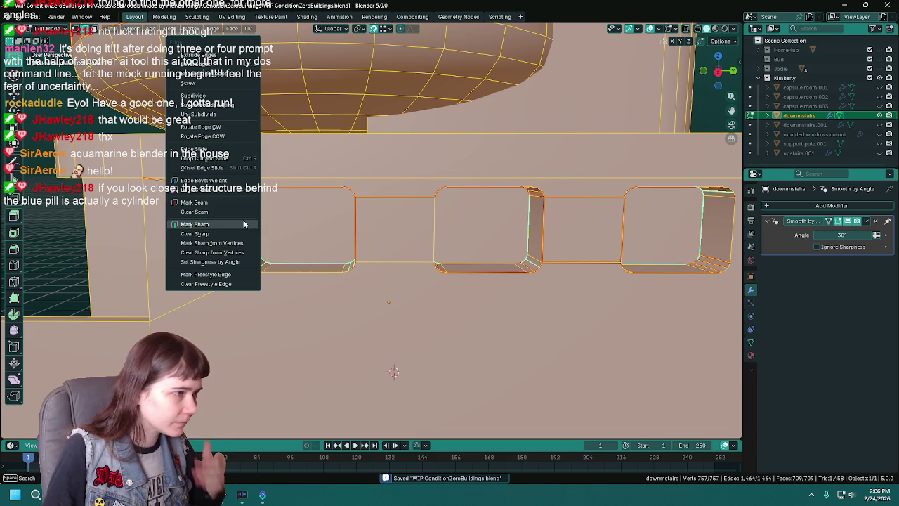
pyautogui.click(236, 231)
pyautogui.press('Tab')
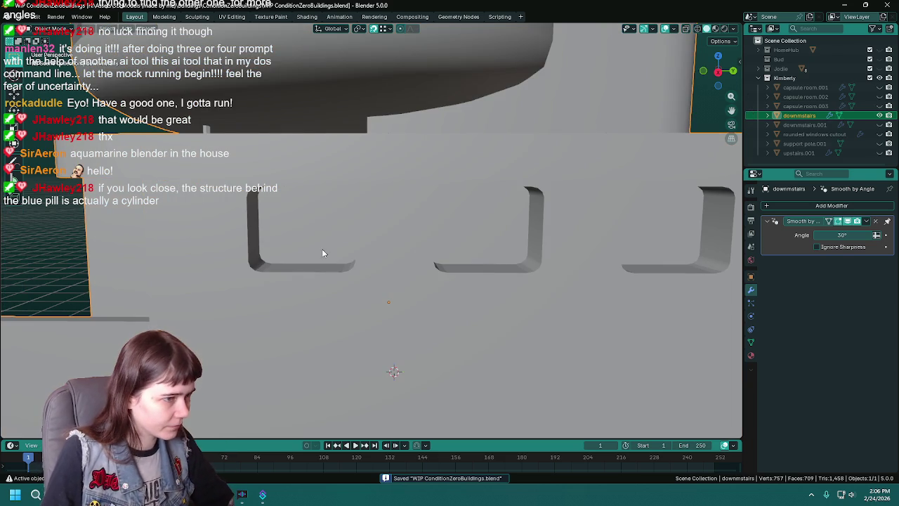
pyautogui.rightClick(425, 250)
pyautogui.click(433, 246)
pyautogui.scroll(-1, 434, 246)
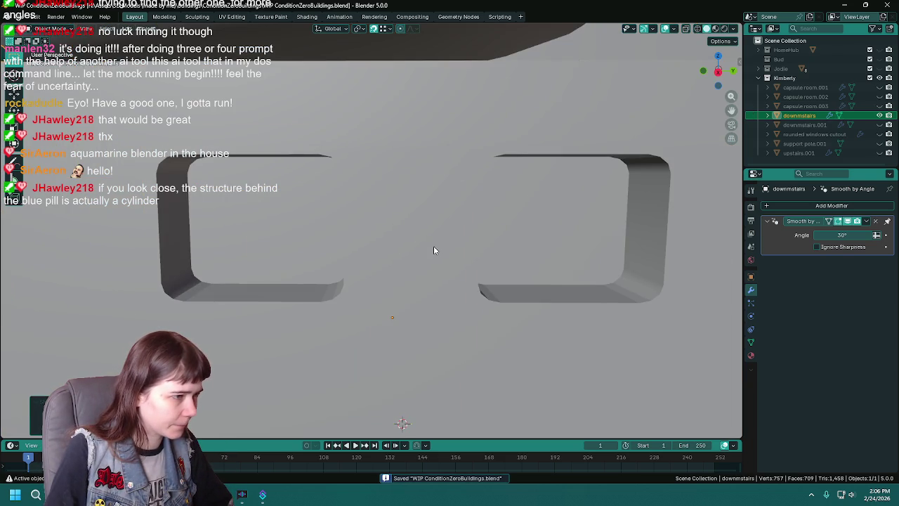
pyautogui.moveTo(362, 264); pyautogui.dragTo(347, 277, button='middle')
# - Switch the Edit Mode view to see-through X-ray display around the windows
pyautogui.press('Tab')
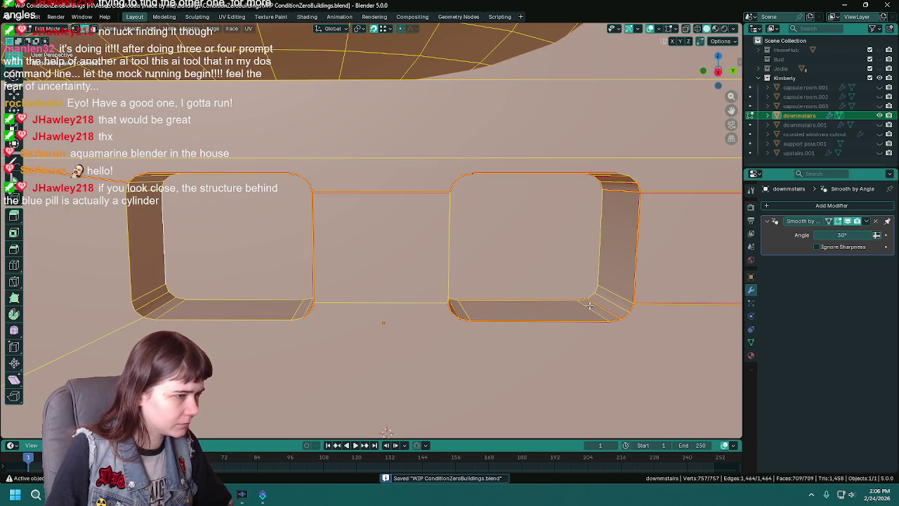
pyautogui.scroll(-2, 324, 281)
pyautogui.press('z')
pyautogui.click(341, 287)
pyautogui.moveTo(330, 295)
pyautogui.mouseDown(button='middle')
pyautogui.moveTo(341, 287)
pyautogui.moveTo(337, 267)
pyautogui.mouseUp(button='middle')
pyautogui.scroll(1, 337, 267)
# - Box-select the window faces and mark their edges sharp
pyautogui.moveTo(332, 250)
pyautogui.mouseDown()
pyautogui.moveTo(649, 353)
pyautogui.moveTo(653, 341)
pyautogui.mouseUp()
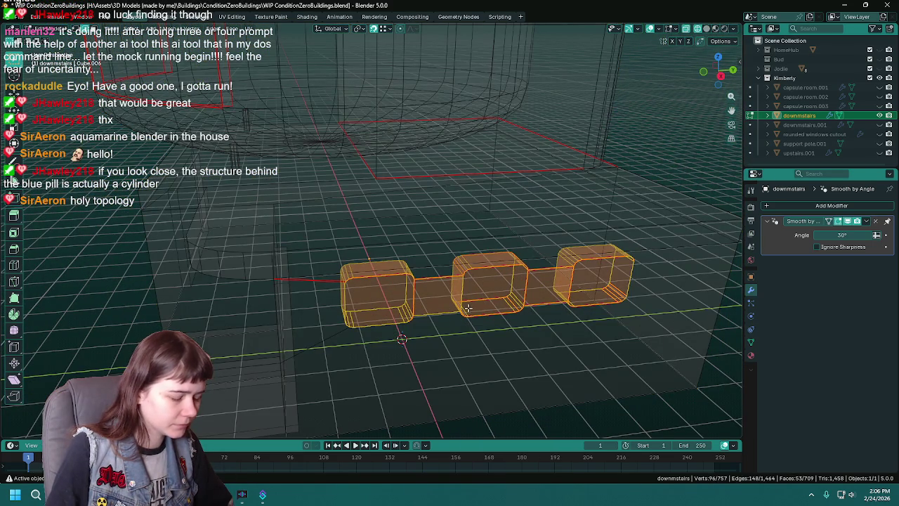
pyautogui.hotkey('ctrl', 'e')
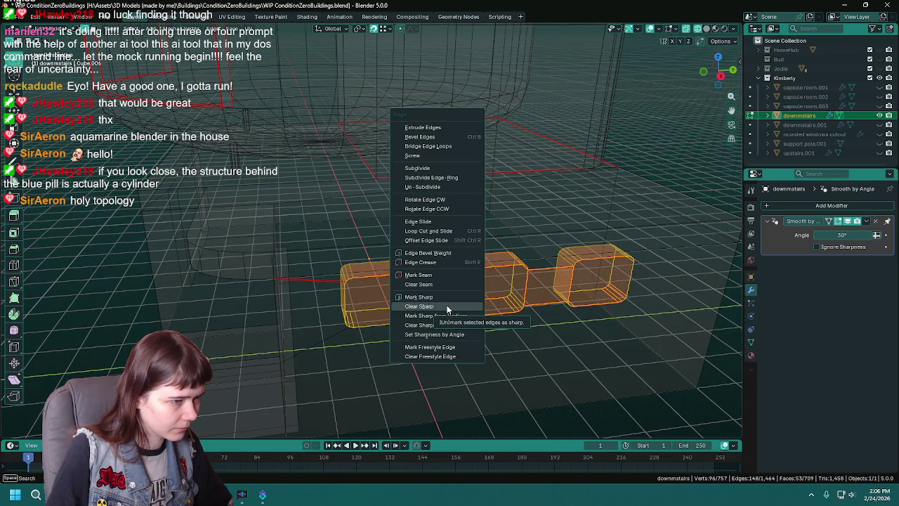
pyautogui.press('Escape')
pyautogui.press('x')
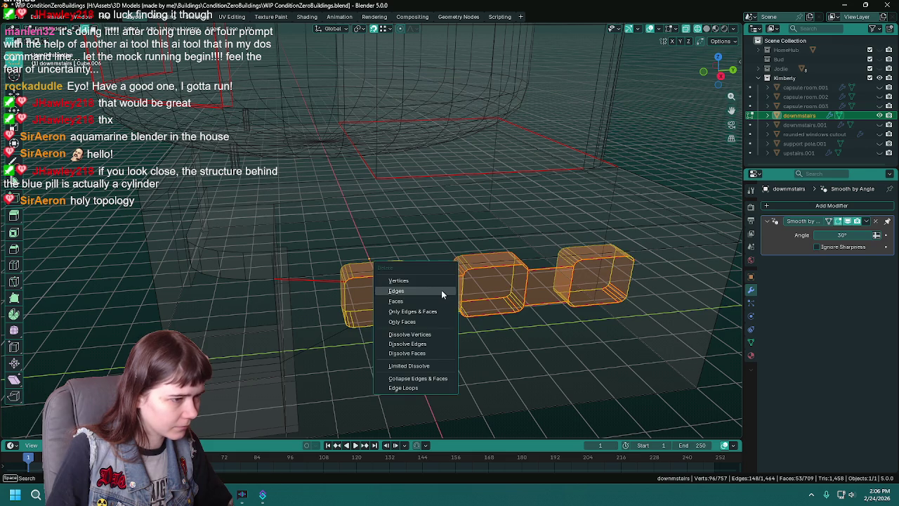
pyautogui.press('Escape')
pyautogui.hotkey('ctrl', 'e')
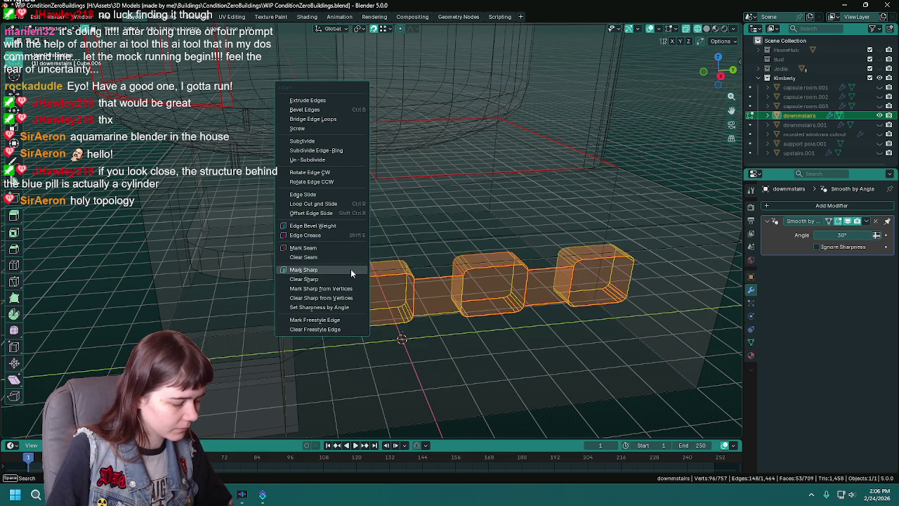
pyautogui.click(345, 260)
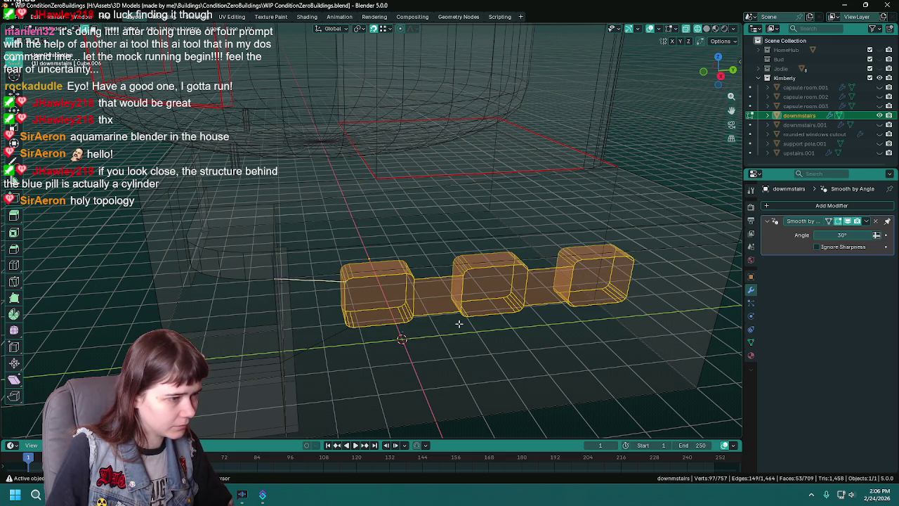
# - Return to solid shading in Object Mode and reapply Auto Smooth to the base
pyautogui.press('Tab')
pyautogui.hotkey('alt', 'z')
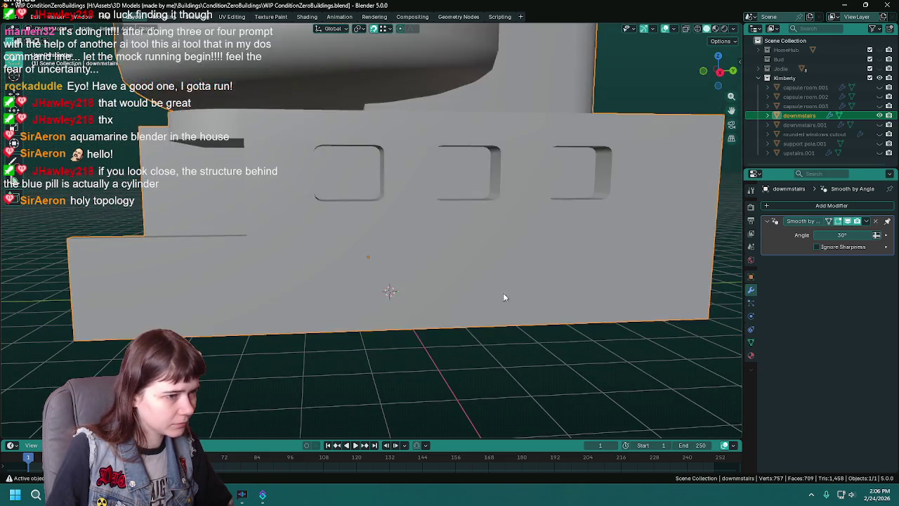
pyautogui.scroll(4, 505, 298)
pyautogui.scroll(3, 450, 263)
pyautogui.rightClick(445, 288)
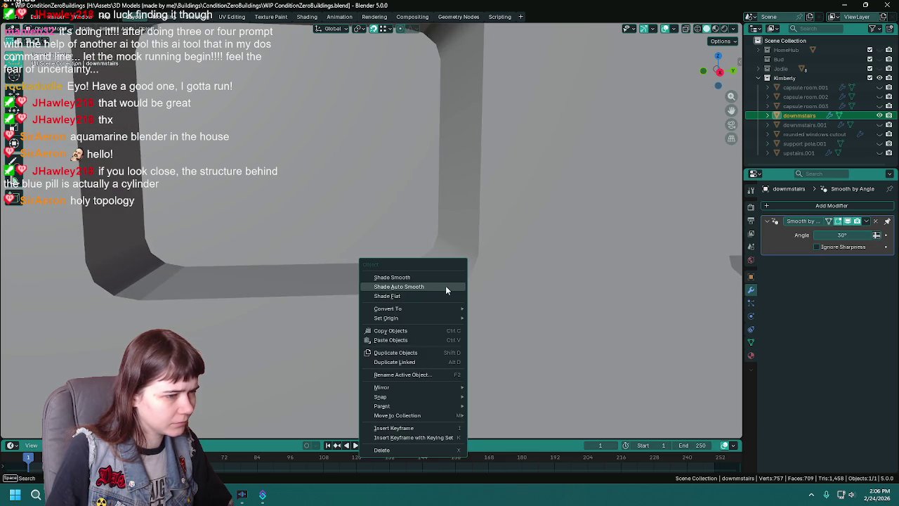
pyautogui.click(446, 287)
pyautogui.scroll(-3, 451, 291)
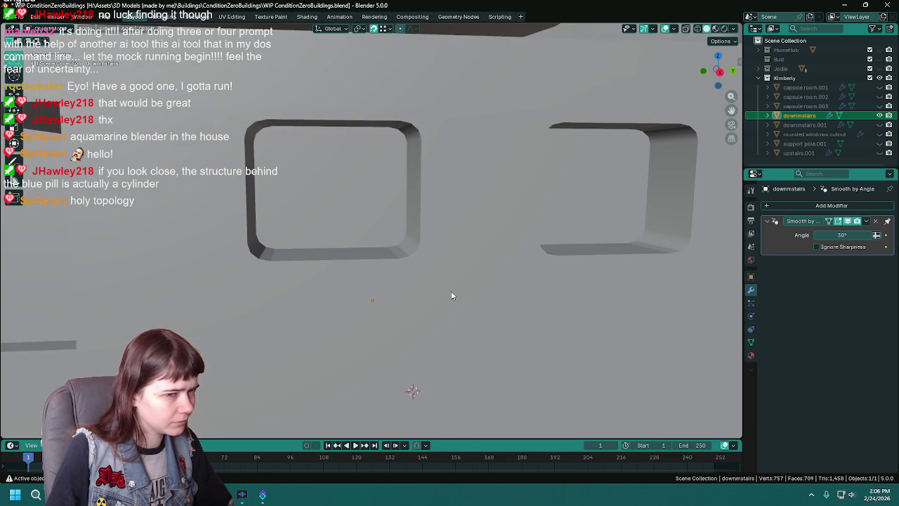
pyautogui.scroll(-2, 451, 295)
pyautogui.press('Tab')
pyautogui.scroll(-4, 443, 297)
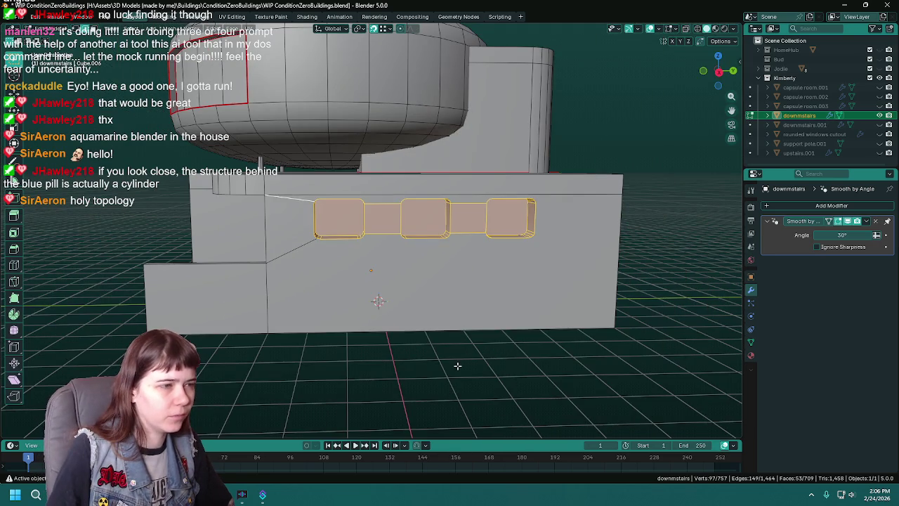
# - Join the window's corner vertex to the wall's bottom-right corner with a new edge
pyautogui.click(457, 367)
pyautogui.scroll(3, 436, 321)
pyautogui.scroll(-3, 541, 334)
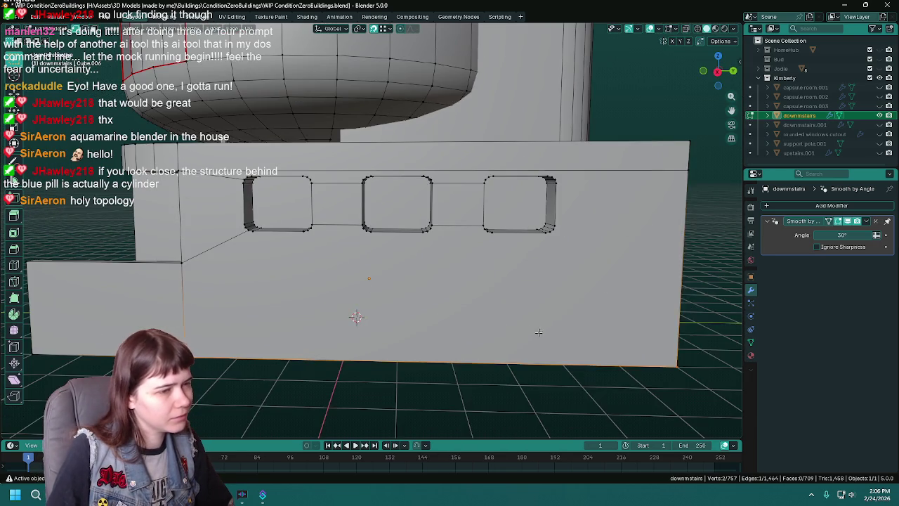
pyautogui.scroll(2, 449, 319)
pyautogui.click(425, 224)
pyautogui.keyDown('shift'); pyautogui.click(546, 359); pyautogui.keyUp('shift')
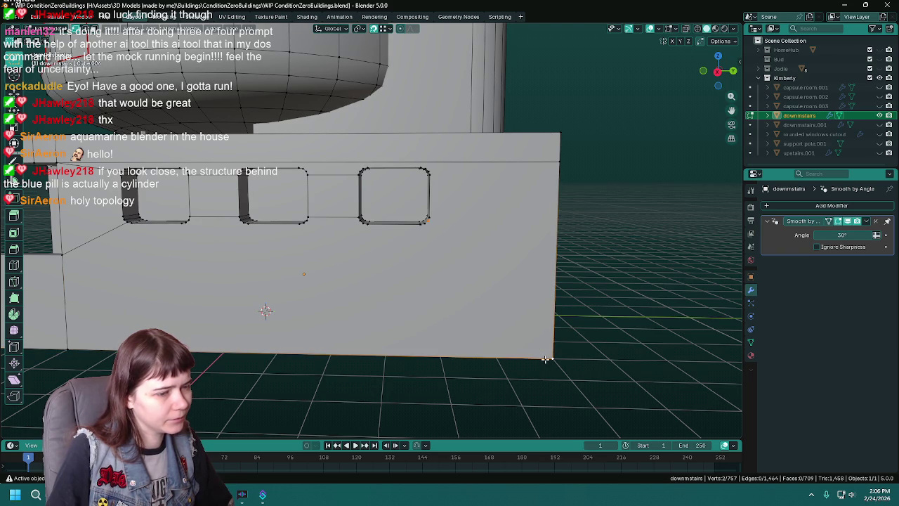
pyautogui.press('j')
# - Select the window's and wall's top-right corner vertices, then save the building file
pyautogui.click(430, 173)
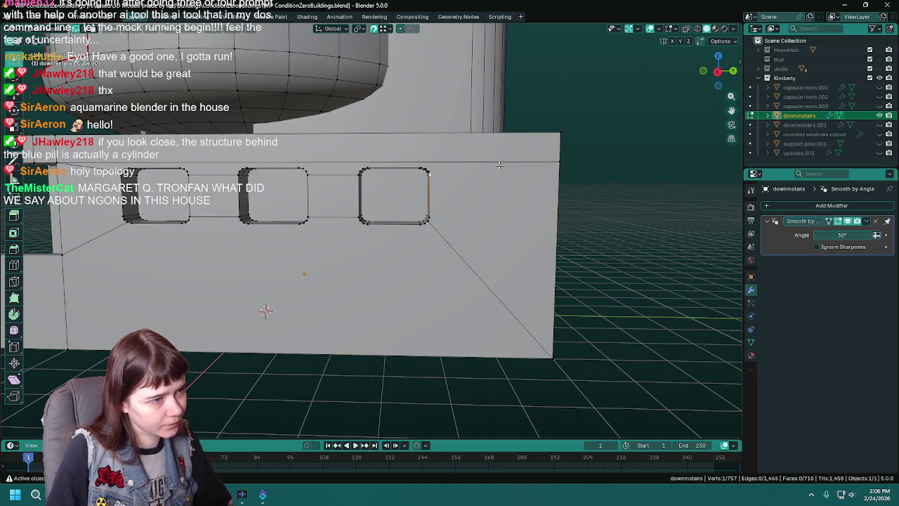
pyautogui.keyDown('shift'); pyautogui.click(559, 160); pyautogui.keyUp('shift')
pyautogui.moveTo(451, 241); pyautogui.dragTo(526, 282, button='middle')
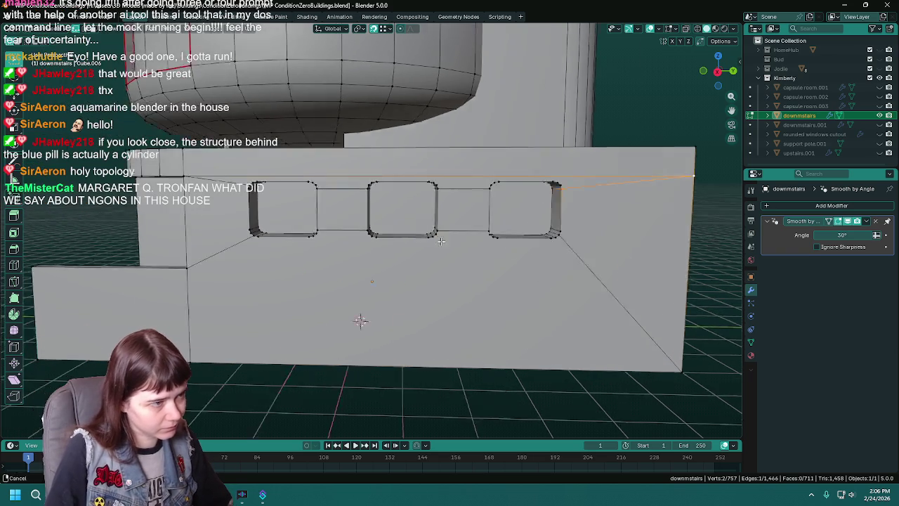
pyautogui.hotkey('ctrl', 's')
pyautogui.press('Tab')
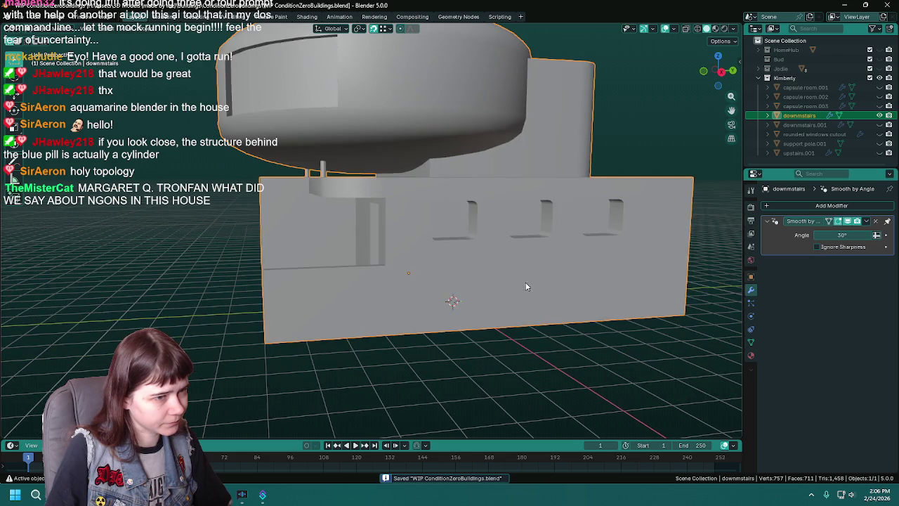
pyautogui.scroll(-4, 534, 288)
pyautogui.press('Tab')
pyautogui.moveTo(523, 350); pyautogui.dragTo(433, 299, button='middle')
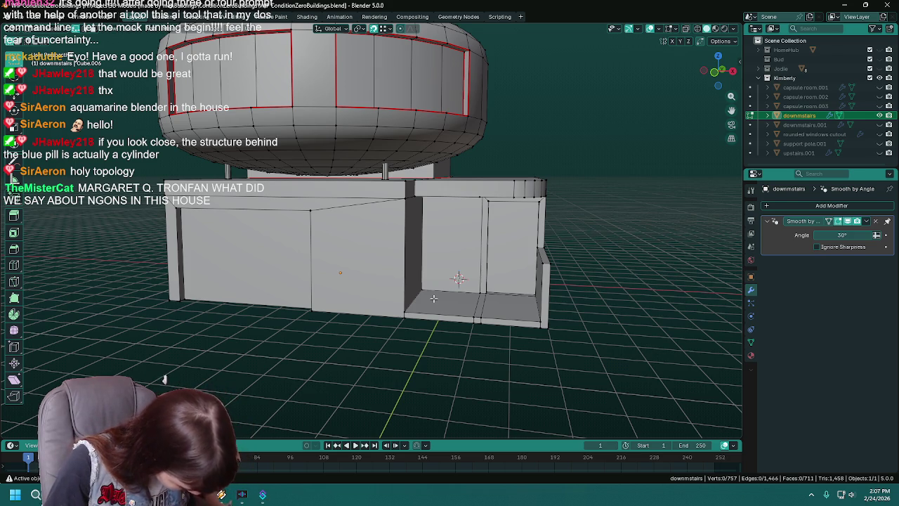
# - Inspect the window side of the building and save WIP ConditionZeroBuildings.blend in Object Mode
pyautogui.moveTo(434, 298)
pyautogui.mouseDown(button='middle')
pyautogui.moveTo(452, 265)
pyautogui.moveTo(427, 244)
pyautogui.mouseUp(button='middle')
pyautogui.hotkey('ctrl', 's')
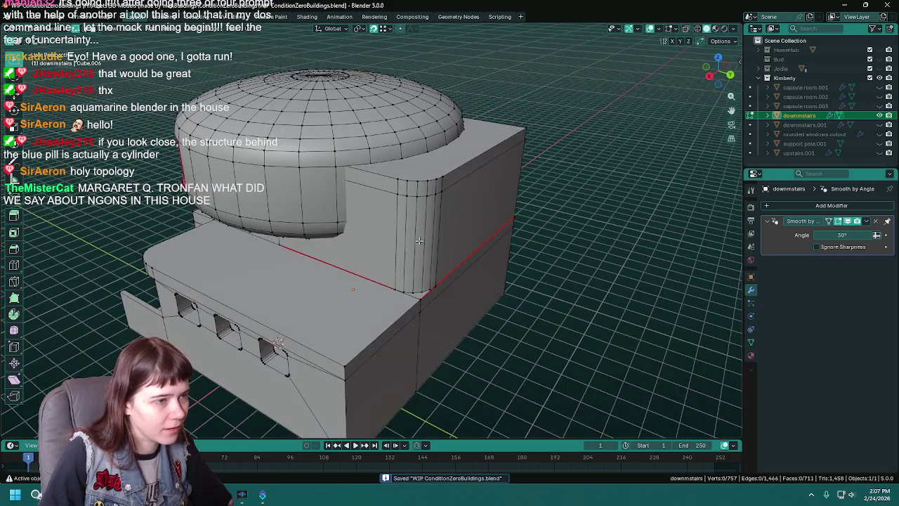
pyautogui.moveTo(363, 229)
pyautogui.mouseDown(button='middle')
pyautogui.moveTo(448, 219)
pyautogui.moveTo(399, 233)
pyautogui.mouseUp(button='middle')
pyautogui.press('Tab')
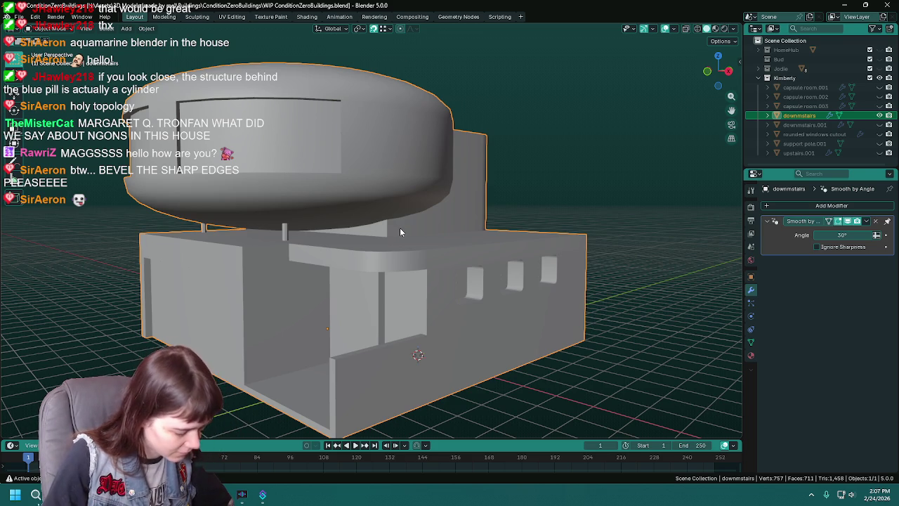
pyautogui.hotkey('ctrl', 's')
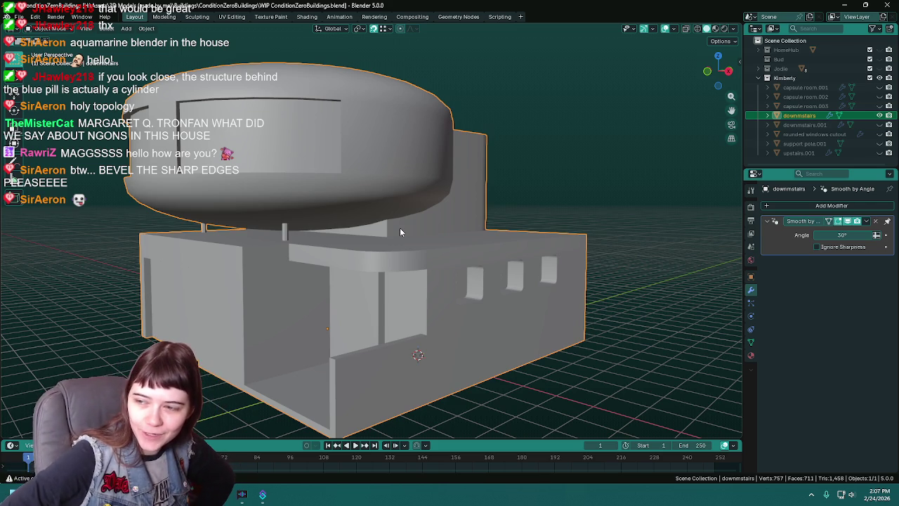
pyautogui.moveTo(401, 229); pyautogui.dragTo(449, 263, button='middle')
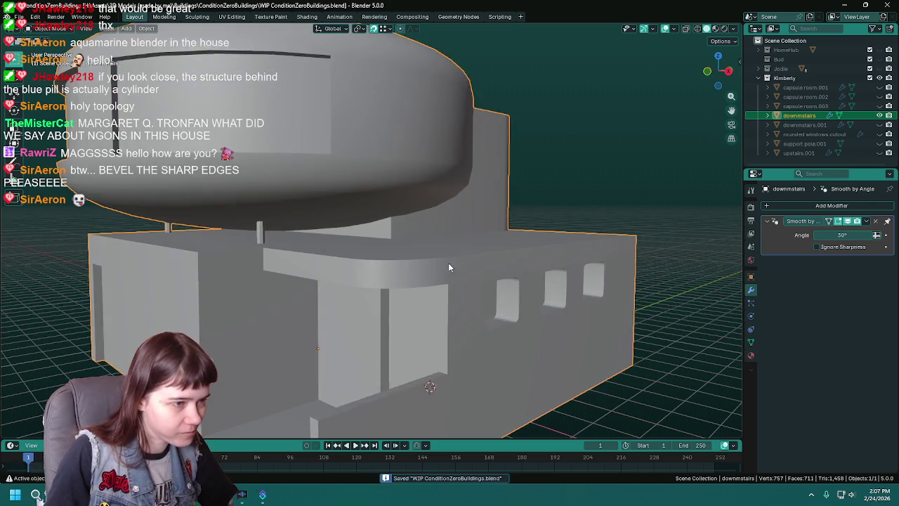
# - Save the file and check the window wall's shading in Object Mode
pyautogui.press('Tab')
pyautogui.scroll(3, 438, 257)
pyautogui.hotkey('ctrl', 's')
pyautogui.press('Tab')
pyautogui.scroll(3, 429, 258)
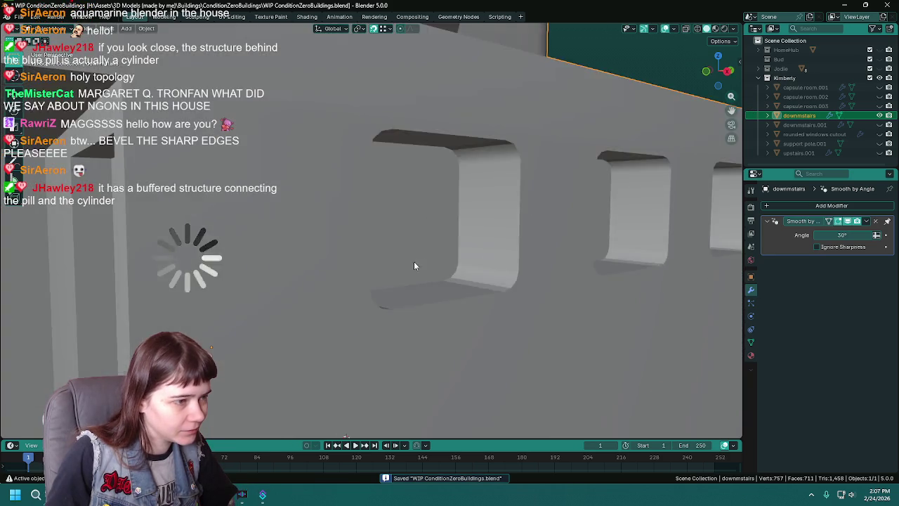
pyautogui.scroll(3, 418, 260)
pyautogui.scroll(-3, 365, 272)
pyautogui.moveTo(317, 261); pyautogui.dragTo(366, 259, button='middle')
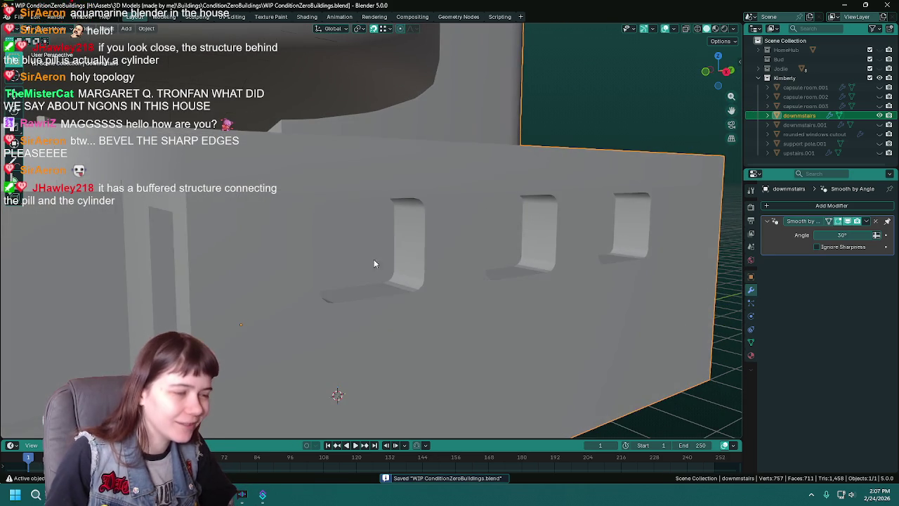
# - Dissolve the three rounded window faces into clean single faces
pyautogui.press('Tab')
pyautogui.click(366, 248)
pyautogui.keyDown('shift'); pyautogui.click(496, 253); pyautogui.keyUp('shift')
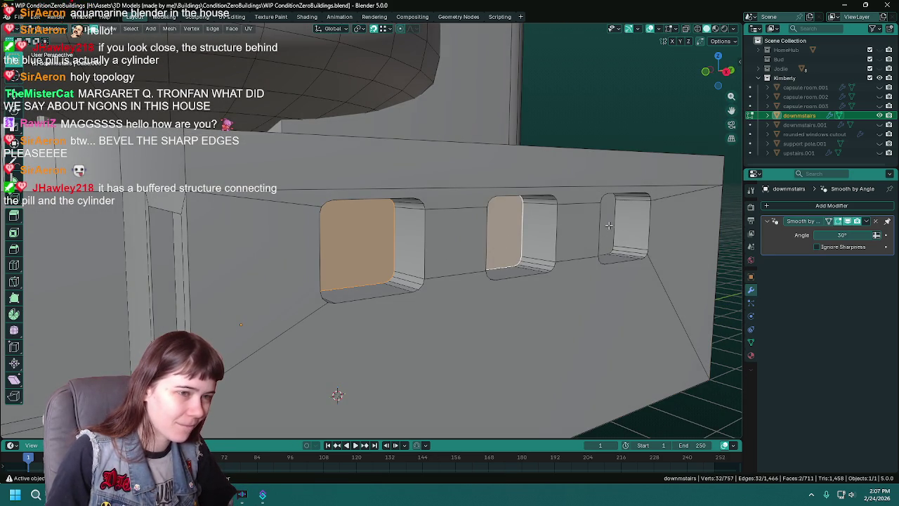
pyautogui.keyDown('shift'); pyautogui.click(607, 232); pyautogui.keyUp('shift')
pyautogui.press('x')
pyautogui.click(378, 300)
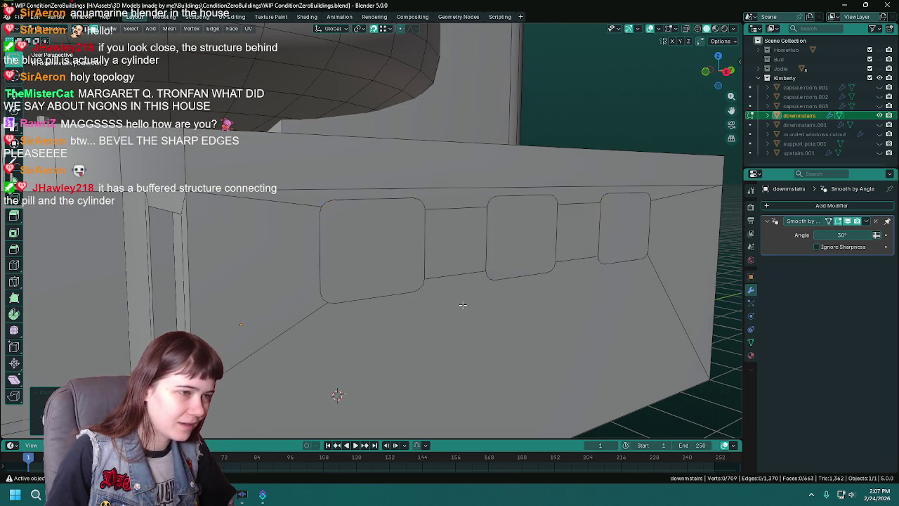
pyautogui.moveTo(461, 305); pyautogui.dragTo(390, 263, button='middle')
pyautogui.hotkey('ctrl', 's')
# - Extrude the three window faces inward to recess them into the wall
pyautogui.click(389, 263)
pyautogui.keyDown('shift'); pyautogui.click(496, 241); pyautogui.keyUp('shift')
pyautogui.keyDown('shift'); pyautogui.click(562, 232); pyautogui.keyUp('shift')
pyautogui.moveTo(499, 303)
pyautogui.mouseDown(button='middle')
pyautogui.moveTo(478, 311)
pyautogui.moveTo(373, 305)
pyautogui.moveTo(447, 264)
pyautogui.moveTo(440, 279)
pyautogui.moveTo(396, 295)
pyautogui.moveTo(389, 281)
pyautogui.mouseUp(button='middle')
pyautogui.scroll(1, 389, 281)
pyautogui.scroll(1, 380, 280)
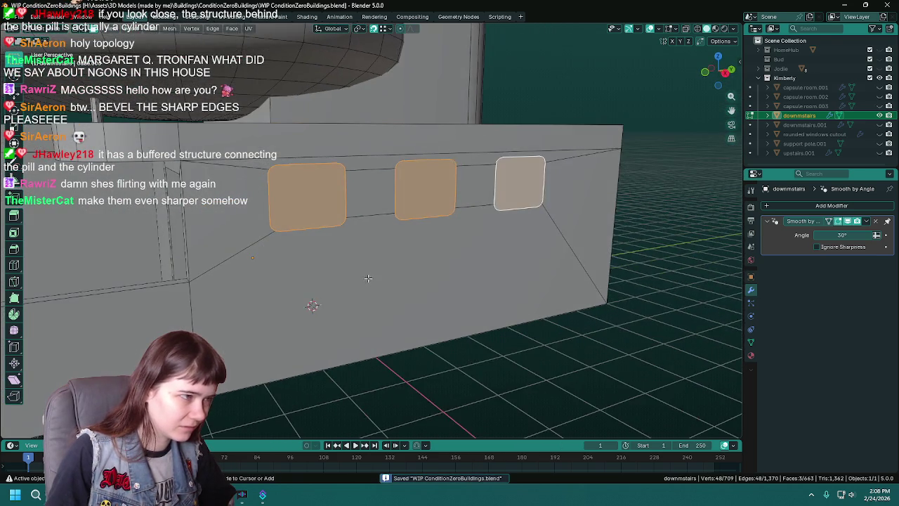
pyautogui.scroll(1, 369, 278)
pyautogui.scroll(1, 364, 275)
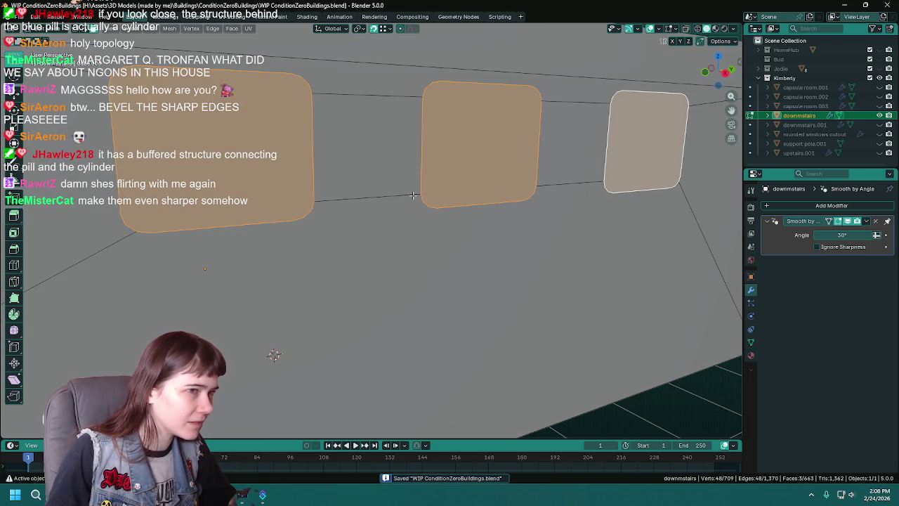
pyautogui.scroll(-2, 413, 195)
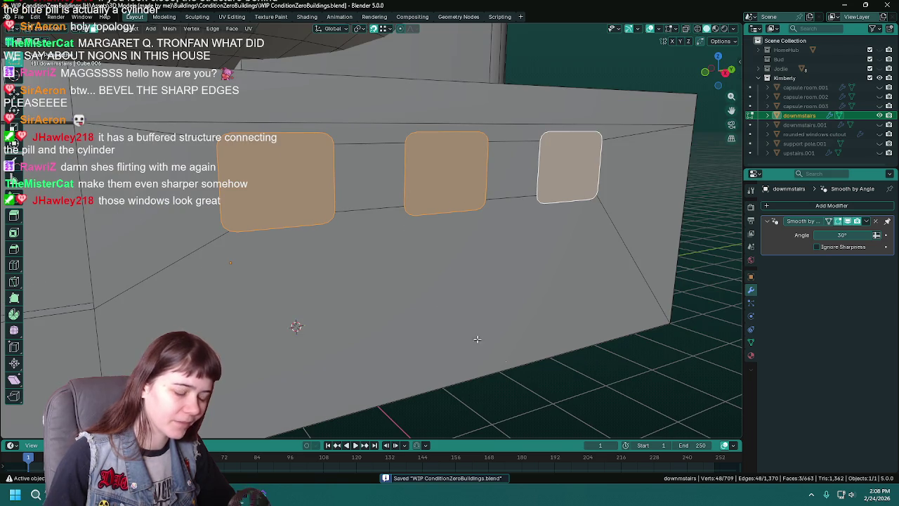
pyautogui.press('e')
pyautogui.write('-.2')
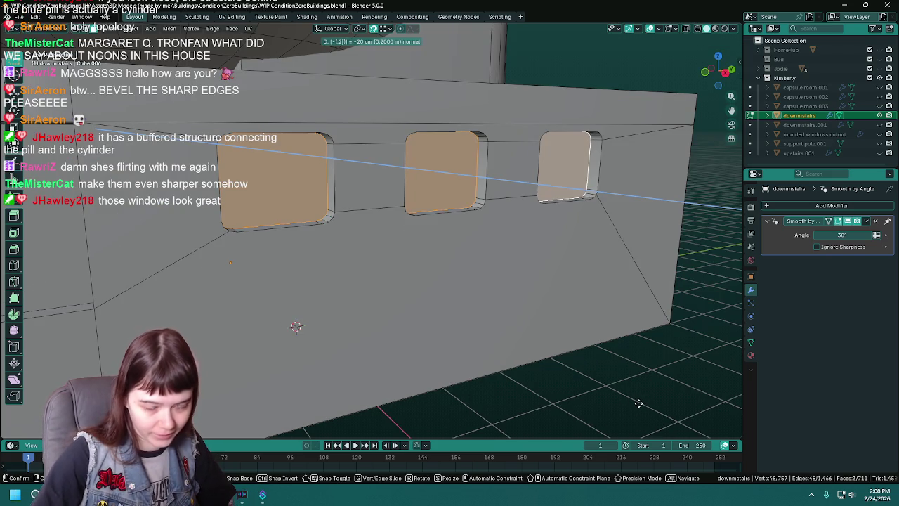
pyautogui.click(639, 403)
# - Inspect the recessed windows from Object Mode and save the building file
pyautogui.scroll(-3, 473, 360)
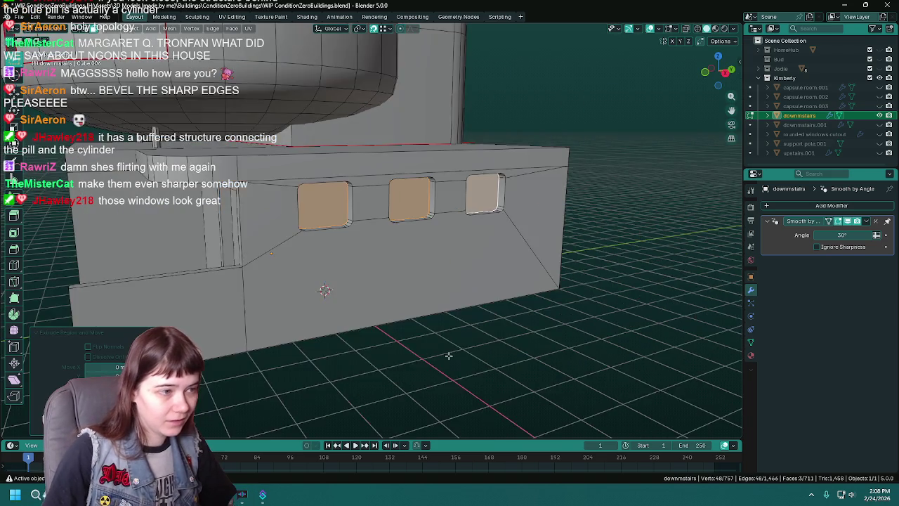
pyautogui.moveTo(472, 361); pyautogui.dragTo(495, 365, button='middle')
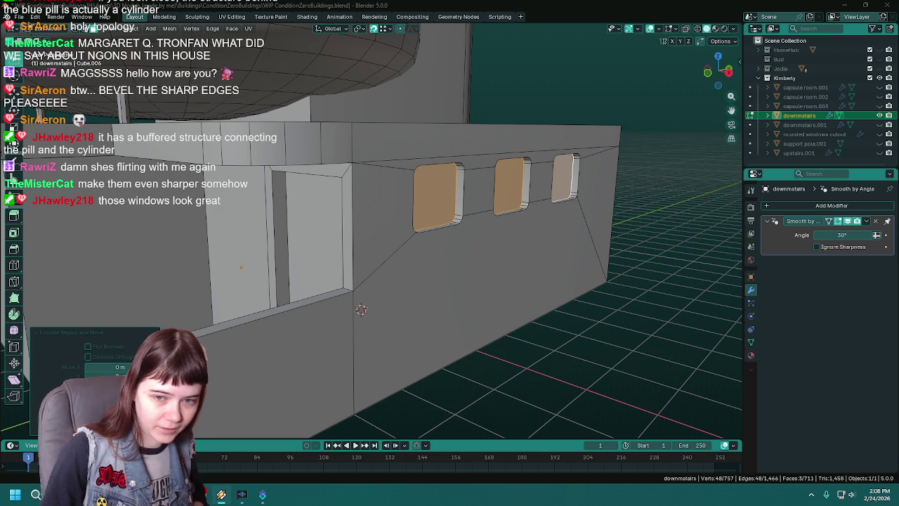
pyautogui.moveTo(440, 267)
pyautogui.mouseDown(button='middle')
pyautogui.moveTo(547, 354)
pyautogui.moveTo(515, 309)
pyautogui.mouseUp(button='middle')
pyautogui.press('Tab')
pyautogui.hotkey('ctrl', 's')
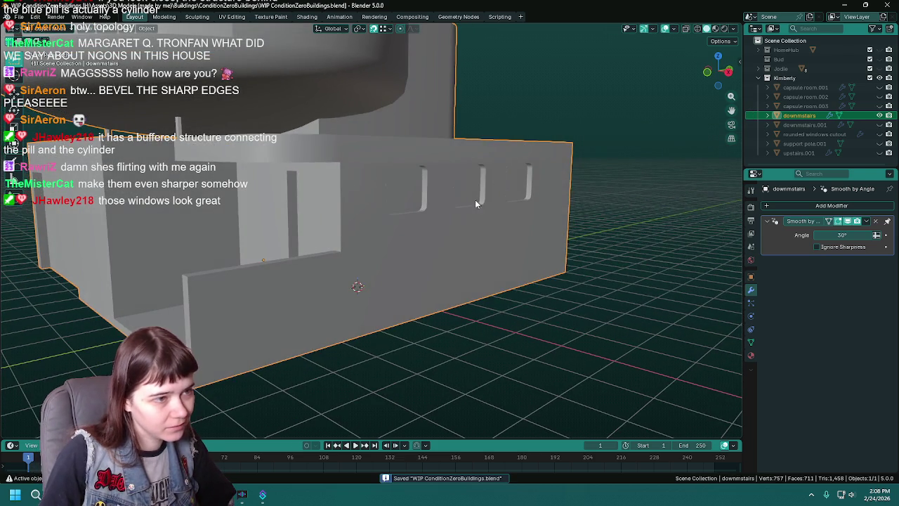
# - Select the doorway wall faces and add a material slot holding the doorway material
pyautogui.press('Tab')
pyautogui.click(751, 355)
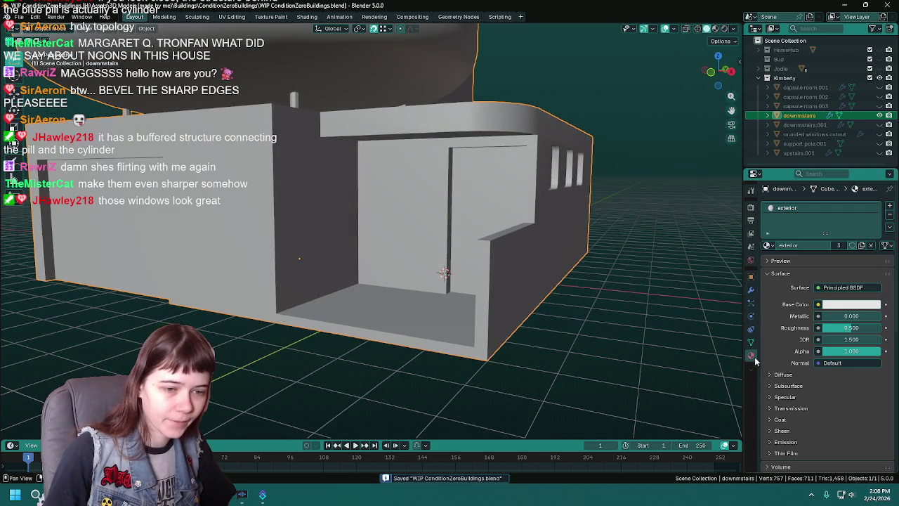
pyautogui.moveTo(479, 288)
pyautogui.mouseDown(button='middle')
pyautogui.moveTo(534, 281)
pyautogui.moveTo(351, 253)
pyautogui.moveTo(379, 239)
pyautogui.mouseUp(button='middle')
pyautogui.hotkey('alt', 'a')
pyautogui.click(817, 258)
pyautogui.hotkey('alt', 'a')
pyautogui.keyDown('shift'); pyautogui.click(313, 242); pyautogui.keyUp('shift')
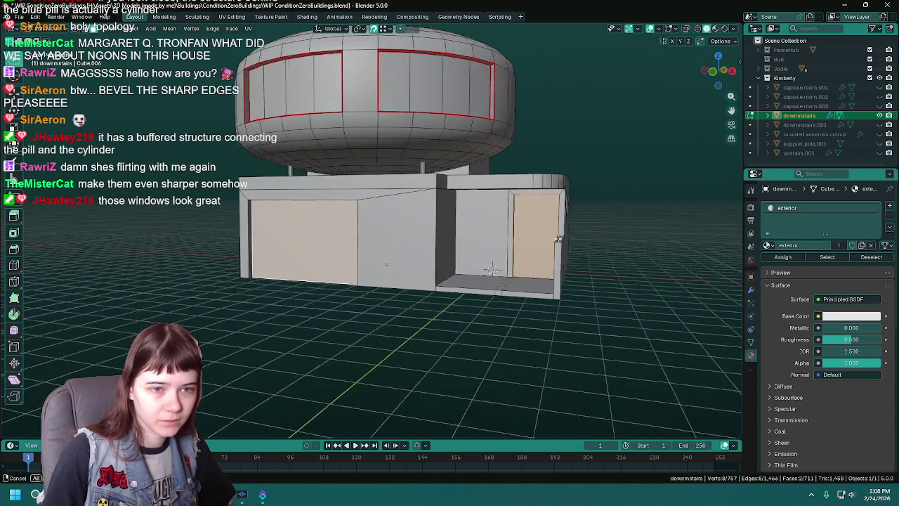
pyautogui.click(889, 205)
pyautogui.click(769, 264)
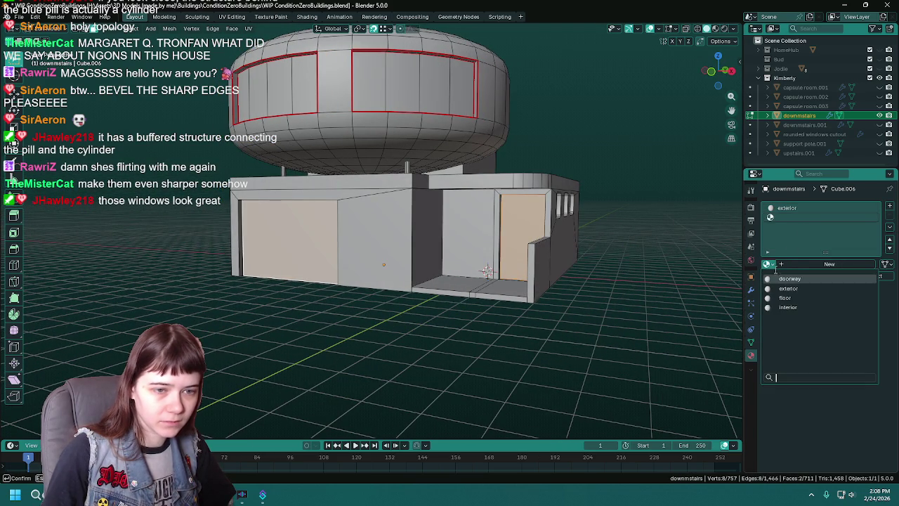
pyautogui.click(801, 284)
pyautogui.hotkey('ctrl', 's')
# - Select the three side windows and the capsule's left and right window faces
pyautogui.moveTo(609, 285); pyautogui.dragTo(533, 261, button='middle')
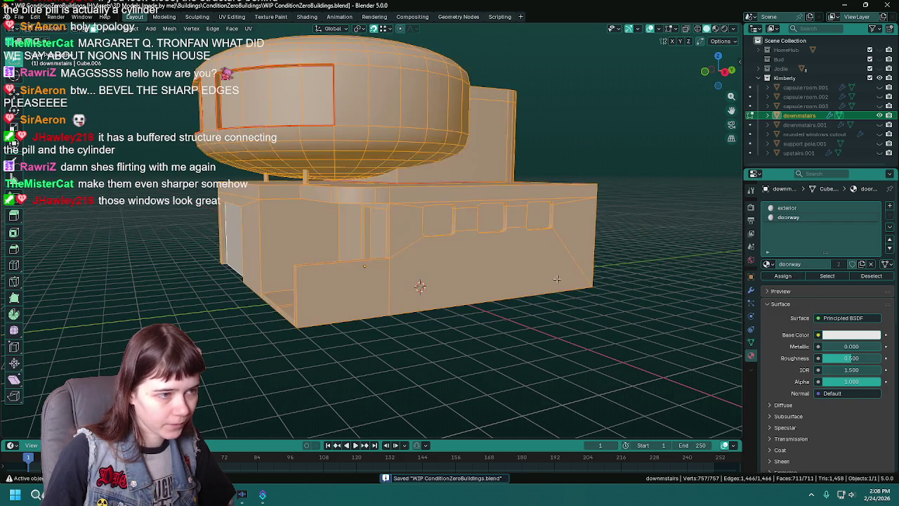
pyautogui.click(438, 220)
pyautogui.keyDown('shift'); pyautogui.click(490, 218); pyautogui.keyUp('shift')
pyautogui.keyDown('shift'); pyautogui.click(538, 215); pyautogui.keyUp('shift')
pyautogui.moveTo(539, 215)
pyautogui.mouseDown(button='middle')
pyautogui.moveTo(456, 167)
pyautogui.moveTo(400, 112)
pyautogui.moveTo(461, 113)
pyautogui.mouseUp(button='middle')
pyautogui.keyDown('shift'); pyautogui.click(400, 113); pyautogui.keyUp('shift')
pyautogui.keyDown('shift'); pyautogui.click(432, 112); pyautogui.keyUp('shift')
pyautogui.keyDown('shift'); pyautogui.click(464, 113); pyautogui.keyUp('shift')
pyautogui.keyDown('shift'); pyautogui.click(490, 112); pyautogui.keyUp('shift')
pyautogui.keyDown('shift'); pyautogui.click(460, 112); pyautogui.keyUp('shift')
pyautogui.keyDown('shift'); pyautogui.click(425, 112); pyautogui.keyUp('shift')
pyautogui.keyDown('shift'); pyautogui.click(390, 112); pyautogui.keyUp('shift')
pyautogui.keyDown('shift'); pyautogui.click(365, 112); pyautogui.keyUp('shift')
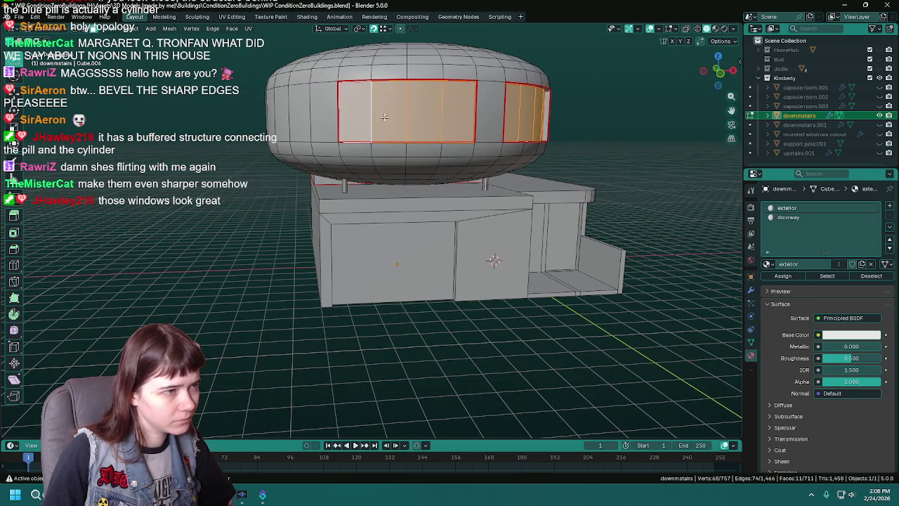
pyautogui.moveTo(368, 112); pyautogui.dragTo(421, 123, button='middle')
pyautogui.hotkey('ctrl', 's')
# - Add a new material slot with a material named 'windows'
pyautogui.click(890, 206)
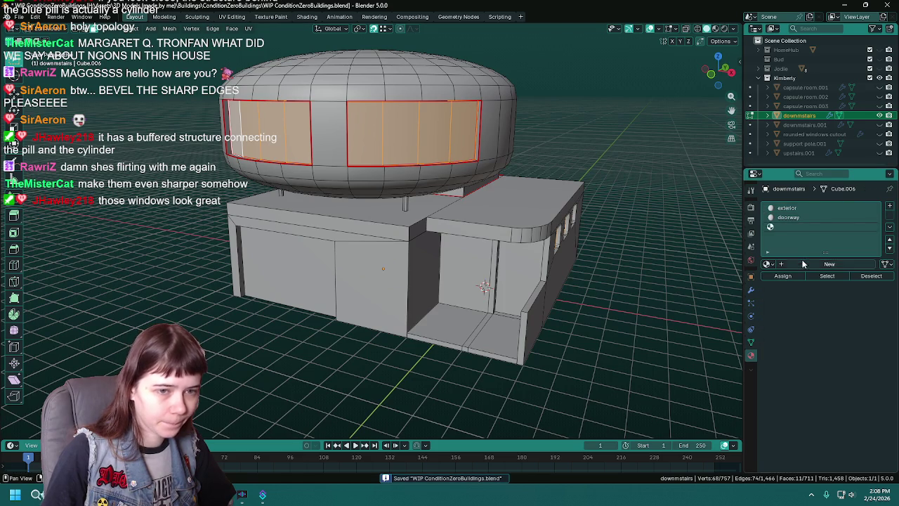
pyautogui.doubleClick(803, 263)
pyautogui.write('wi8ndow')
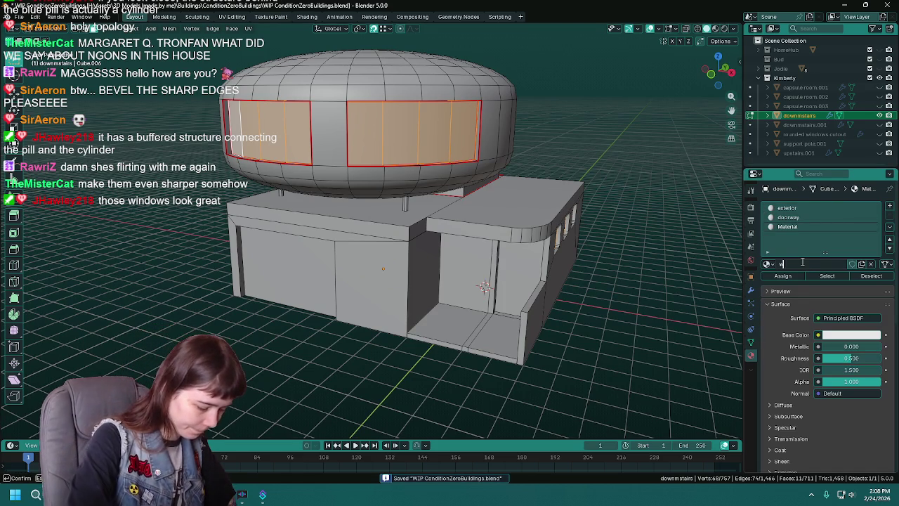
pyautogui.press('BackSpace')
pyautogui.press('BackSpace')
pyautogui.press('BackSpace')
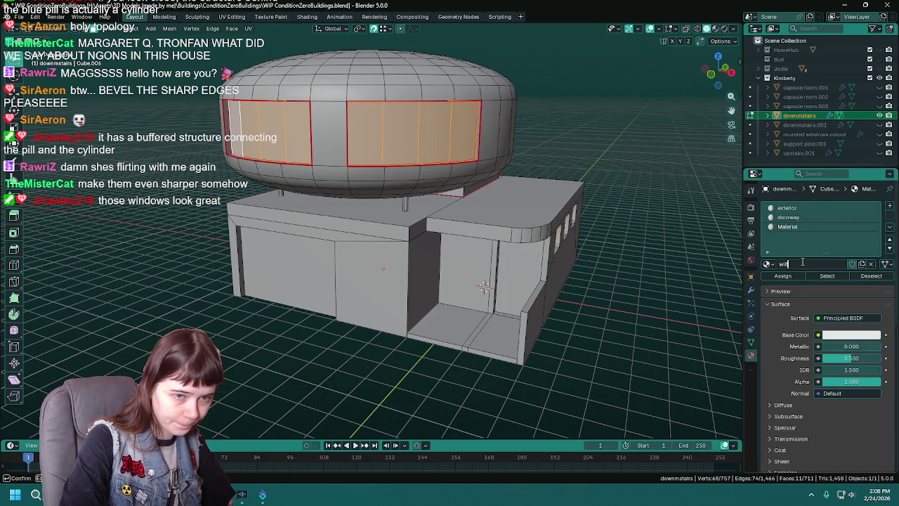
pyautogui.write('ndows')
pyautogui.press('Return')
# - Clear the selection, save, and select the face loop around the top ledge
pyautogui.moveTo(611, 302)
pyautogui.mouseDown(button='middle')
pyautogui.moveTo(635, 309)
pyautogui.moveTo(395, 229)
pyautogui.moveTo(506, 211)
pyautogui.moveTo(452, 205)
pyautogui.mouseUp(button='middle')
pyautogui.hotkey('alt', 'a')
pyautogui.hotkey('ctrl', 's')
pyautogui.keyDown('alt'); pyautogui.click(506, 211); pyautogui.keyUp('alt')
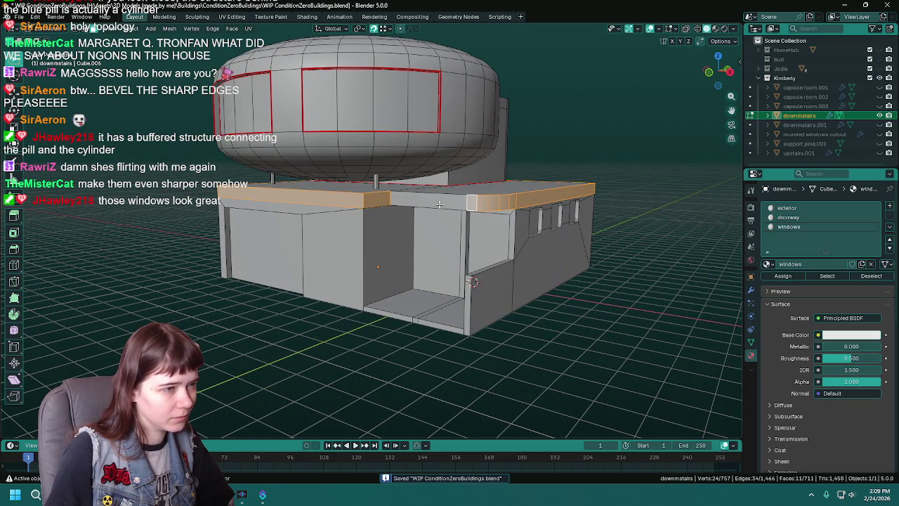
# - On the exterior material slot, select the ledge-top edge loops and delete the stray ledge edge
pyautogui.keyDown('alt'); pyautogui.click(439, 204); pyautogui.keyUp('alt')
pyautogui.scroll(3, 441, 210)
pyautogui.scroll(3, 441, 217)
pyautogui.scroll(2, 442, 225)
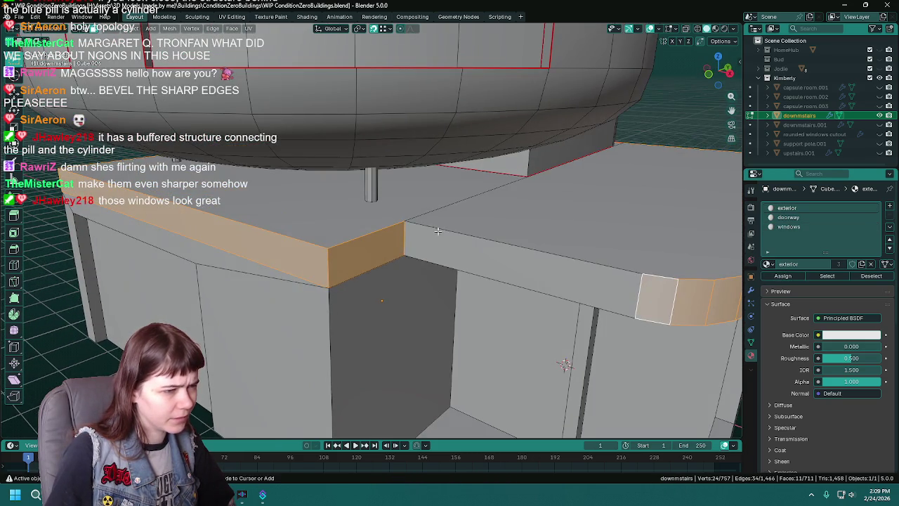
pyautogui.moveTo(442, 225); pyautogui.dragTo(418, 246, button='middle')
pyautogui.click(412, 252)
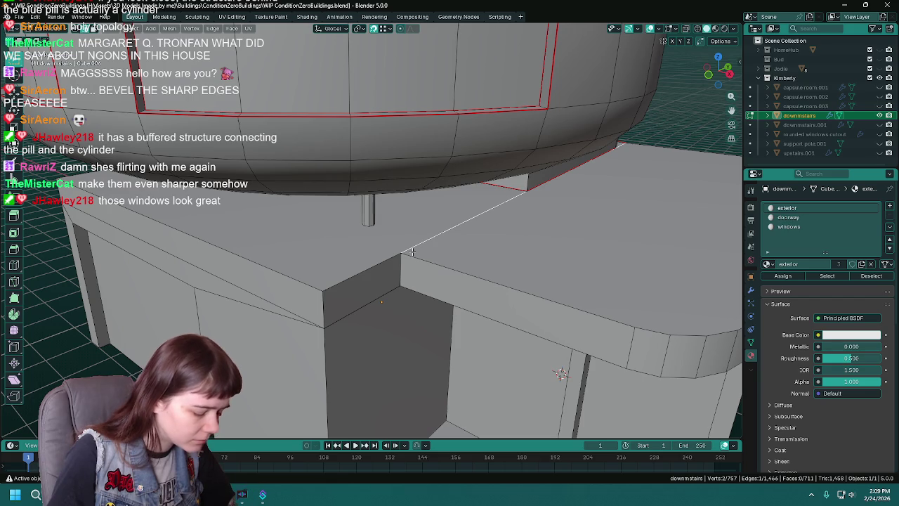
pyautogui.keyDown('alt'); pyautogui.click(412, 251); pyautogui.keyUp('alt')
pyautogui.moveTo(404, 256)
pyautogui.mouseDown(button='middle')
pyautogui.moveTo(421, 261)
pyautogui.moveTo(490, 241)
pyautogui.moveTo(423, 252)
pyautogui.mouseUp(button='middle')
pyautogui.click(489, 240)
pyautogui.keyDown('alt'); pyautogui.click(489, 240); pyautogui.keyUp('alt')
pyautogui.moveTo(373, 224)
pyautogui.mouseDown(button='middle')
pyautogui.moveTo(391, 229)
pyautogui.moveTo(380, 172)
pyautogui.moveTo(401, 224)
pyautogui.moveTo(435, 230)
pyautogui.moveTo(421, 232)
pyautogui.mouseUp(button='middle')
pyautogui.press('x')
pyautogui.click(384, 189)
# - Delete the unneeded edge above the doorway
pyautogui.scroll(-5, 411, 222)
pyautogui.scroll(5, 436, 230)
pyautogui.click(421, 232)
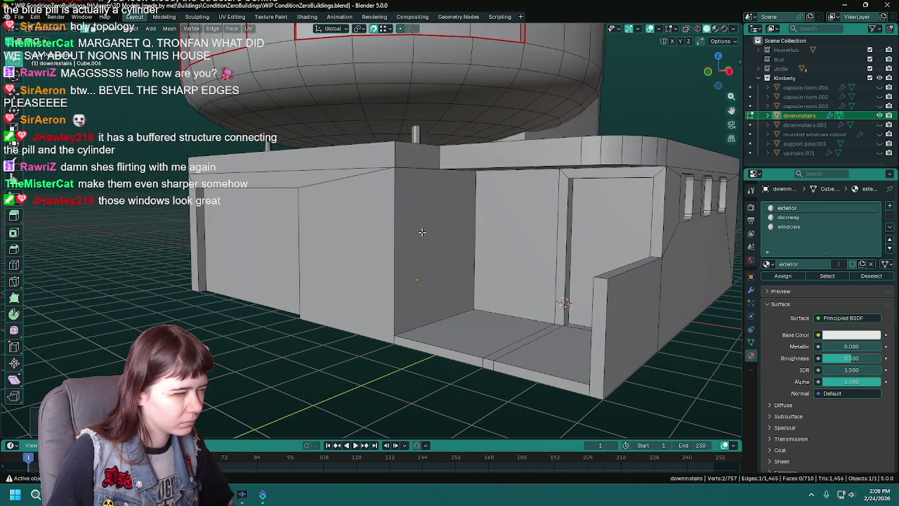
pyautogui.moveTo(413, 166); pyautogui.dragTo(428, 212, button='middle')
pyautogui.press('x')
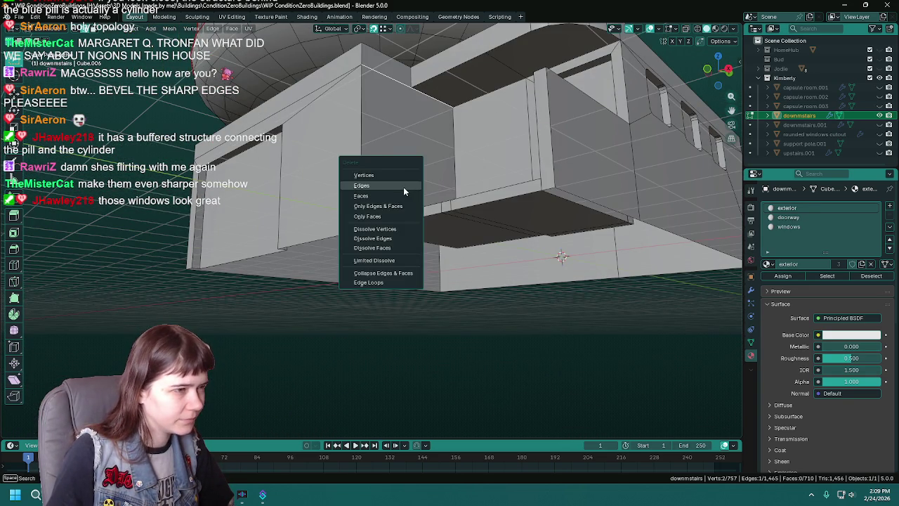
pyautogui.click(404, 187)
# - Fill the doorway gap with a triangle face and a quad face between its corner vertices
pyautogui.moveTo(423, 168); pyautogui.dragTo(433, 211, button='middle')
pyautogui.moveTo(447, 124)
pyautogui.mouseDown(button='middle')
pyautogui.moveTo(442, 180)
pyautogui.moveTo(425, 184)
pyautogui.moveTo(398, 310)
pyautogui.mouseUp(button='middle')
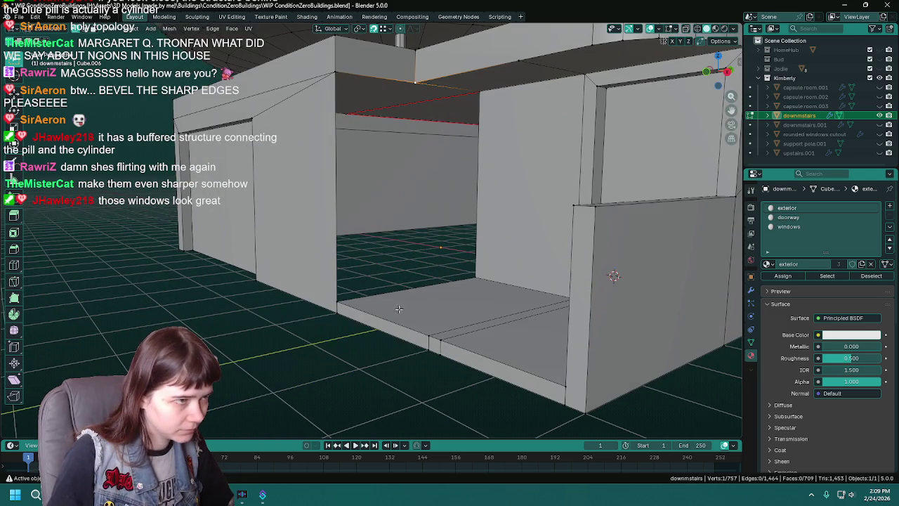
pyautogui.keyDown('shift'); pyautogui.click(335, 70); pyautogui.keyUp('shift')
pyautogui.press('f')
pyautogui.click(415, 77)
pyautogui.keyDown('shift'); pyautogui.click(478, 90); pyautogui.keyUp('shift')
pyautogui.keyDown('shift'); pyautogui.click(477, 280); pyautogui.keyUp('shift')
pyautogui.keyDown('shift'); pyautogui.click(346, 301); pyautogui.keyUp('shift')
pyautogui.press('f')
# - Save the building file, leave Edit Mode and orbit around the whole shaded building
pyautogui.moveTo(417, 232)
pyautogui.mouseDown(button='middle')
pyautogui.moveTo(398, 240)
pyautogui.moveTo(440, 220)
pyautogui.moveTo(429, 246)
pyautogui.mouseUp(button='middle')
pyautogui.hotkey('ctrl', 's')
pyautogui.scroll(-3, 398, 239)
pyautogui.scroll(-3, 398, 240)
pyautogui.scroll(1, 429, 246)
pyautogui.scroll(1, 415, 242)
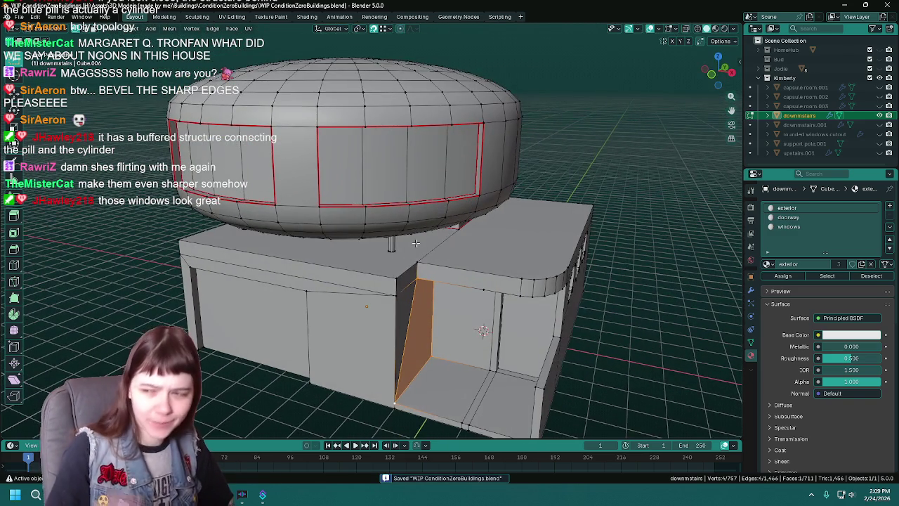
pyautogui.press('Tab')
pyautogui.moveTo(410, 241); pyautogui.dragTo(431, 233, button='middle')
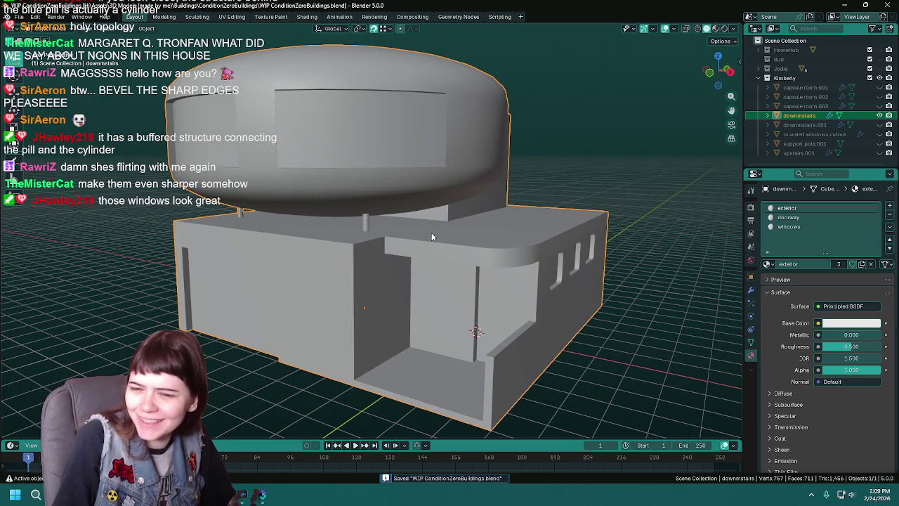
# - Orbit to view the doorway and windowed right side, save, and re-enter Edit Mode on downstairs
pyautogui.moveTo(432, 237); pyautogui.dragTo(433, 225, button='middle')
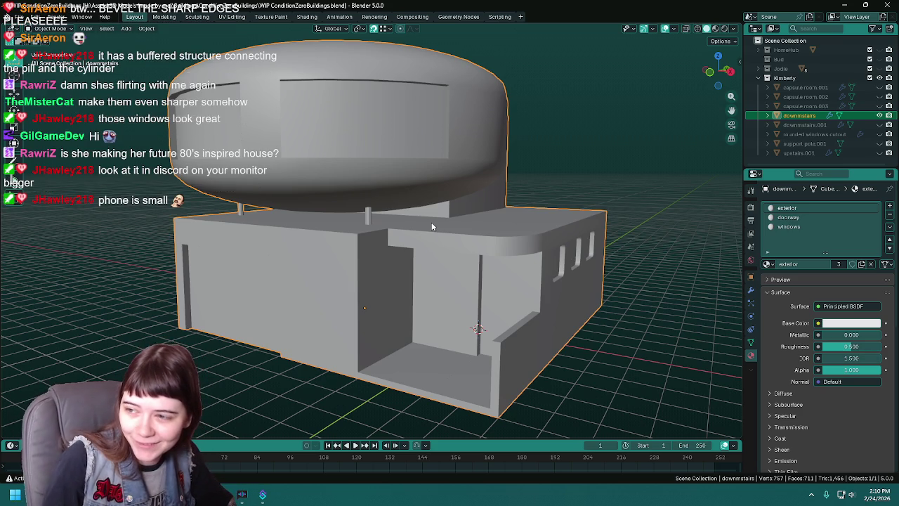
pyautogui.moveTo(425, 222); pyautogui.dragTo(444, 226, button='middle')
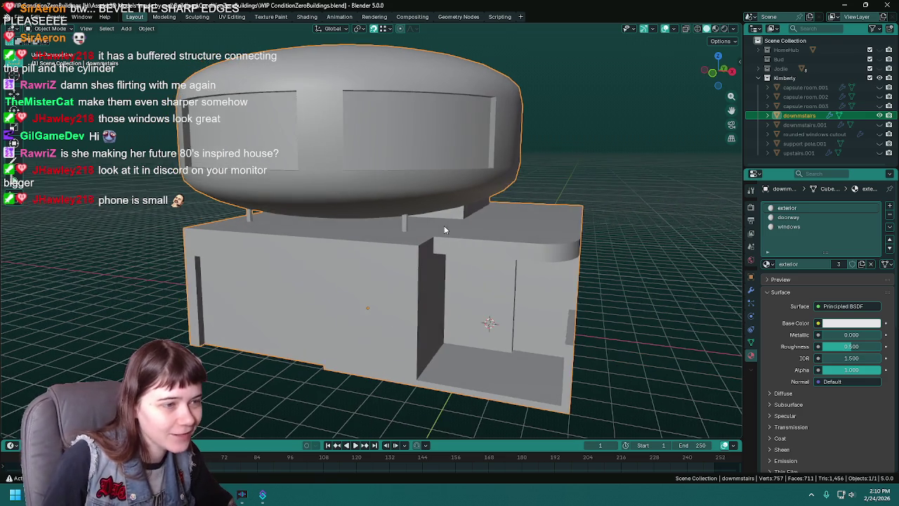
pyautogui.hotkey('ctrl', 's')
pyautogui.moveTo(539, 220); pyautogui.dragTo(518, 213, button='middle')
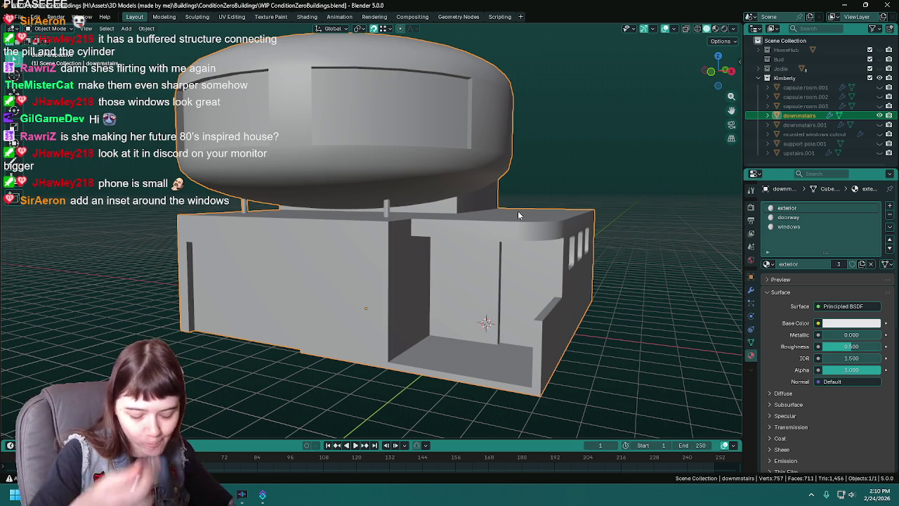
pyautogui.hotkey('ctrl', 's')
pyautogui.scroll(-2, 522, 210)
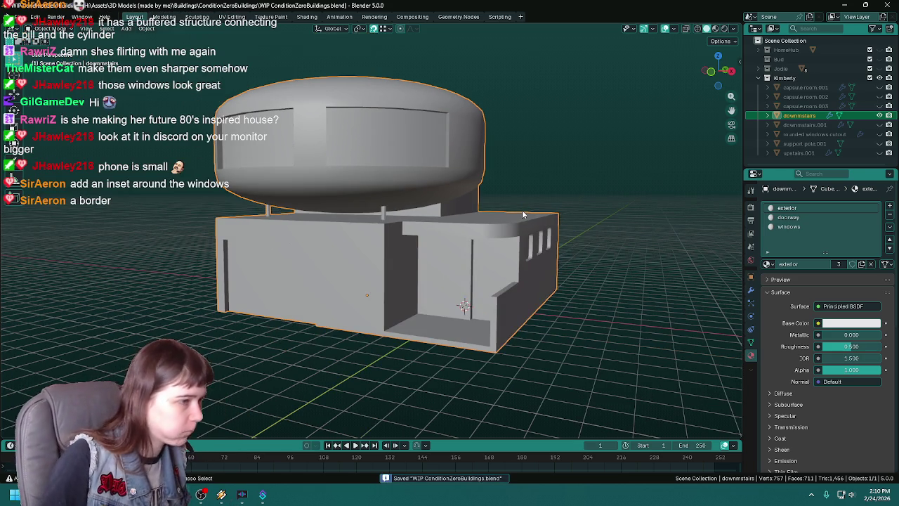
pyautogui.scroll(2, 521, 209)
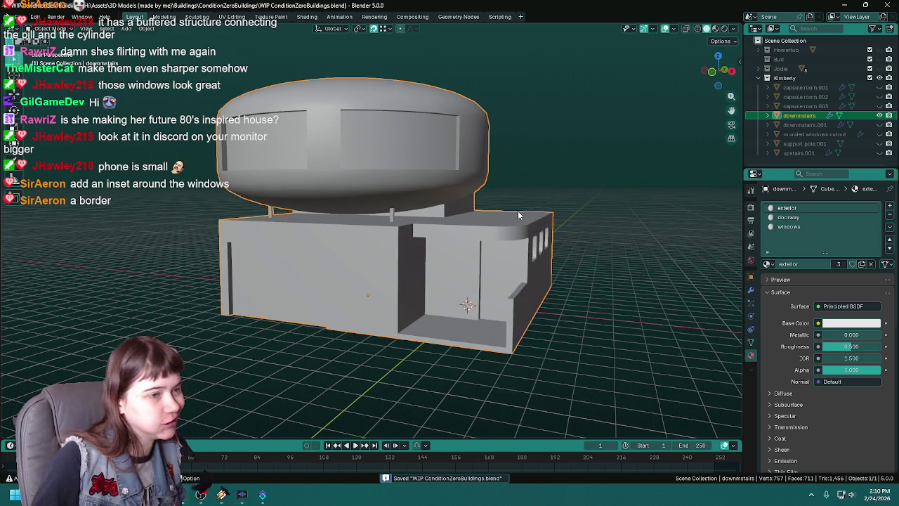
pyautogui.press('Tab')
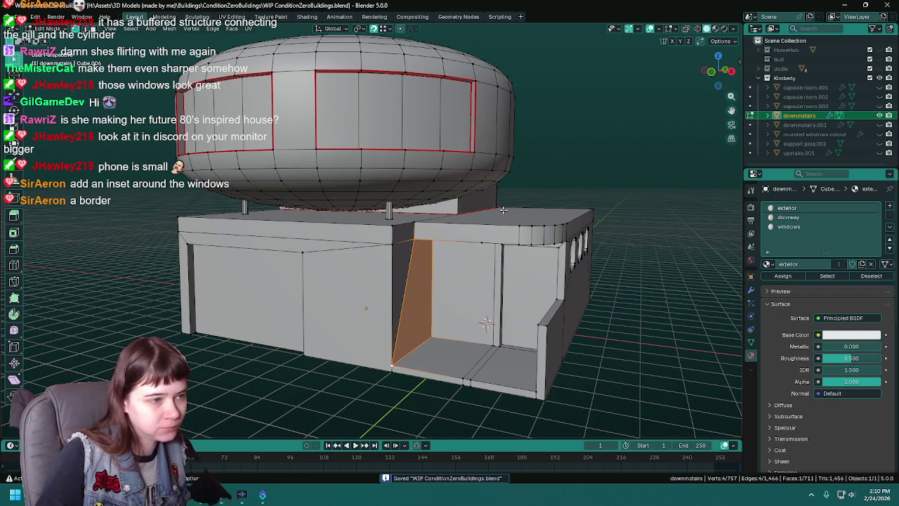
# - Dissolve the fan of diagonal edges at the doorway's top vertex
pyautogui.click(622, 343)
pyautogui.moveTo(621, 343); pyautogui.dragTo(405, 288, button='middle')
pyautogui.scroll(2, 446, 295)
pyautogui.click(380, 236)
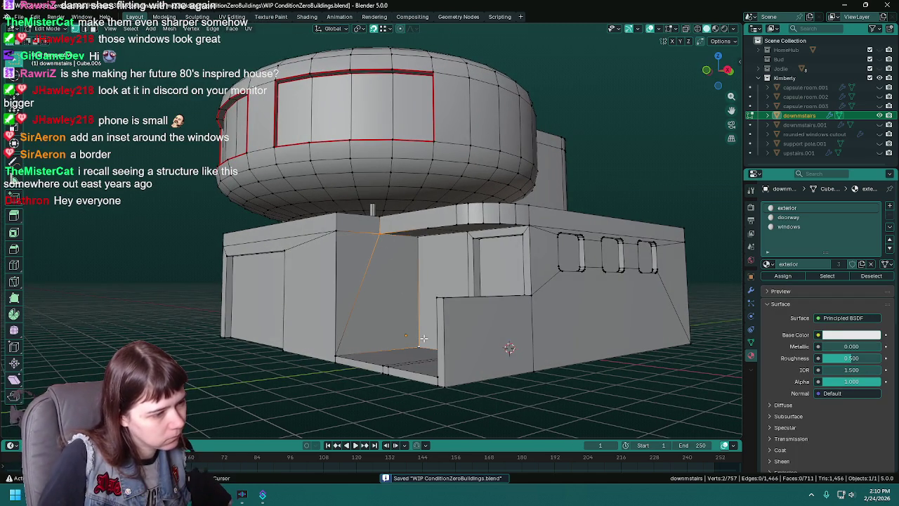
pyautogui.moveTo(423, 339); pyautogui.dragTo(397, 311, button='middle')
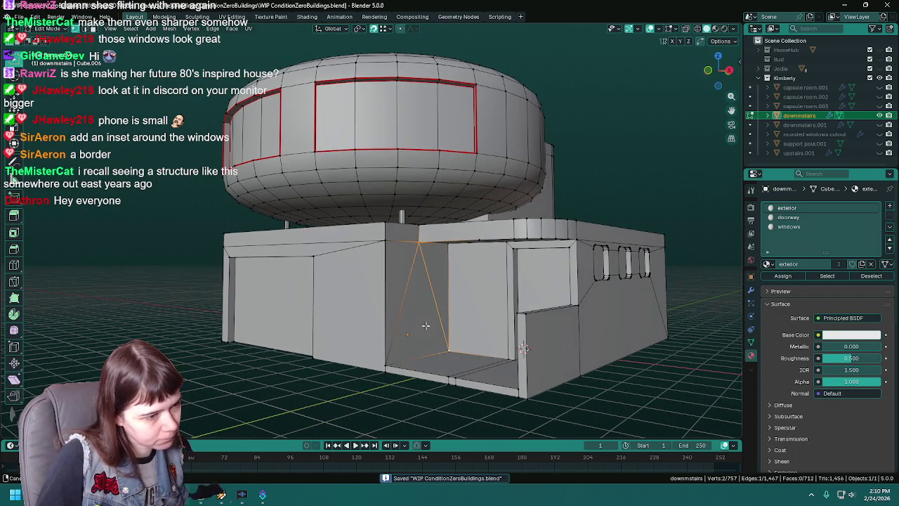
pyautogui.press('x')
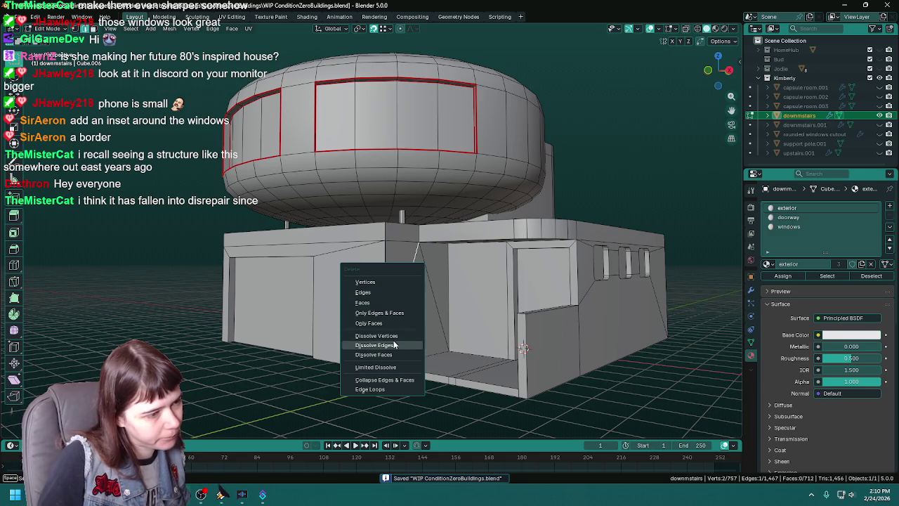
pyautogui.click(392, 337)
# - Join two doorway vertices with a single new edge and leave Edit Mode
pyautogui.scroll(-2, 327, 395)
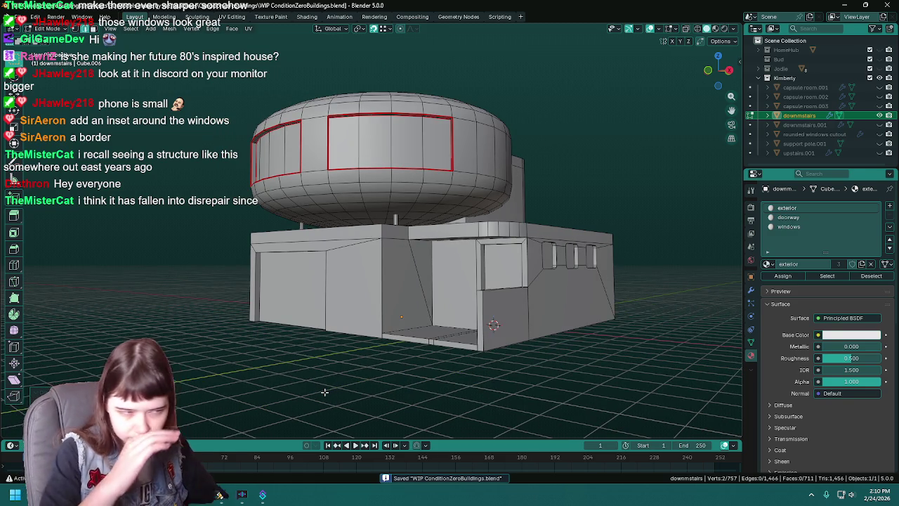
pyautogui.press('j')
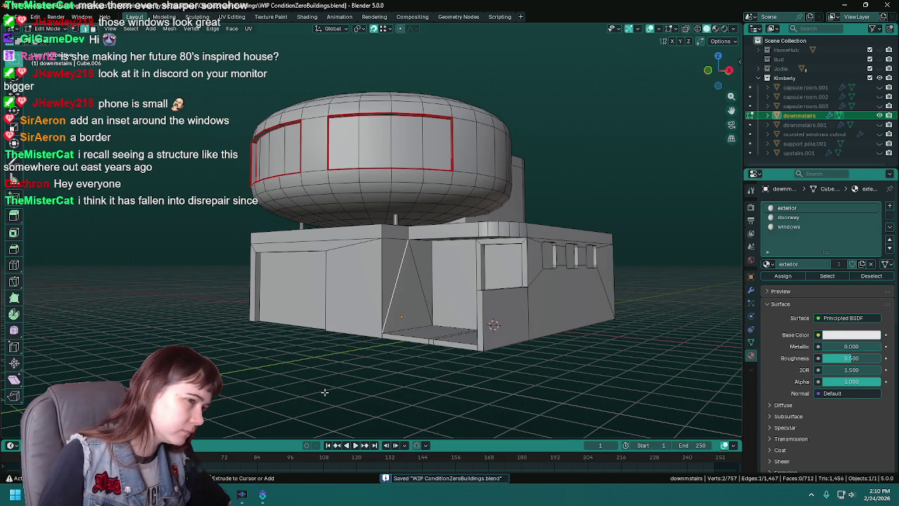
pyautogui.press('Tab')
pyautogui.press('Tab')
pyautogui.scroll(-2, 343, 382)
pyautogui.hotkey('ctrl', 'z')
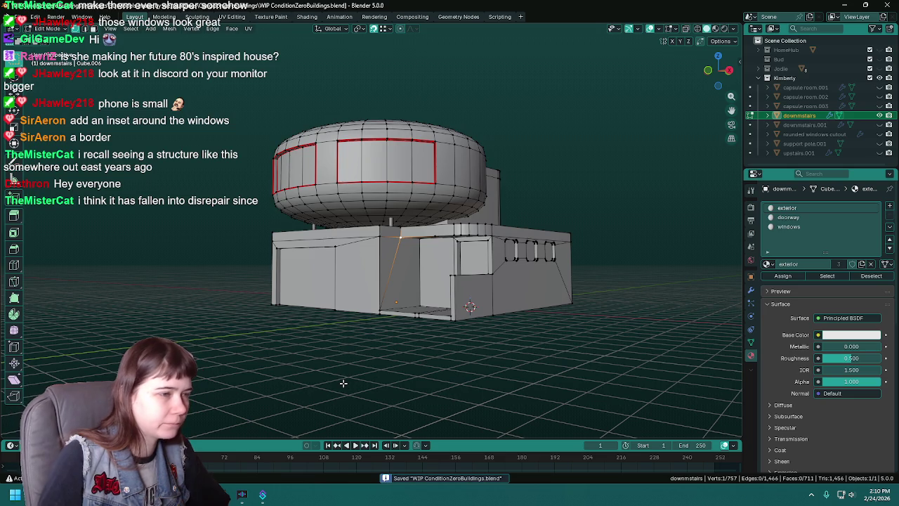
pyautogui.press('Tab')
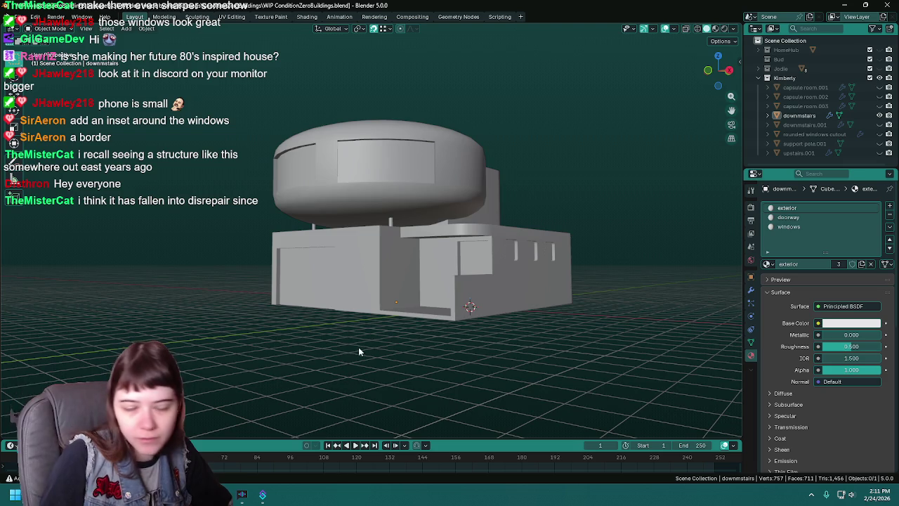
# - Zoom in on the building, save it, and orbit toward the left opening for a close look
pyautogui.scroll(3, 454, 295)
pyautogui.scroll(1, 454, 295)
pyautogui.hotkey('ctrl', 's')
pyautogui.scroll(1, 480, 302)
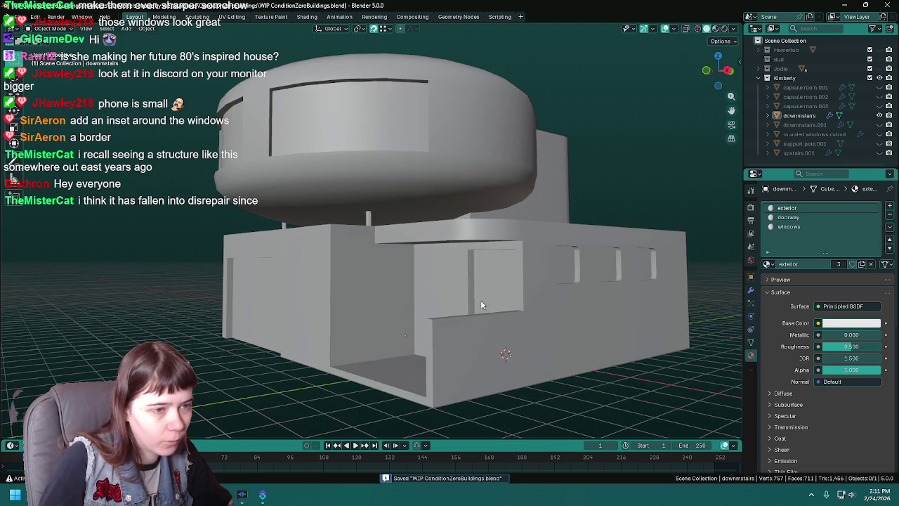
pyautogui.moveTo(489, 309); pyautogui.dragTo(471, 289, button='middle')
pyautogui.scroll(-1, 473, 291)
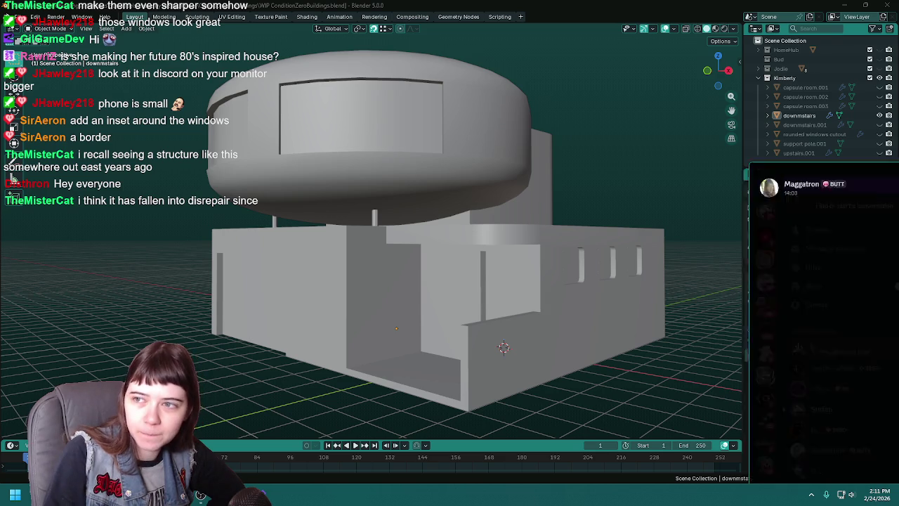
# - View the egg-shaped house photo enlarged in Discord, zoom in and fit it, then return to Blender
pyautogui.hotkey('alt', 'Tab')
pyautogui.click(515, 197)
pyautogui.click(521, 241)
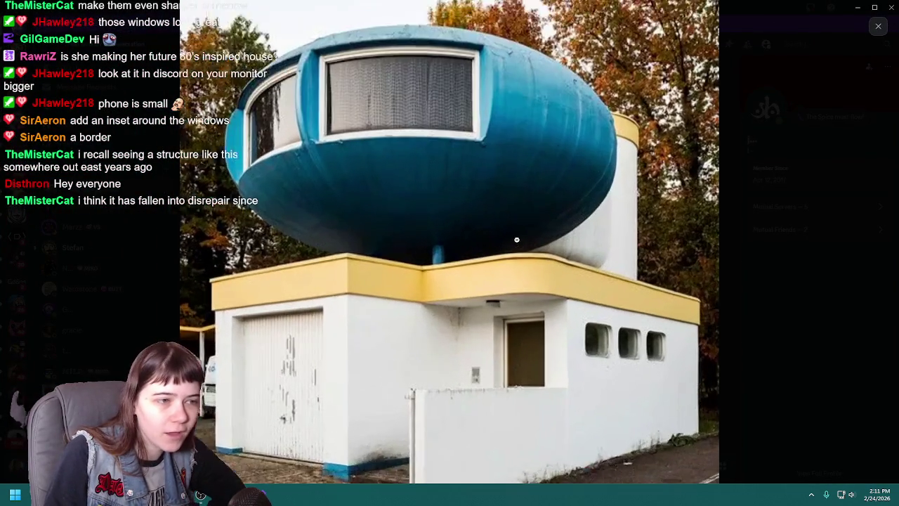
pyautogui.click(612, 264)
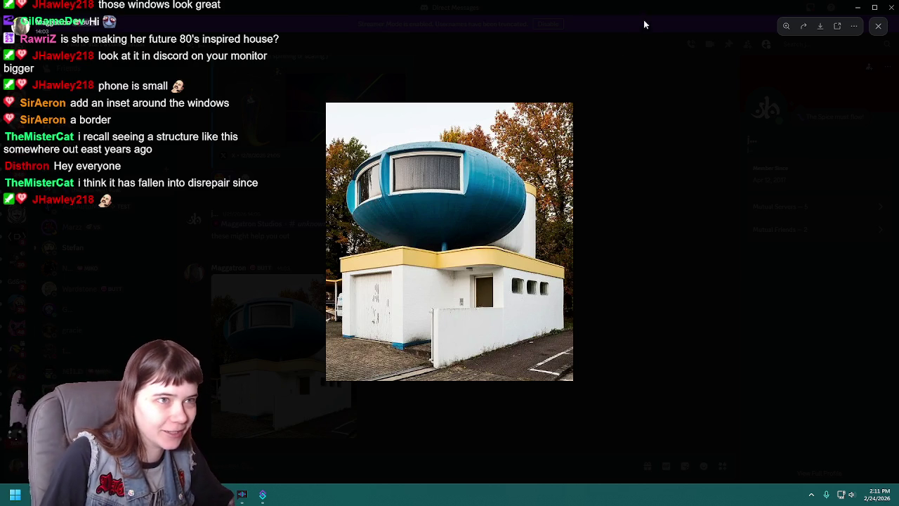
pyautogui.hotkey('alt', 'Tab')
pyautogui.moveTo(357, 204); pyautogui.dragTo(556, 208, button='middle')
# - Select the rear block's wall face on the downstairs mesh to inspect it, then exit Edit Mode and save
pyautogui.click(556, 208)
pyautogui.press('Tab')
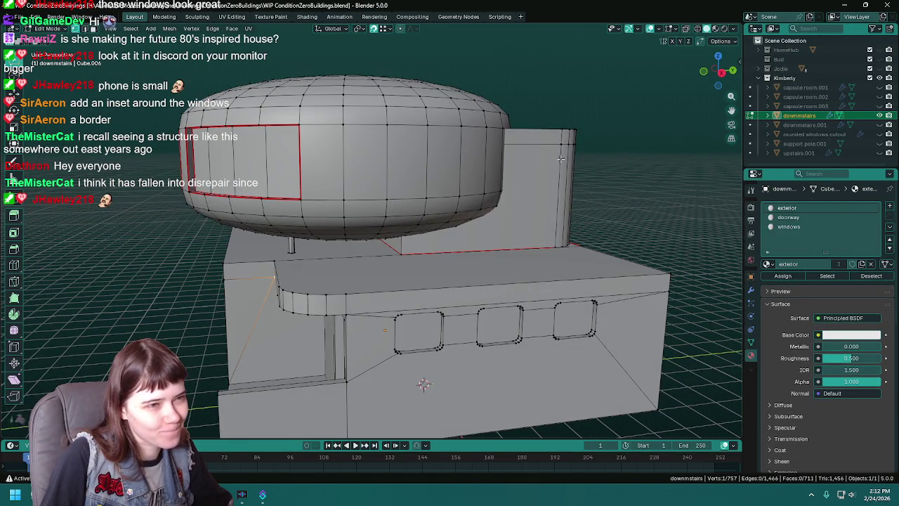
pyautogui.click(563, 147)
pyautogui.moveTo(562, 147)
pyautogui.mouseDown(button='middle')
pyautogui.moveTo(511, 213)
pyautogui.moveTo(472, 204)
pyautogui.mouseUp(button='middle')
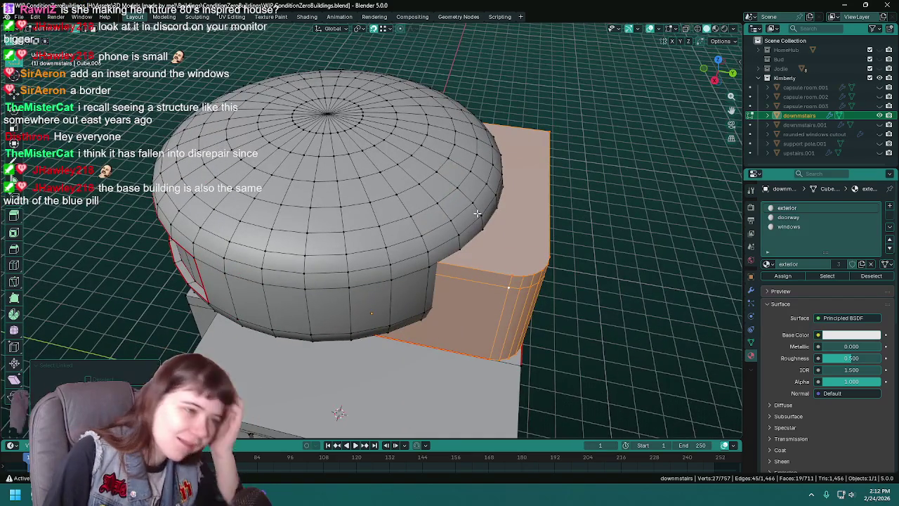
pyautogui.moveTo(473, 204)
pyautogui.mouseDown(button='middle')
pyautogui.moveTo(358, 219)
pyautogui.moveTo(309, 207)
pyautogui.mouseUp(button='middle')
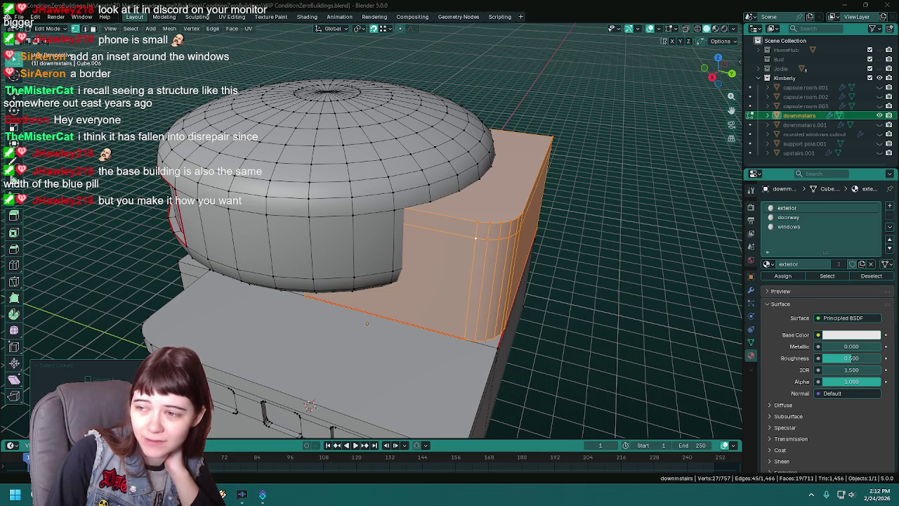
pyautogui.moveTo(470, 262)
pyautogui.mouseDown(button='middle')
pyautogui.moveTo(594, 222)
pyautogui.moveTo(594, 212)
pyautogui.mouseUp(button='middle')
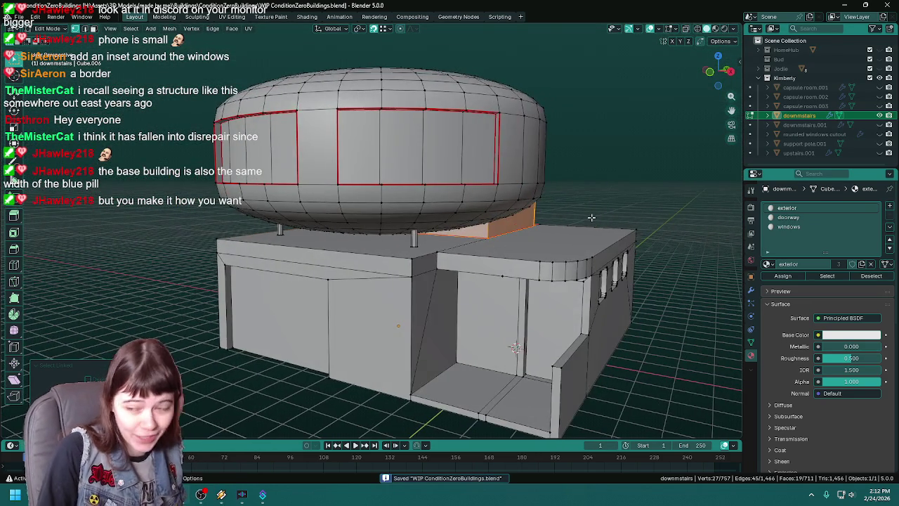
pyautogui.press('Tab')
pyautogui.hotkey('ctrl', 's')
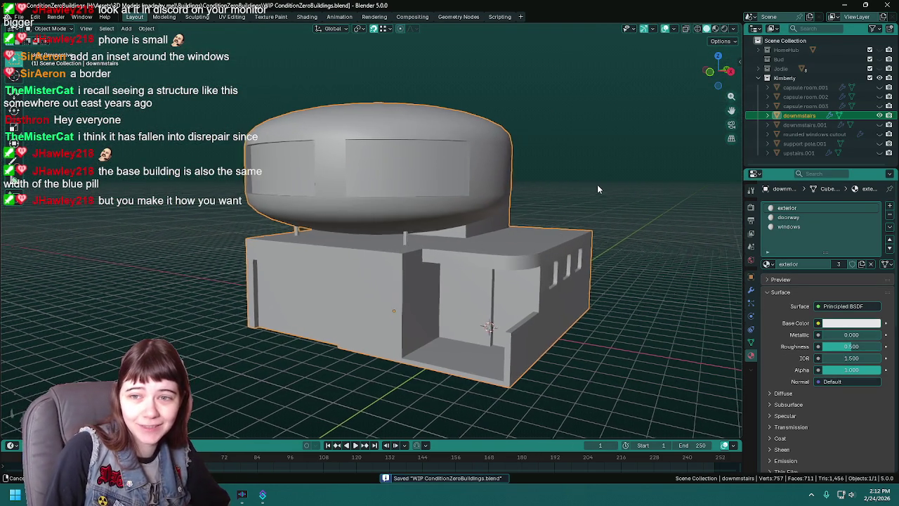
pyautogui.scroll(1, 598, 184)
pyautogui.scroll(1, 600, 184)
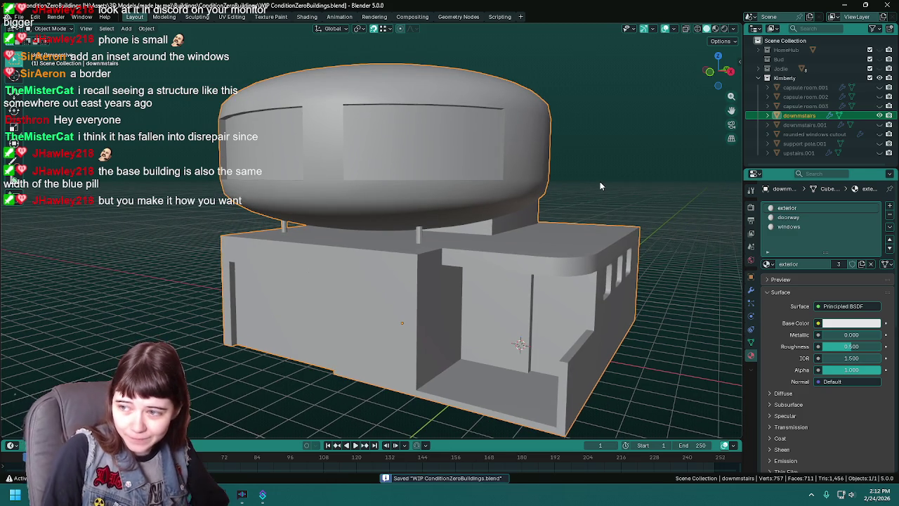
pyautogui.hotkey('ctrl', 's')
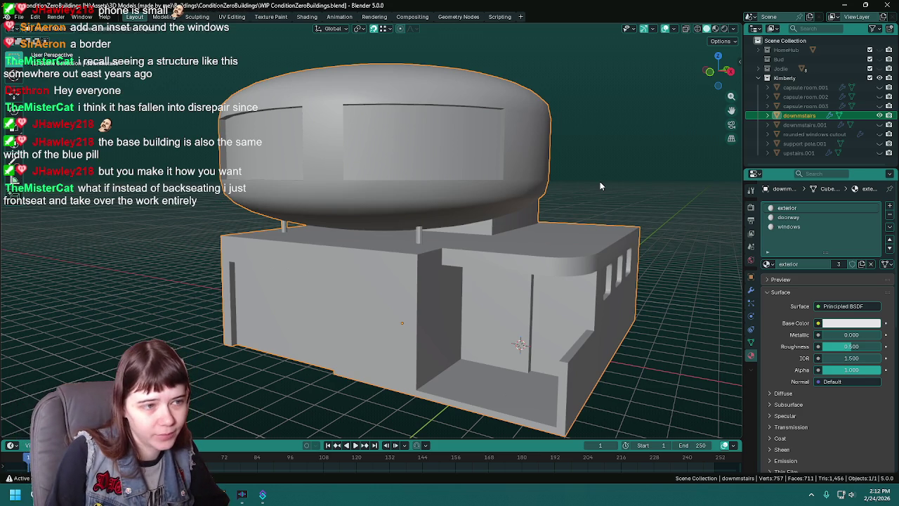
pyautogui.hotkey('ctrl', 's')
pyautogui.moveTo(559, 219); pyautogui.dragTo(559, 220, button='middle')
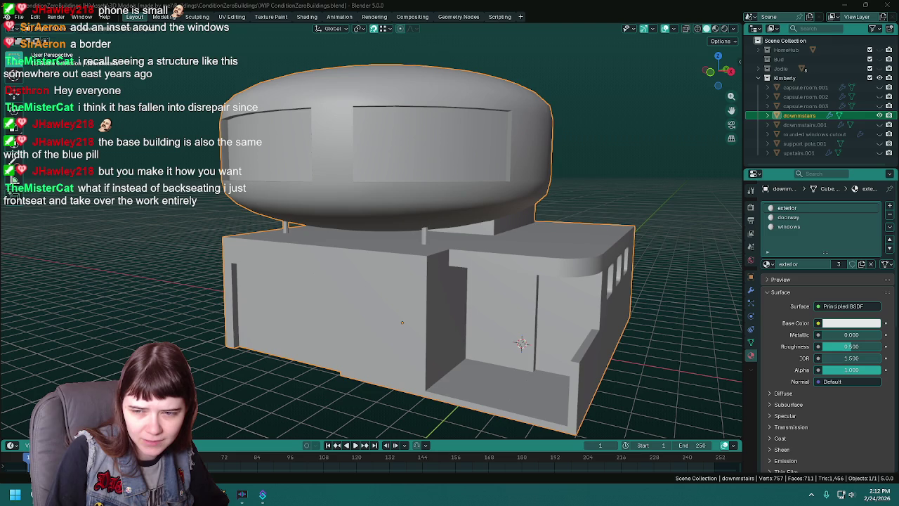
pyautogui.press('Tab')
pyautogui.moveTo(433, 316); pyautogui.dragTo(480, 303, button='middle')
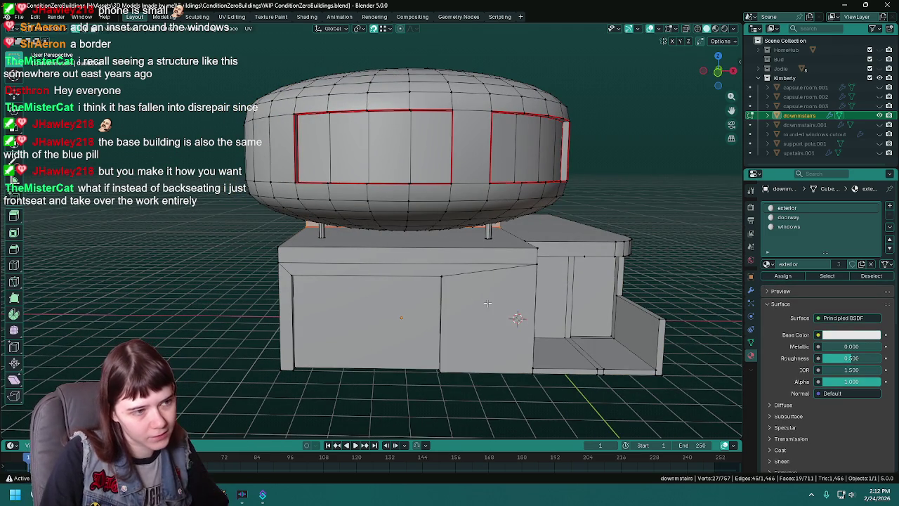
# - Orbit beneath the downstairs block to view it from below and save the file
pyautogui.moveTo(481, 302); pyautogui.dragTo(482, 303, button='middle')
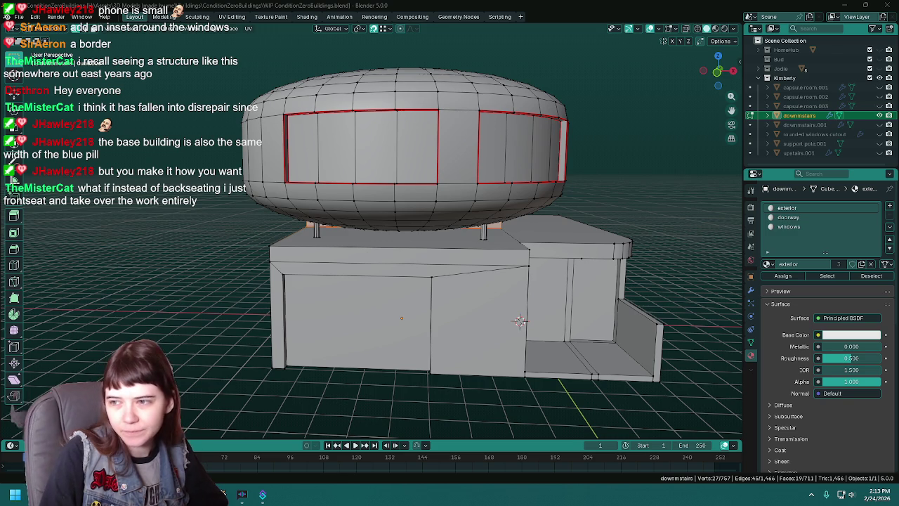
pyautogui.moveTo(519, 321); pyautogui.dragTo(531, 244, button='middle')
pyautogui.hotkey('ctrl', 's')
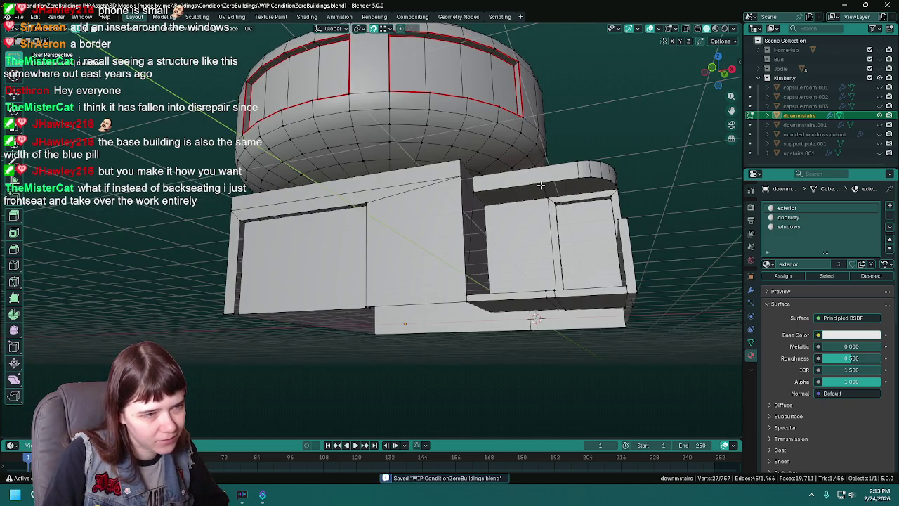
pyautogui.moveTo(541, 185); pyautogui.dragTo(442, 218, button='middle')
pyautogui.scroll(2, 443, 219)
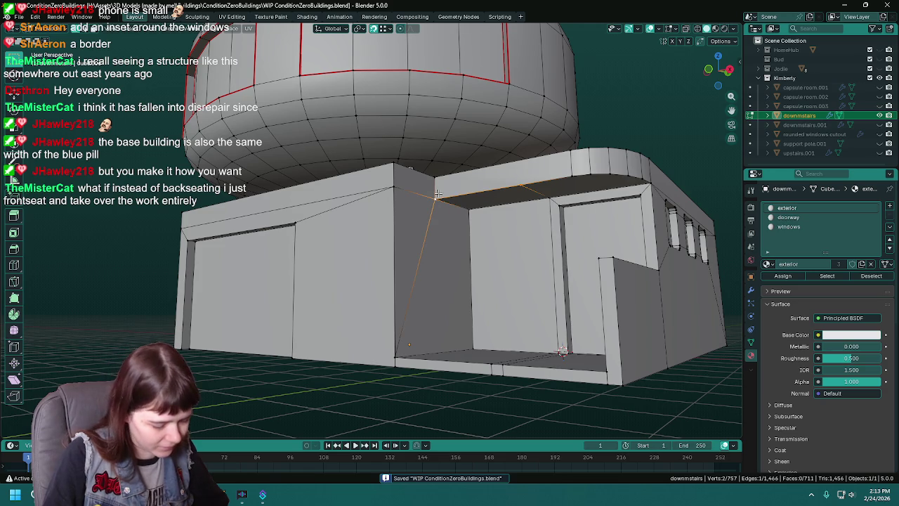
# - Extend an edge on the underside toward a new point while checking the doorway wall thickness
pyautogui.rightClick(480, 221)
pyautogui.moveTo(525, 268)
pyautogui.mouseDown(button='middle')
pyautogui.moveTo(515, 245)
pyautogui.moveTo(573, 186)
pyautogui.moveTo(559, 236)
pyautogui.moveTo(554, 222)
pyautogui.mouseUp(button='middle')
pyautogui.keyDown('shift'); pyautogui.click(579, 174); pyautogui.keyUp('shift')
pyautogui.rightClick(572, 191)
pyautogui.moveTo(576, 196)
pyautogui.mouseDown(button='middle')
pyautogui.moveTo(605, 234)
pyautogui.moveTo(560, 267)
pyautogui.mouseUp(button='middle')
pyautogui.press('Tab')
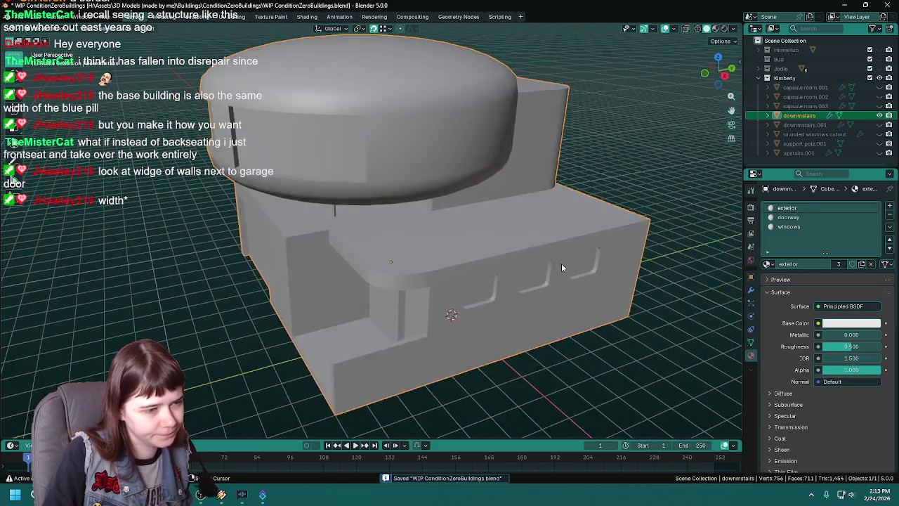
pyautogui.press('KP_1')
pyautogui.scroll(4, 506, 239)
pyautogui.scroll(5, 487, 250)
pyautogui.rightClick(458, 248)
pyautogui.press('Escape')
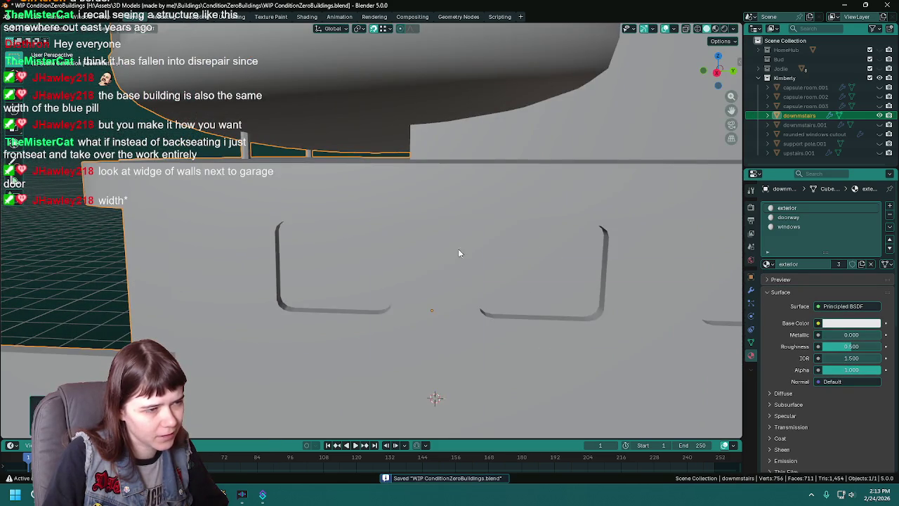
pyautogui.scroll(-8, 458, 253)
pyautogui.moveTo(471, 255)
pyautogui.mouseDown(button='middle')
pyautogui.moveTo(553, 239)
pyautogui.moveTo(542, 228)
pyautogui.moveTo(533, 241)
pyautogui.mouseUp(button='middle')
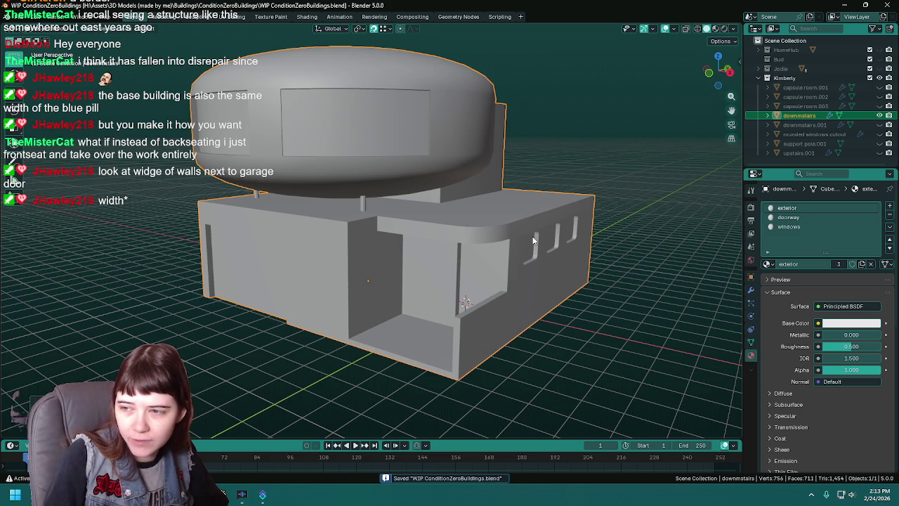
pyautogui.moveTo(519, 228)
pyautogui.mouseDown(button='middle')
pyautogui.moveTo(490, 220)
pyautogui.moveTo(510, 249)
pyautogui.moveTo(493, 248)
pyautogui.moveTo(510, 234)
pyautogui.moveTo(489, 235)
pyautogui.mouseUp(button='middle')
pyautogui.press('Tab')
pyautogui.scroll(3, 510, 249)
pyautogui.scroll(-4, 493, 236)
pyautogui.scroll(2, 490, 234)
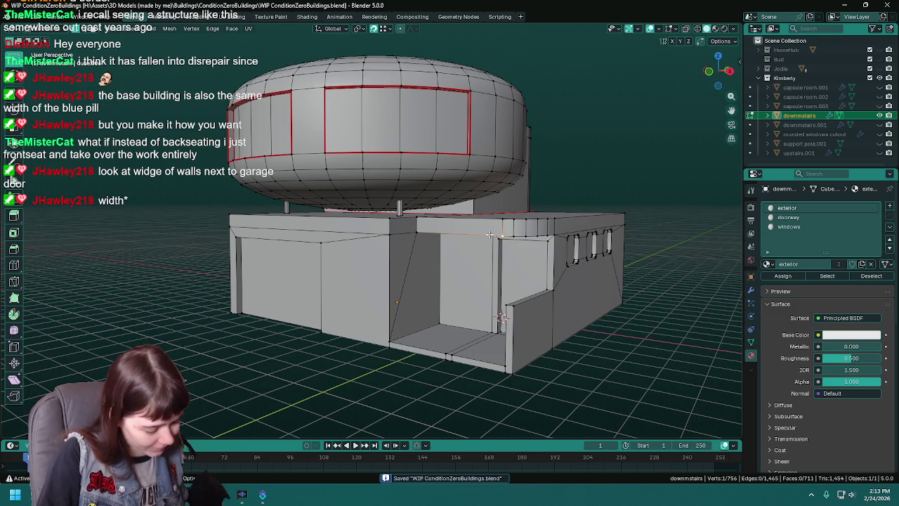
# - Delete the two stray vertices at the doorway ceiling corner
pyautogui.moveTo(490, 234)
pyautogui.mouseDown(button='middle')
pyautogui.moveTo(464, 204)
pyautogui.moveTo(463, 173)
pyautogui.mouseUp(button='middle')
pyautogui.scroll(4, 458, 195)
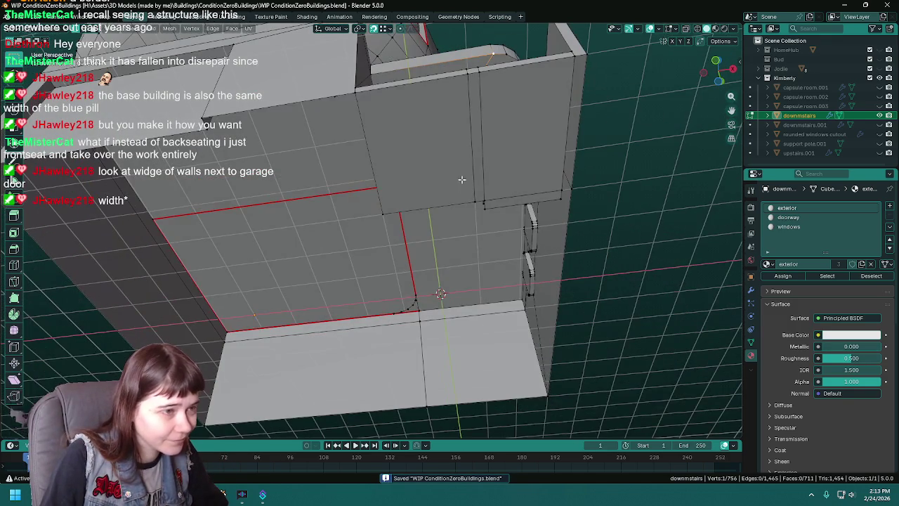
pyautogui.moveTo(398, 213)
pyautogui.mouseDown(button='middle')
pyautogui.moveTo(496, 260)
pyautogui.moveTo(435, 243)
pyautogui.moveTo(459, 226)
pyautogui.moveTo(472, 238)
pyautogui.mouseUp(button='middle')
pyautogui.press('x')
pyautogui.click(435, 175)
pyautogui.moveTo(435, 174)
pyautogui.mouseDown(button='middle')
pyautogui.moveTo(503, 266)
pyautogui.moveTo(475, 240)
pyautogui.moveTo(351, 226)
pyautogui.mouseUp(button='middle')
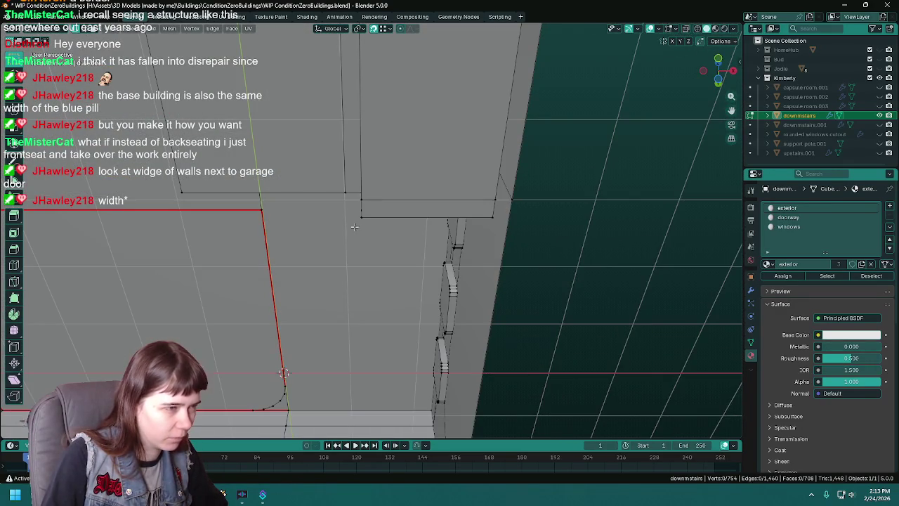
# - Cancel the in-progress cut under the doorway ceiling and save the file
pyautogui.moveTo(491, 219)
pyautogui.mouseDown(button='middle')
pyautogui.moveTo(424, 266)
pyautogui.moveTo(503, 260)
pyautogui.moveTo(478, 222)
pyautogui.mouseUp(button='middle')
pyautogui.rightClick(503, 260)
pyautogui.moveTo(490, 190)
pyautogui.mouseDown(button='middle')
pyautogui.moveTo(429, 185)
pyautogui.moveTo(333, 251)
pyautogui.moveTo(381, 120)
pyautogui.moveTo(241, 375)
pyautogui.moveTo(313, 281)
pyautogui.moveTo(361, 297)
pyautogui.moveTo(266, 349)
pyautogui.moveTo(494, 302)
pyautogui.moveTo(359, 252)
pyautogui.moveTo(482, 301)
pyautogui.moveTo(462, 245)
pyautogui.moveTo(478, 237)
pyautogui.moveTo(408, 283)
pyautogui.moveTo(428, 306)
pyautogui.moveTo(459, 279)
pyautogui.moveTo(474, 283)
pyautogui.moveTo(435, 314)
pyautogui.moveTo(487, 293)
pyautogui.moveTo(481, 304)
pyautogui.mouseUp(button='middle')
pyautogui.hotkey('ctrl', 's')
# - Select the edge loop along the wall's lower band and save again
pyautogui.rightClick(425, 314)
pyautogui.hotkey('ctrl', 's')
pyautogui.keyDown('alt'); pyautogui.click(483, 313); pyautogui.keyUp('alt')
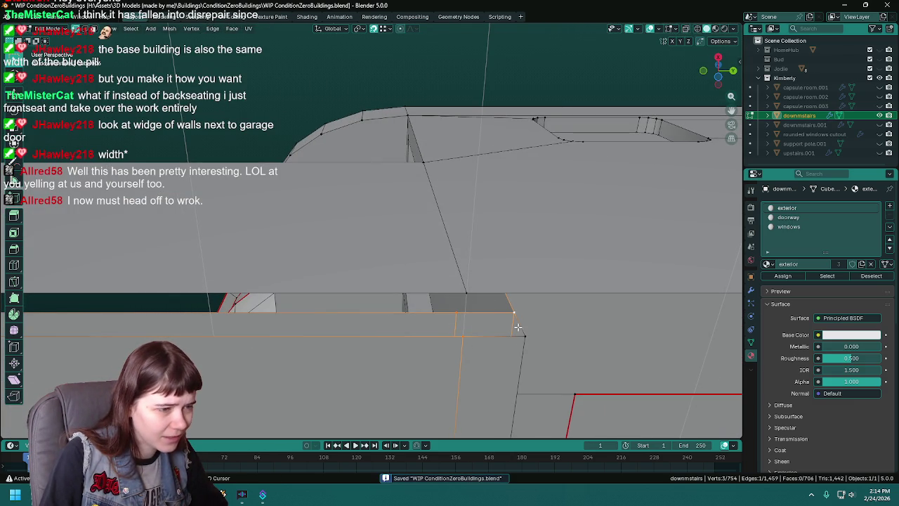
pyautogui.moveTo(337, 343)
pyautogui.mouseDown(button='middle')
pyautogui.moveTo(358, 318)
pyautogui.moveTo(476, 357)
pyautogui.moveTo(457, 313)
pyautogui.moveTo(488, 324)
pyautogui.moveTo(474, 337)
pyautogui.moveTo(395, 328)
pyautogui.moveTo(562, 384)
pyautogui.moveTo(384, 319)
pyautogui.mouseUp(button='middle')
pyautogui.hotkey('ctrl', 's')
pyautogui.moveTo(344, 203)
pyautogui.mouseDown(button='middle')
pyautogui.moveTo(527, 295)
pyautogui.moveTo(456, 316)
pyautogui.moveTo(395, 312)
pyautogui.moveTo(398, 243)
pyautogui.mouseUp(button='middle')
# - Delete the wall's extra top, vertical corner and floor seam edges
pyautogui.keyDown('alt'); pyautogui.click(397, 244); pyautogui.keyUp('alt')
pyautogui.keyDown('alt'); pyautogui.click(403, 123); pyautogui.keyUp('alt')
pyautogui.keyDown('alt'); pyautogui.keyDown('shift'); pyautogui.click(397, 243); pyautogui.keyUp('shift'); pyautogui.keyUp('alt')
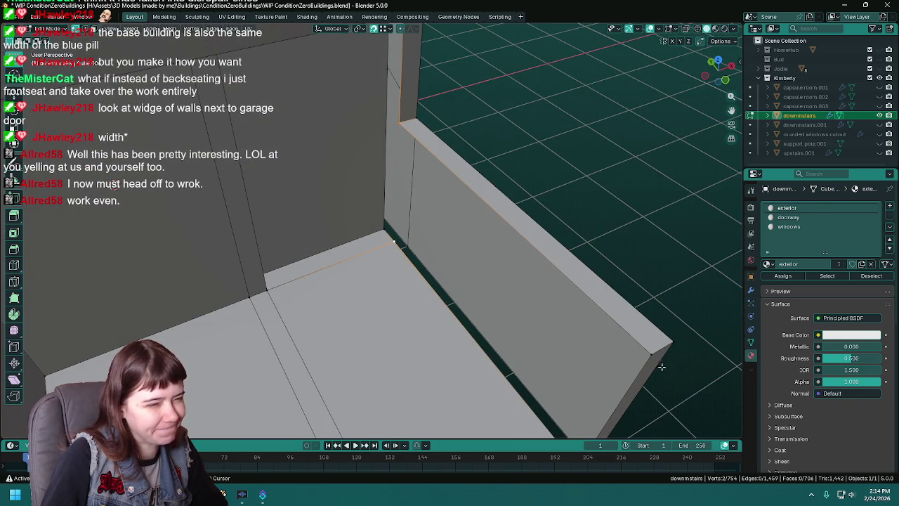
pyautogui.scroll(-3, 609, 363)
pyautogui.moveTo(507, 393)
pyautogui.mouseDown(button='middle')
pyautogui.moveTo(499, 358)
pyautogui.moveTo(507, 327)
pyautogui.mouseUp(button='middle')
pyautogui.press('x')
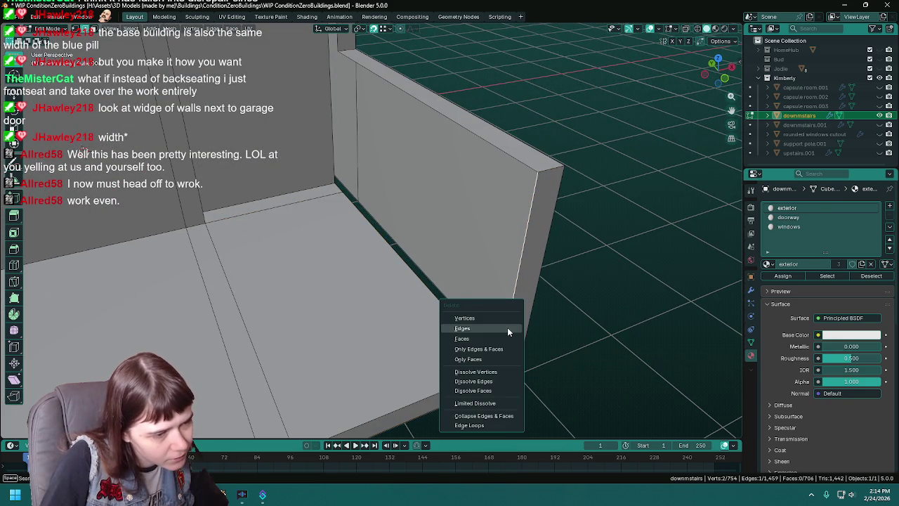
pyautogui.click(507, 327)
# - Fill a face between the floor corner edge and right vertical edge, then delete the unwanted end face
pyautogui.click(498, 385)
pyautogui.keyDown('shift'); pyautogui.click(521, 372); pyautogui.keyUp('shift')
pyautogui.press('f')
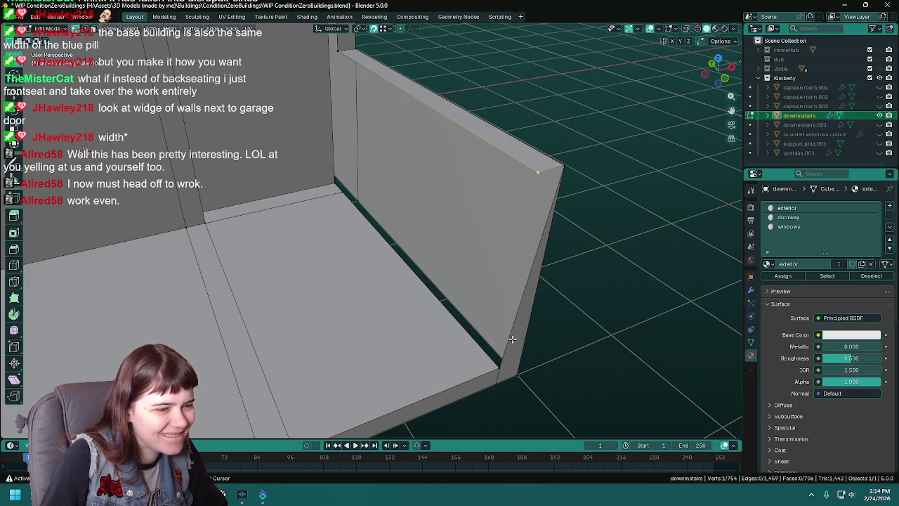
pyautogui.keyDown('shift'); pyautogui.click(563, 161); pyautogui.keyUp('shift')
pyautogui.moveTo(519, 374)
pyautogui.mouseDown(button='middle')
pyautogui.moveTo(428, 248)
pyautogui.moveTo(470, 257)
pyautogui.mouseUp(button='middle')
pyautogui.press('x')
pyautogui.click(428, 249)
# - Fill a triangle between the wall's top edge, right vertical edge and bottom corner vertex
pyautogui.click(481, 75)
pyautogui.keyDown('shift'); pyautogui.click(495, 194); pyautogui.keyUp('shift')
pyautogui.keyDown('shift'); pyautogui.click(469, 326); pyautogui.keyUp('shift')
pyautogui.press('f')
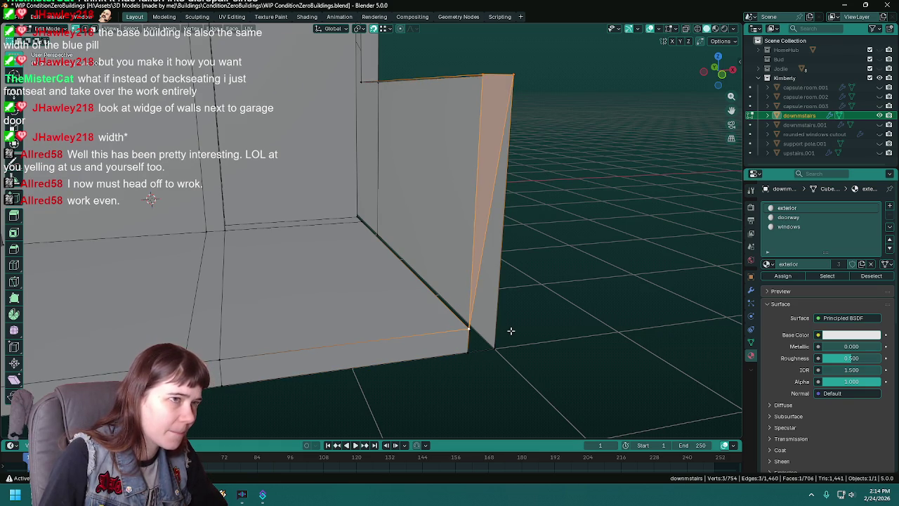
# - Fill the wall's remaining end cap face from its bottom edges and save
pyautogui.click(478, 352)
pyautogui.click(478, 351)
pyautogui.moveTo(477, 353); pyautogui.dragTo(469, 354, button='middle')
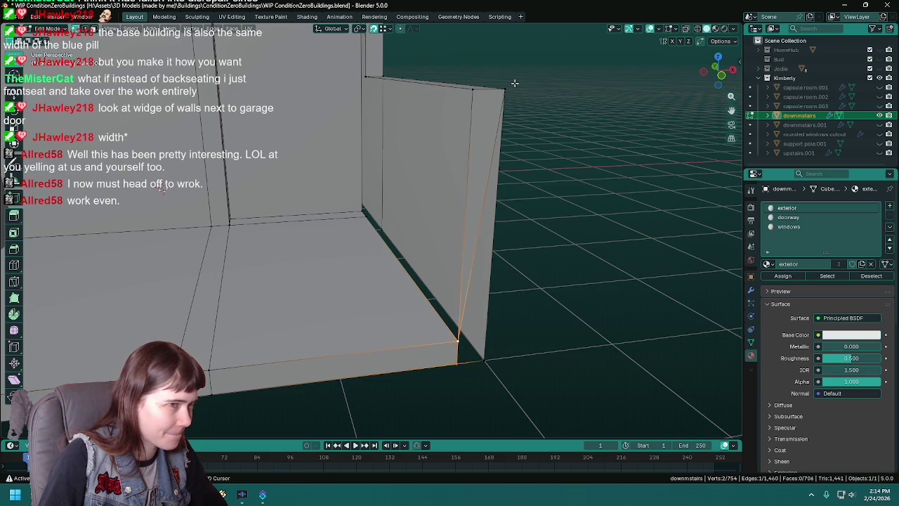
pyautogui.keyDown('shift'); pyautogui.click(489, 356); pyautogui.keyUp('shift')
pyautogui.press('f')
pyautogui.moveTo(490, 355)
pyautogui.mouseDown(button='middle')
pyautogui.moveTo(503, 286)
pyautogui.moveTo(524, 296)
pyautogui.moveTo(524, 289)
pyautogui.mouseUp(button='middle')
pyautogui.hotkey('ctrl', 's')
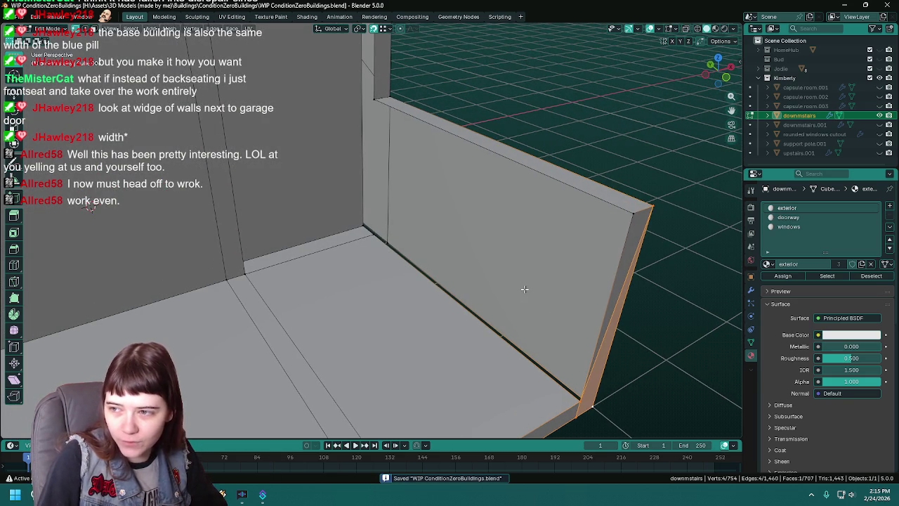
# - Switch to camera view and select the four wall corner vertices
pyautogui.press('KP_0')
pyautogui.press('KP_0')
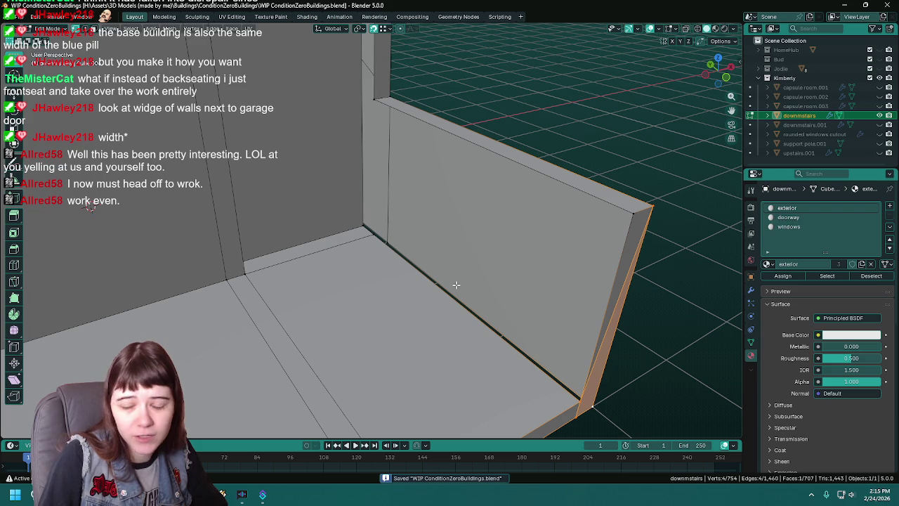
pyautogui.click(372, 100)
pyautogui.keyDown('shift'); pyautogui.click(371, 243); pyautogui.keyUp('shift')
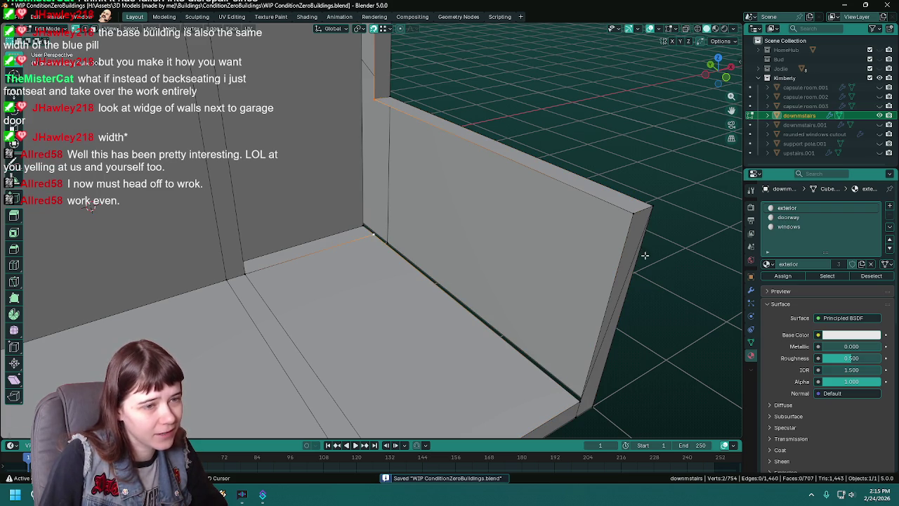
pyautogui.keyDown('shift'); pyautogui.click(631, 211); pyautogui.keyUp('shift')
pyautogui.keyDown('shift'); pyautogui.click(581, 401); pyautogui.keyUp('shift')
# - Fill the gap in the right wall with a new face and save
pyautogui.press('f')
pyautogui.moveTo(575, 397)
pyautogui.mouseDown(button='middle')
pyautogui.moveTo(516, 348)
pyautogui.moveTo(456, 98)
pyautogui.mouseUp(button='middle')
pyautogui.click(445, 103)
pyautogui.hotkey('ctrl', 's')
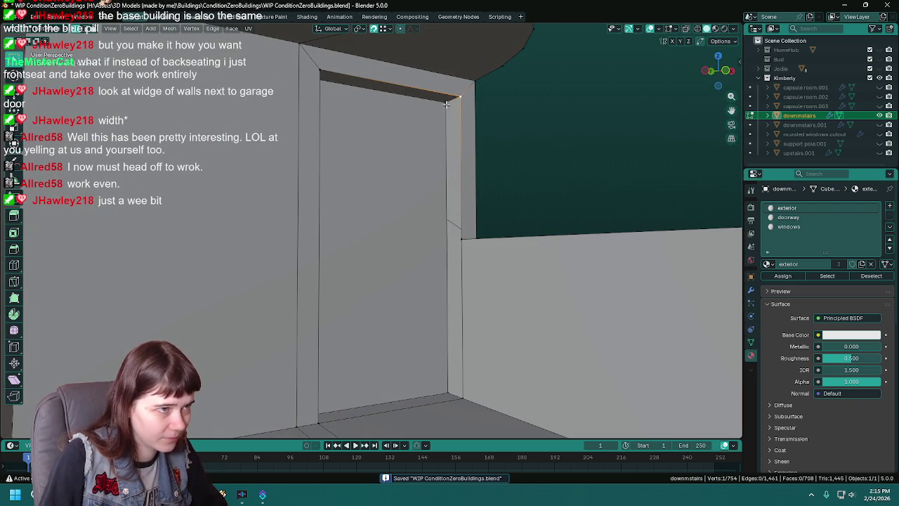
# - Connect the door-frame corner vertices to the jamb with a new edge
pyautogui.click(462, 239)
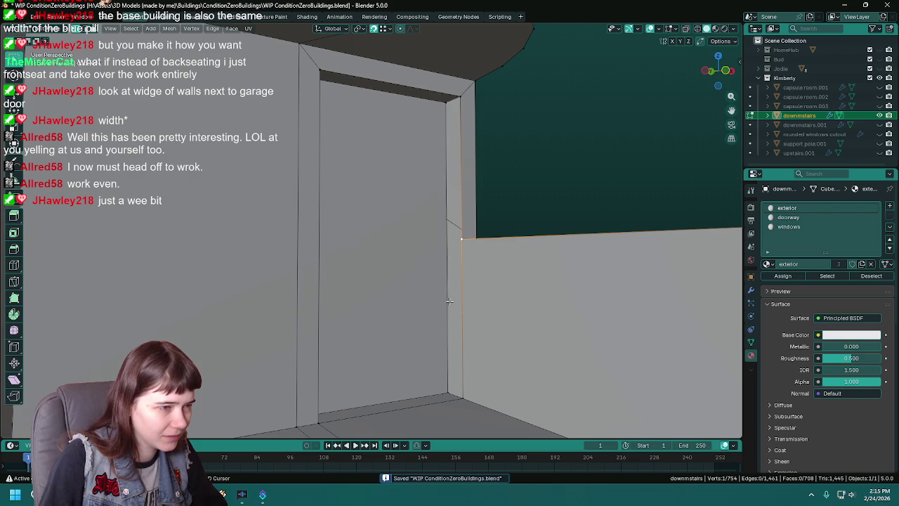
pyautogui.press('k')
pyautogui.click(446, 390)
pyautogui.click(461, 239)
pyautogui.press('Return')
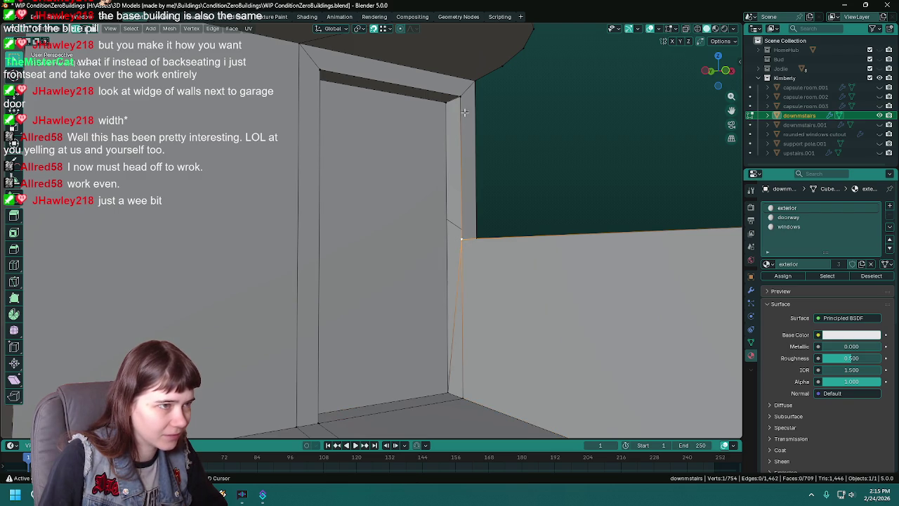
pyautogui.keyDown('shift'); pyautogui.click(451, 335); pyautogui.keyUp('shift')
# - Return to Object Mode, save WIP ConditionZeroBuildings.blend, and look over the whole building
pyautogui.press('Tab')
pyautogui.scroll(-3, 448, 387)
pyautogui.hotkey('ctrl', 's')
pyautogui.moveTo(447, 387)
pyautogui.mouseDown(button='middle')
pyautogui.moveTo(311, 267)
pyautogui.moveTo(401, 276)
pyautogui.moveTo(453, 251)
pyautogui.moveTo(358, 267)
pyautogui.moveTo(523, 306)
pyautogui.moveTo(543, 347)
pyautogui.moveTo(540, 321)
pyautogui.mouseUp(button='middle')
pyautogui.scroll(-2, 401, 277)
pyautogui.scroll(-2, 523, 306)
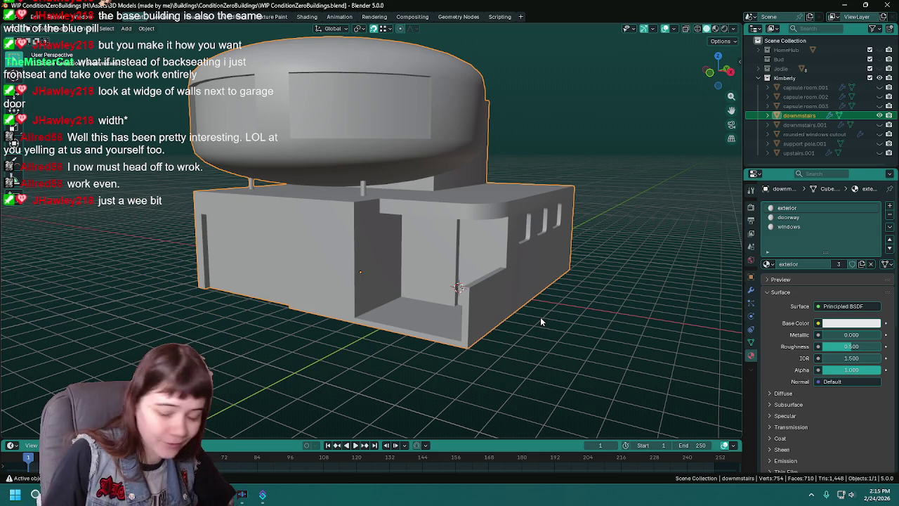
# - Select the whole downstairs mesh in Edit Mode and merge duplicate vertices by distance
pyautogui.moveTo(526, 326); pyautogui.dragTo(545, 323, button='middle')
pyautogui.hotkey('ctrl', 's')
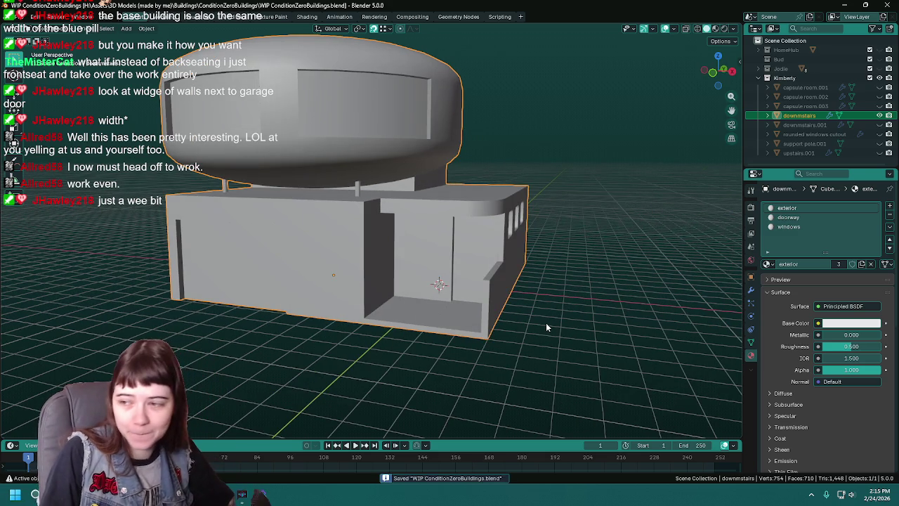
pyautogui.scroll(2, 546, 323)
pyautogui.moveTo(471, 316)
pyautogui.mouseDown(button='middle')
pyautogui.moveTo(508, 277)
pyautogui.moveTo(490, 338)
pyautogui.mouseUp(button='middle')
pyautogui.press('Tab')
pyautogui.press('a')
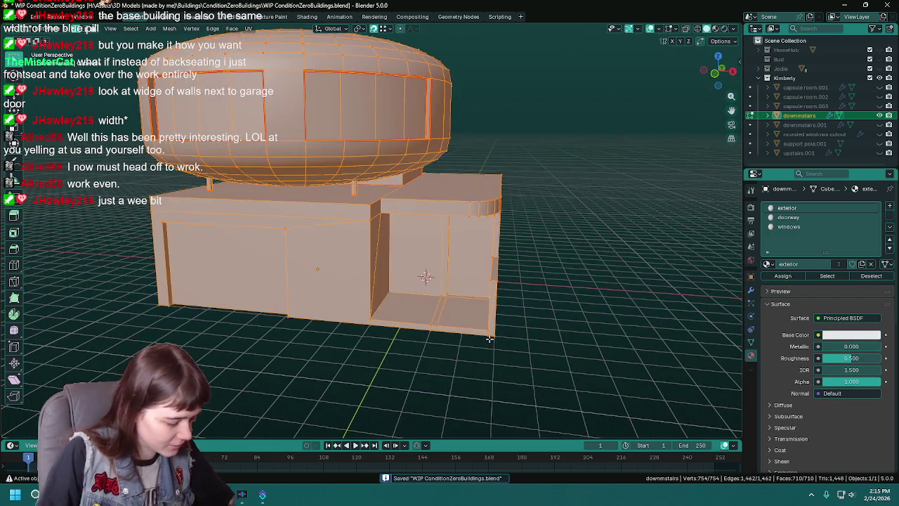
pyautogui.press('F3')
pyautogui.write('me')
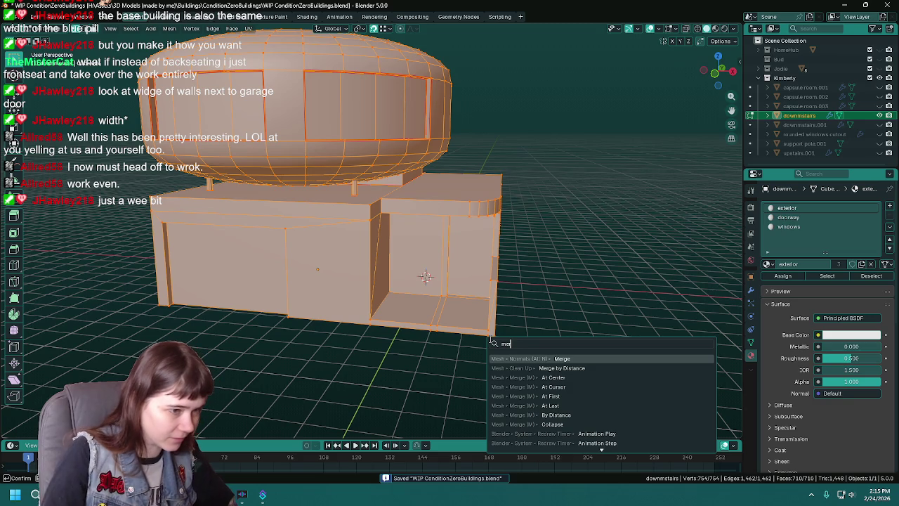
pyautogui.click(579, 369)
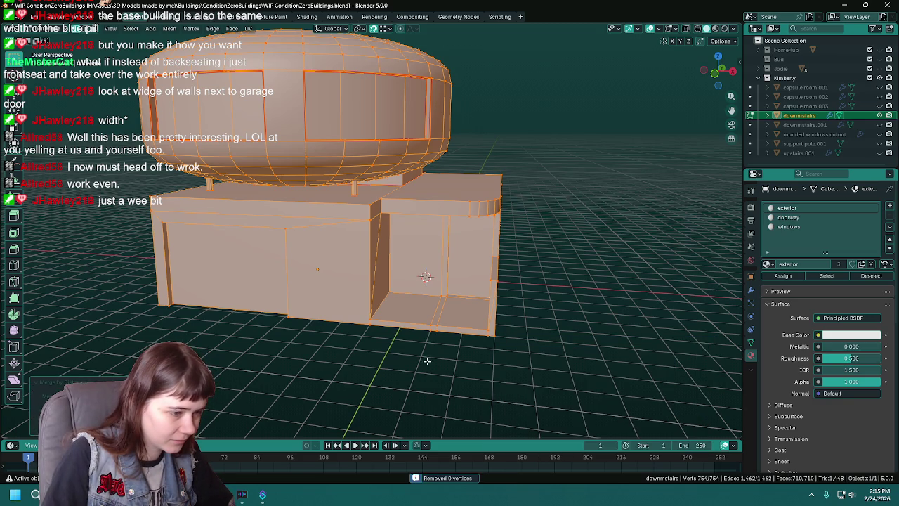
# - Delete any loose geometry from the downstairs mesh
pyautogui.scroll(2, 428, 367)
pyautogui.press('F3')
pyautogui.write('loose')
pyautogui.click(465, 371)
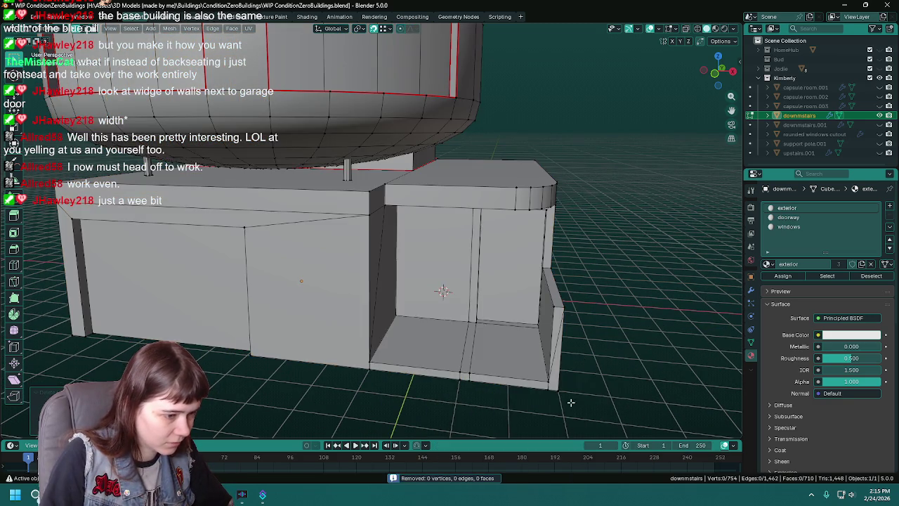
# - Dissolve the extra bottom edge under the doorway floor
pyautogui.scroll(2, 506, 311)
pyautogui.scroll(2, 482, 304)
pyautogui.scroll(2, 406, 225)
pyautogui.scroll(2, 406, 224)
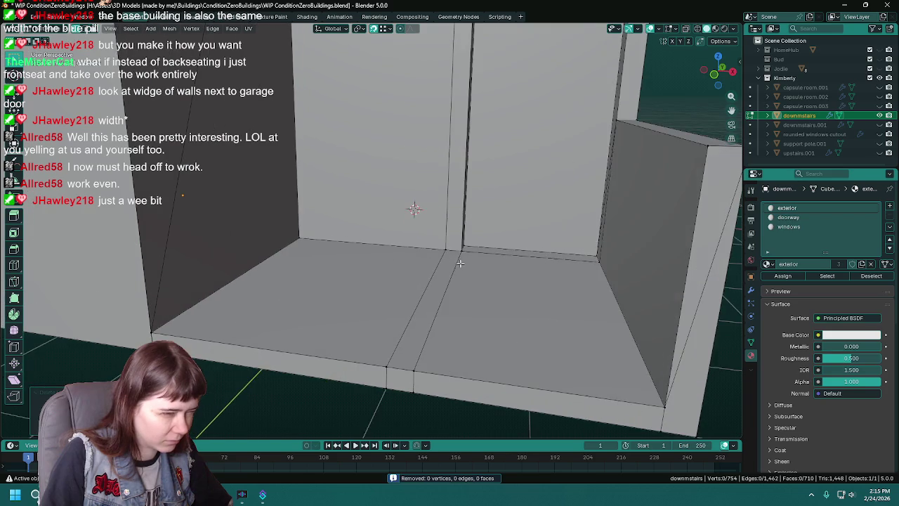
pyautogui.scroll(1, 482, 255)
pyautogui.keyDown('alt'); pyautogui.click(445, 284); pyautogui.keyUp('alt')
pyautogui.scroll(-3, 445, 283)
pyautogui.moveTo(445, 283)
pyautogui.mouseDown(button='middle')
pyautogui.moveTo(415, 295)
pyautogui.moveTo(444, 328)
pyautogui.moveTo(356, 325)
pyautogui.mouseUp(button='middle')
pyautogui.scroll(2, 416, 307)
pyautogui.click(426, 325)
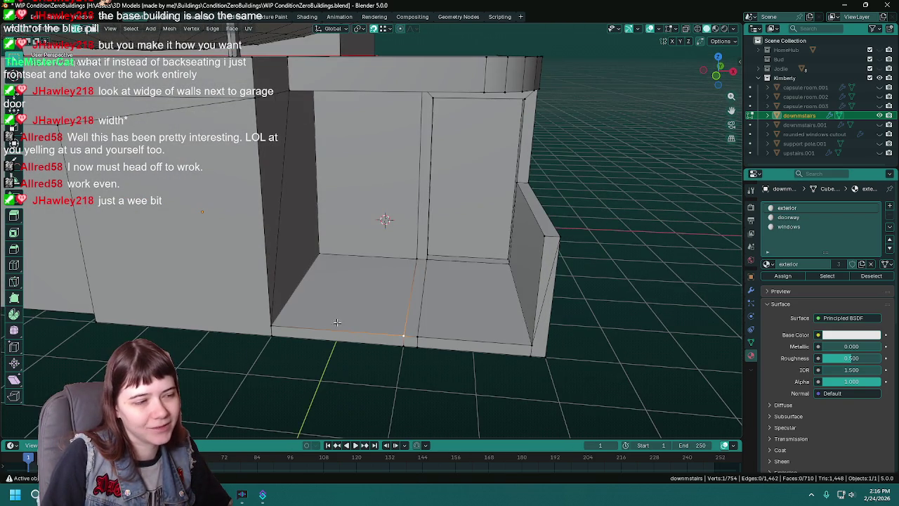
pyautogui.moveTo(442, 330)
pyautogui.mouseDown(button='middle')
pyautogui.moveTo(434, 344)
pyautogui.moveTo(432, 279)
pyautogui.moveTo(311, 262)
pyautogui.moveTo(358, 288)
pyautogui.moveTo(512, 327)
pyautogui.moveTo(377, 305)
pyautogui.moveTo(646, 335)
pyautogui.moveTo(448, 271)
pyautogui.moveTo(454, 255)
pyautogui.moveTo(404, 247)
pyautogui.mouseUp(button='middle')
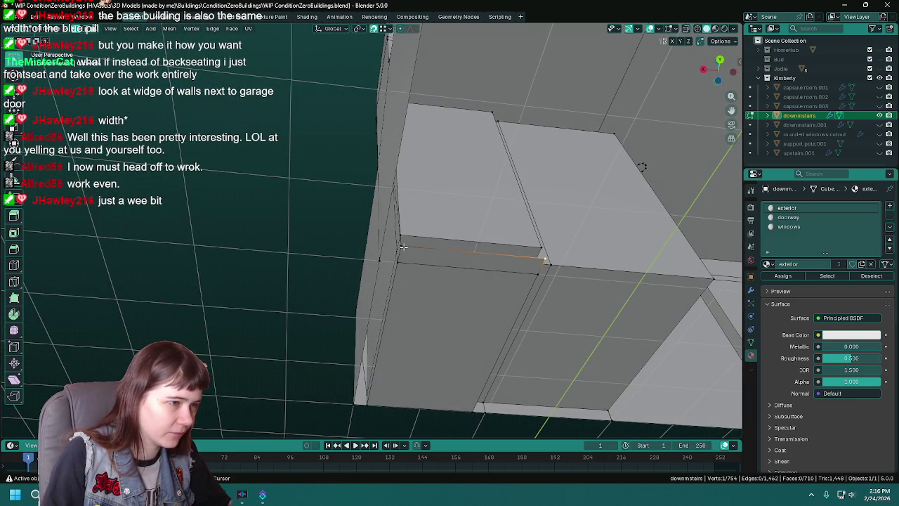
pyautogui.rightClick(470, 253)
pyautogui.click(468, 253)
# - Remove the remaining extra edge beneath the doorway floor, leaving 750 vertices and 705 faces
pyautogui.moveTo(468, 253)
pyautogui.mouseDown(button='middle')
pyautogui.moveTo(405, 279)
pyautogui.moveTo(509, 279)
pyautogui.moveTo(537, 320)
pyautogui.moveTo(498, 335)
pyautogui.moveTo(361, 331)
pyautogui.moveTo(477, 301)
pyautogui.moveTo(528, 334)
pyautogui.moveTo(426, 305)
pyautogui.moveTo(335, 390)
pyautogui.moveTo(574, 328)
pyautogui.moveTo(452, 321)
pyautogui.moveTo(463, 336)
pyautogui.moveTo(456, 311)
pyautogui.moveTo(377, 305)
pyautogui.moveTo(459, 321)
pyautogui.moveTo(440, 299)
pyautogui.moveTo(418, 299)
pyautogui.moveTo(450, 295)
pyautogui.mouseUp(button='middle')
pyautogui.rightClick(524, 295)
pyautogui.click(524, 295)
# - Select the two doorway floor faces and add a fourth material slot with a new material named concrete
pyautogui.hotkey('ctrl', 's')
pyautogui.click(418, 299)
pyautogui.keyDown('shift'); pyautogui.click(430, 316); pyautogui.keyUp('shift')
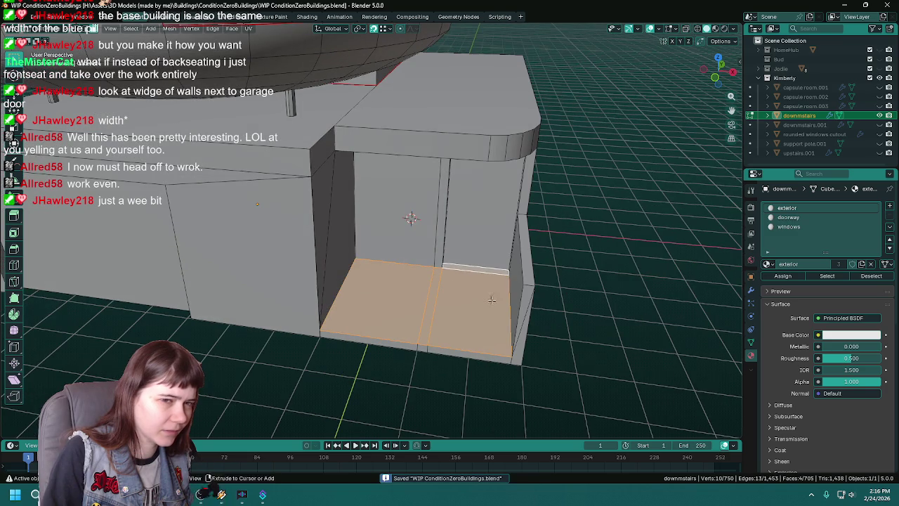
pyautogui.click(890, 205)
pyautogui.click(800, 264)
pyautogui.doubleClick(800, 264)
pyautogui.write('s')
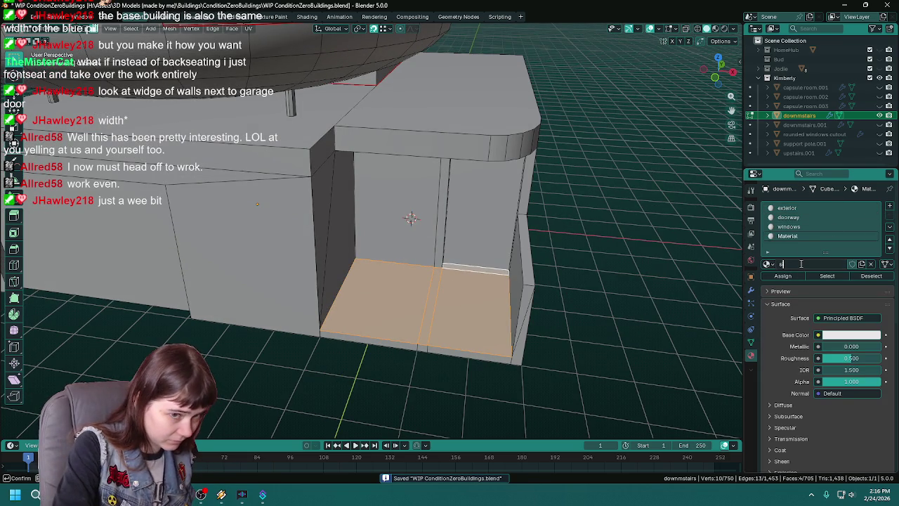
pyautogui.write('oncrete')
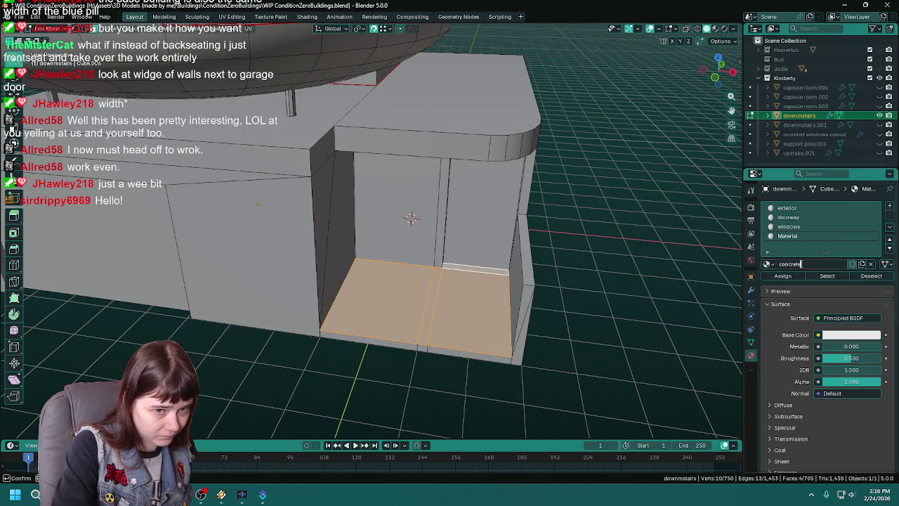
pyautogui.press('Return')
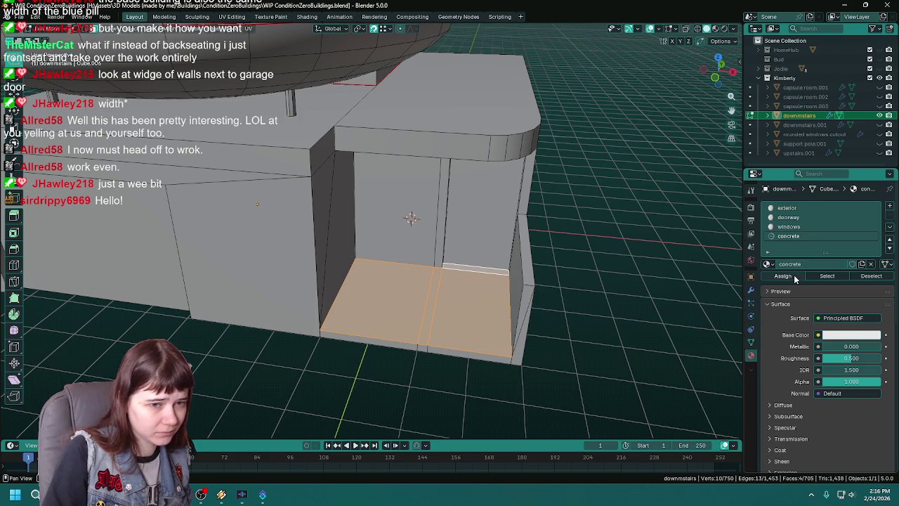
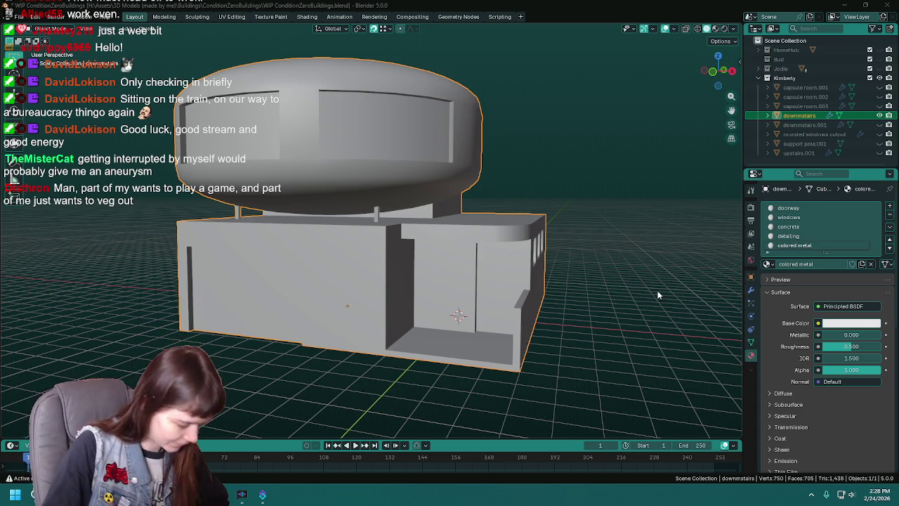
# - Toggle the building into Edit Mode and back, and save the ConditionZeroBuildings file
pyautogui.moveTo(658, 295); pyautogui.dragTo(503, 269, button='middle')
pyautogui.press('Tab')
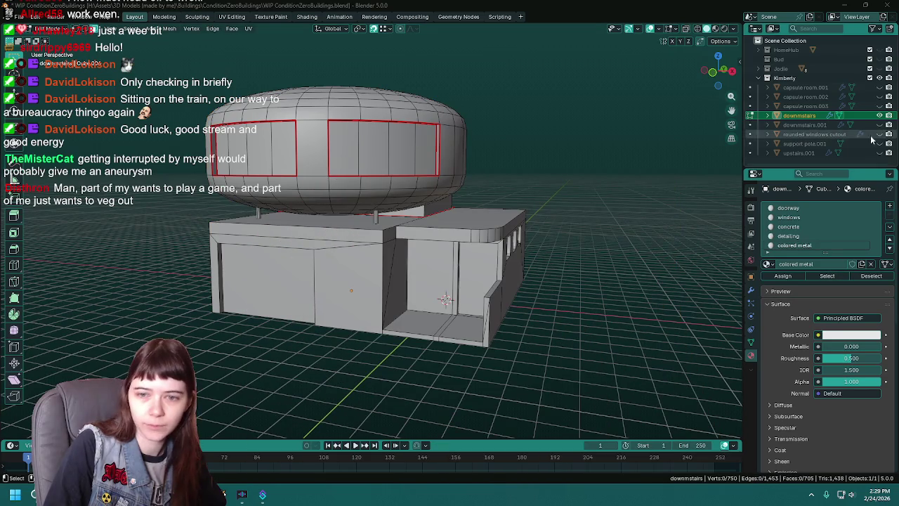
pyautogui.hotkey('ctrl', 's')
pyautogui.press('Tab')
pyautogui.moveTo(492, 210); pyautogui.dragTo(519, 203, button='middle')
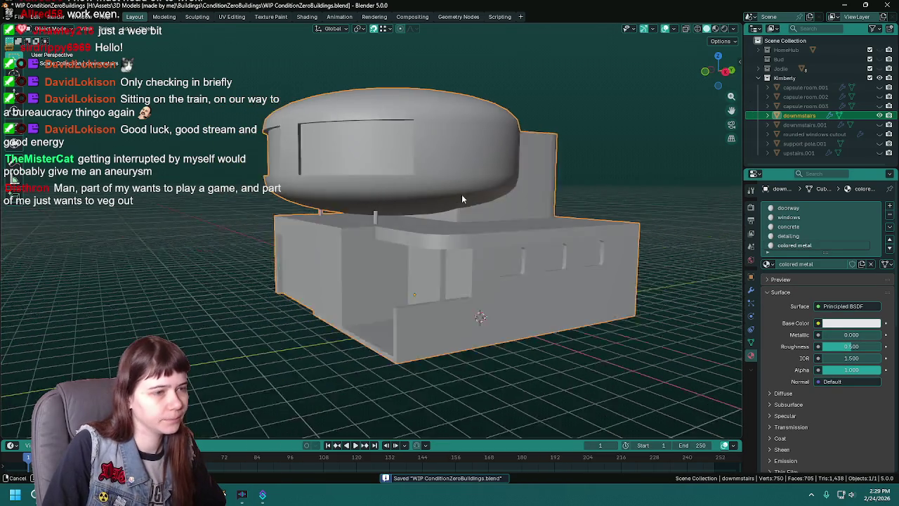
# - Expand the Kimberly collection in the Outliner and start renaming the downstairs object
pyautogui.scroll(2, 503, 203)
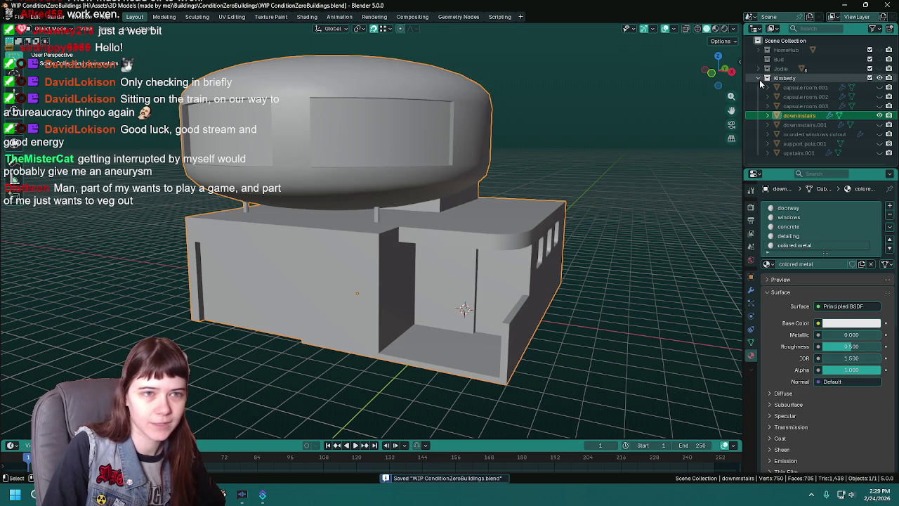
pyautogui.press('KP_Subtract')
pyautogui.click(767, 78)
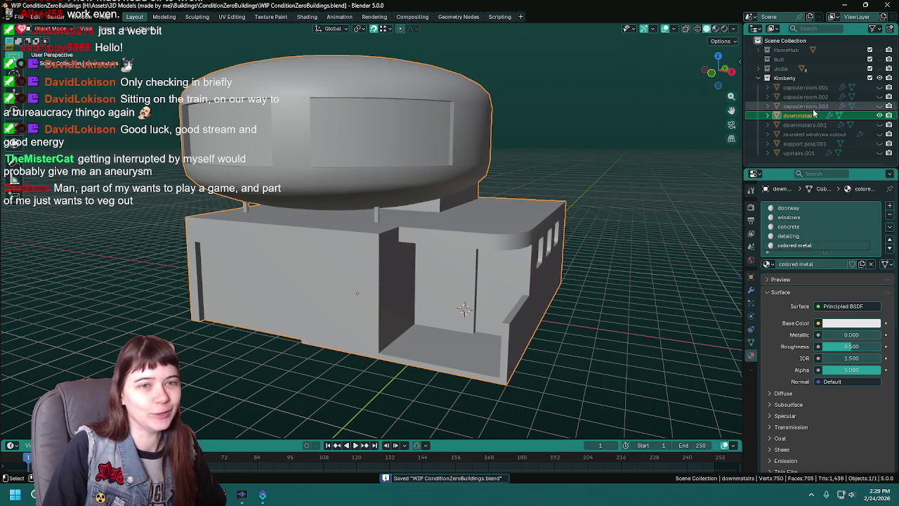
pyautogui.doubleClick(800, 116)
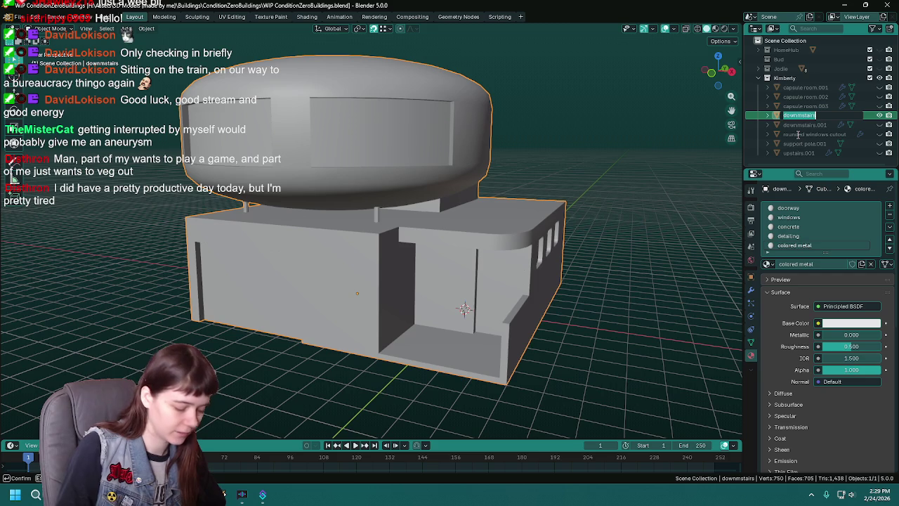
# - Rename the downstairs object to KimberlyArtsy and save the file
pyautogui.write('KimberlyArtsy')
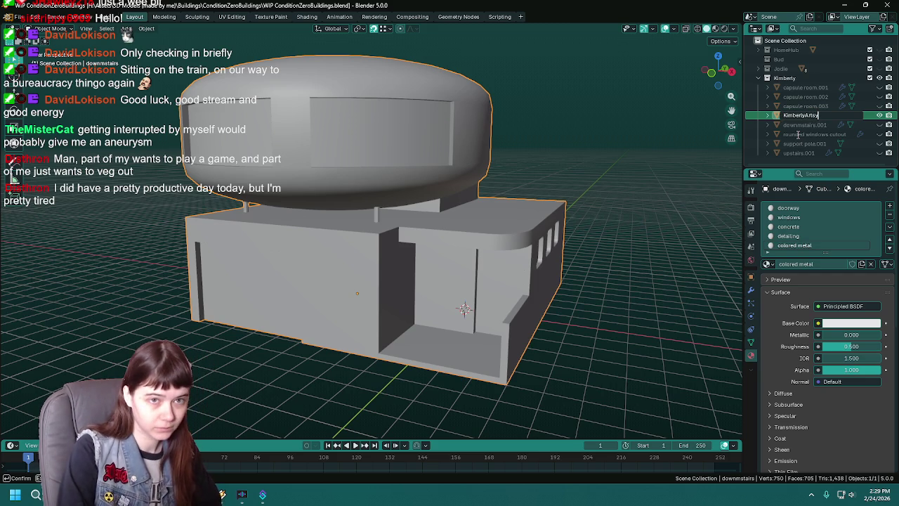
pyautogui.press('BackSpace')
pyautogui.write('y')
pyautogui.press('Return')
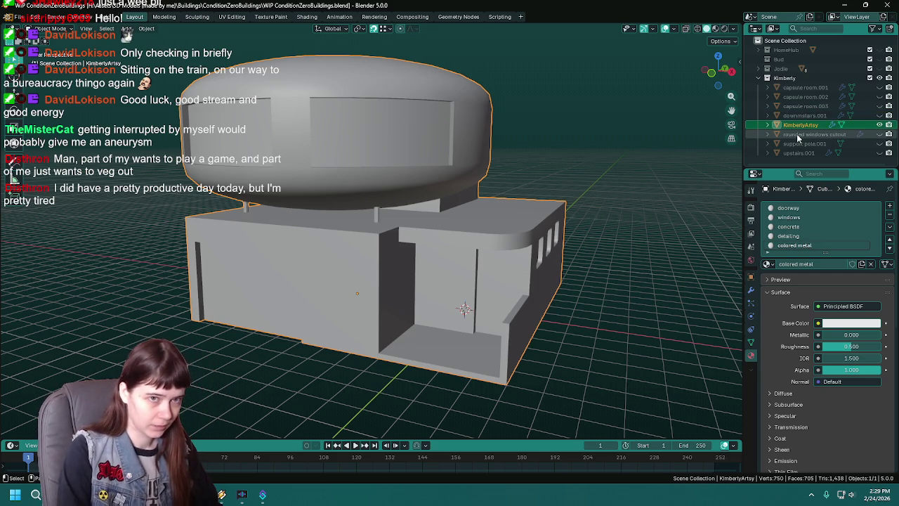
pyautogui.hotkey('ctrl', 's')
# - Export KimberlyArtsy.fbx with the UnrealEngine preset from Quick Favorites
pyautogui.press('q')
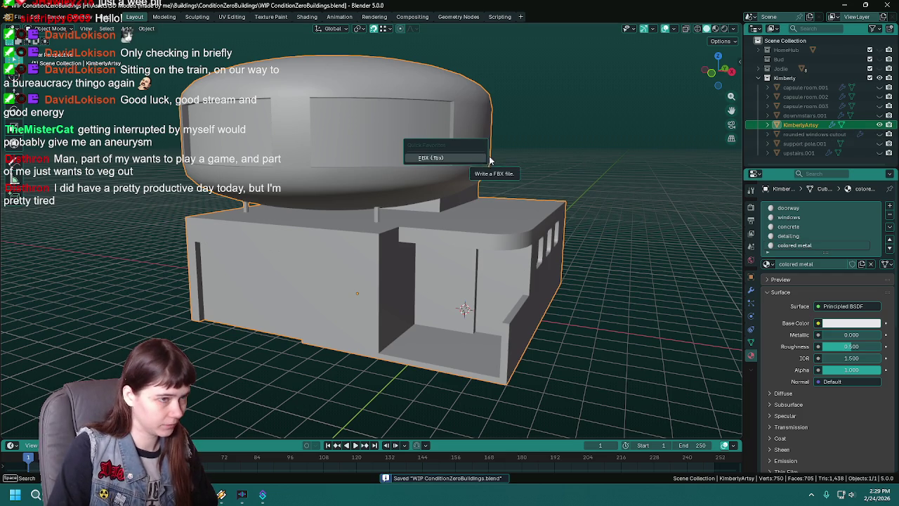
pyautogui.click(457, 158)
pyautogui.click(618, 96)
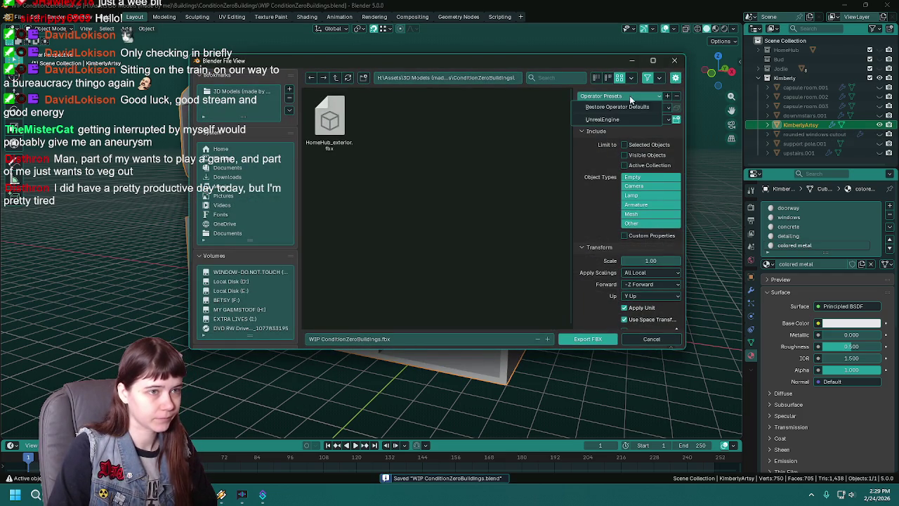
pyautogui.click(611, 121)
pyautogui.click(351, 339)
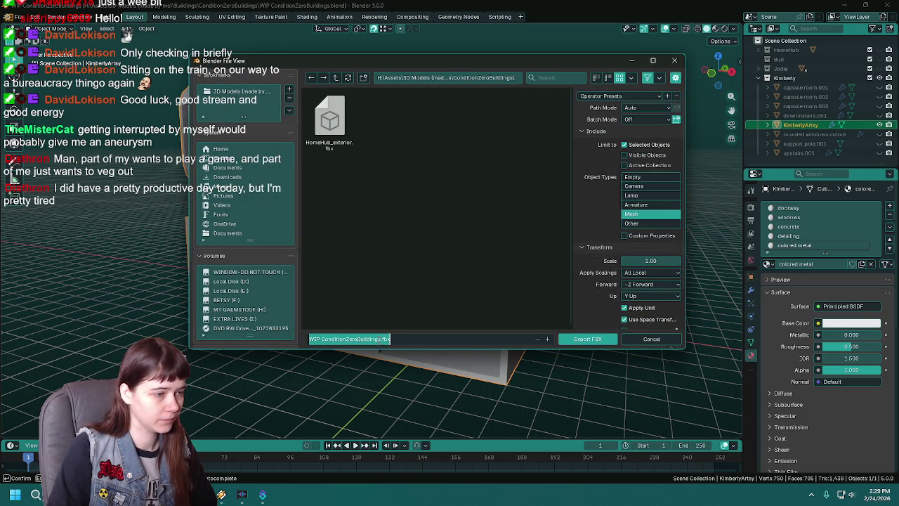
pyautogui.moveTo(377, 338); pyautogui.dragTo(274, 340)
pyautogui.press('BackSpace')
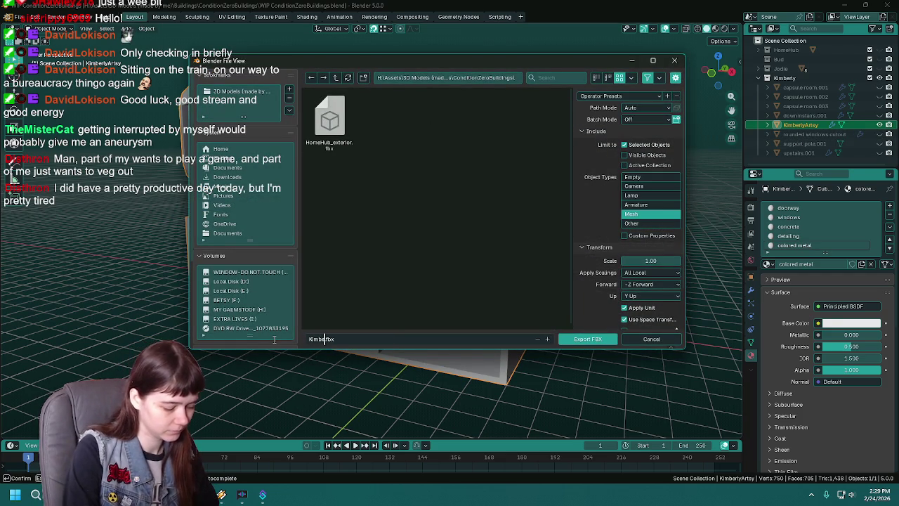
pyautogui.write('rlyArtsy')
pyautogui.press('Return')
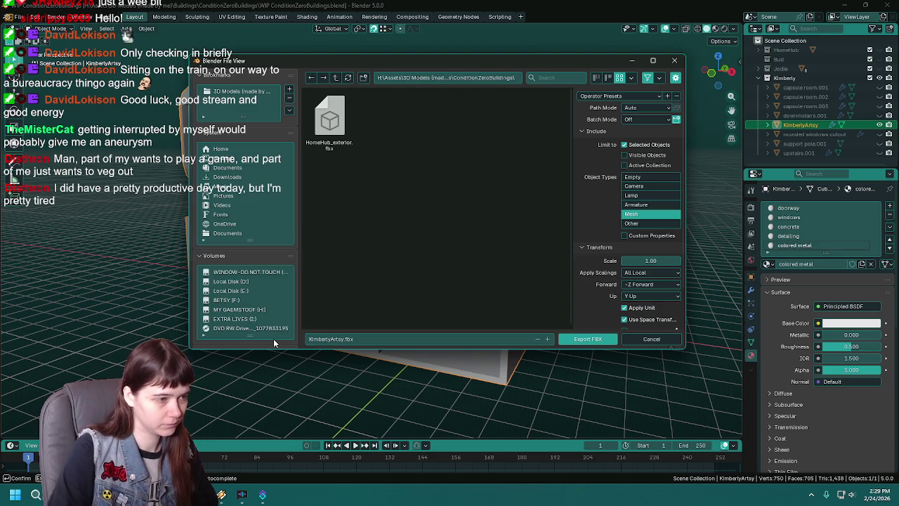
pyautogui.click(588, 339)
pyautogui.click(879, 124)
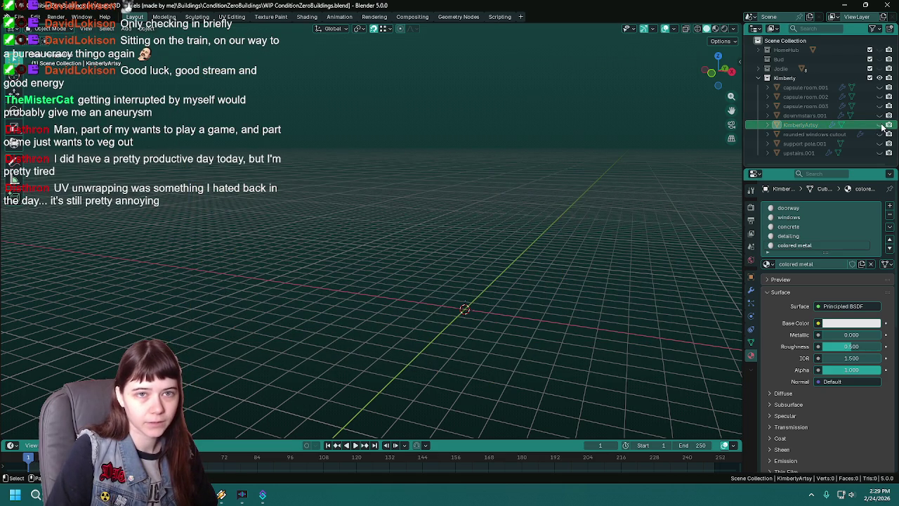
pyautogui.click(880, 124)
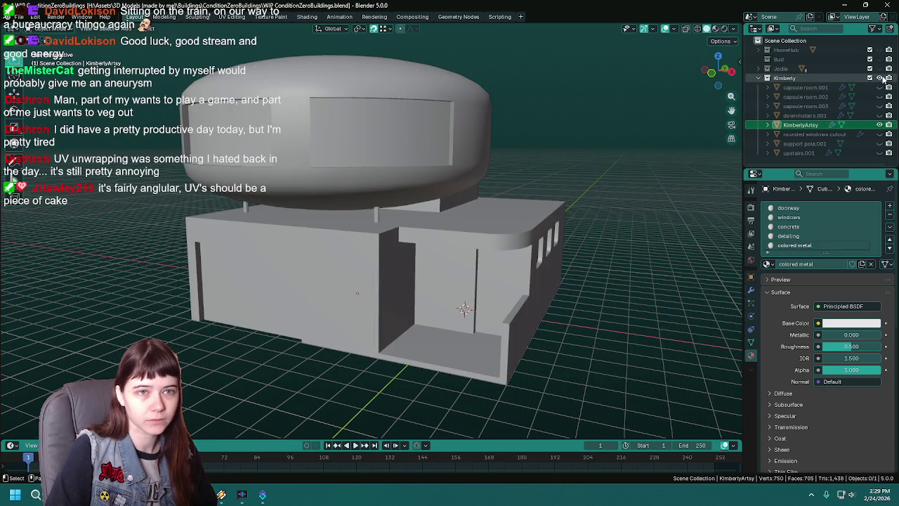
# - Hide the Kimberly collection, show Jodie, select JodieBulb_exterior and save
pyautogui.click(880, 78)
pyautogui.click(881, 68)
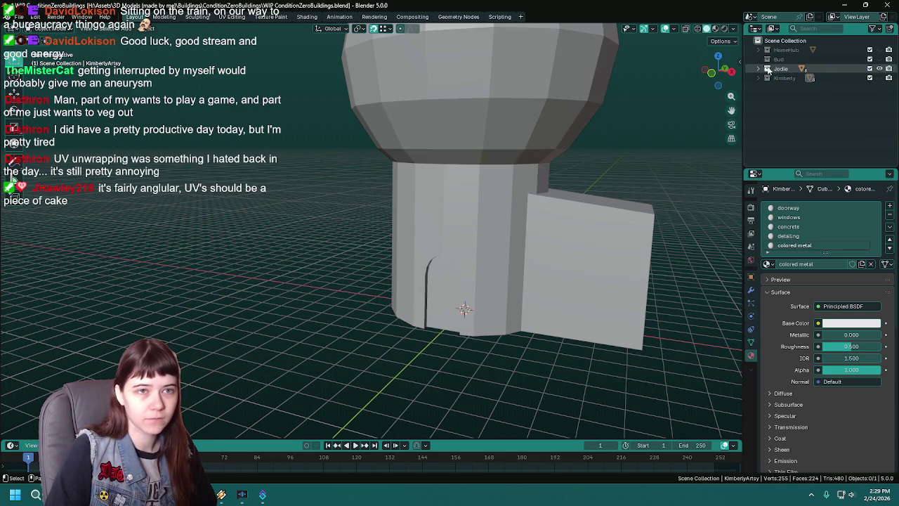
pyautogui.click(474, 196)
pyautogui.moveTo(474, 196)
pyautogui.mouseDown(button='middle')
pyautogui.moveTo(486, 189)
pyautogui.moveTo(446, 220)
pyautogui.mouseUp(button='middle')
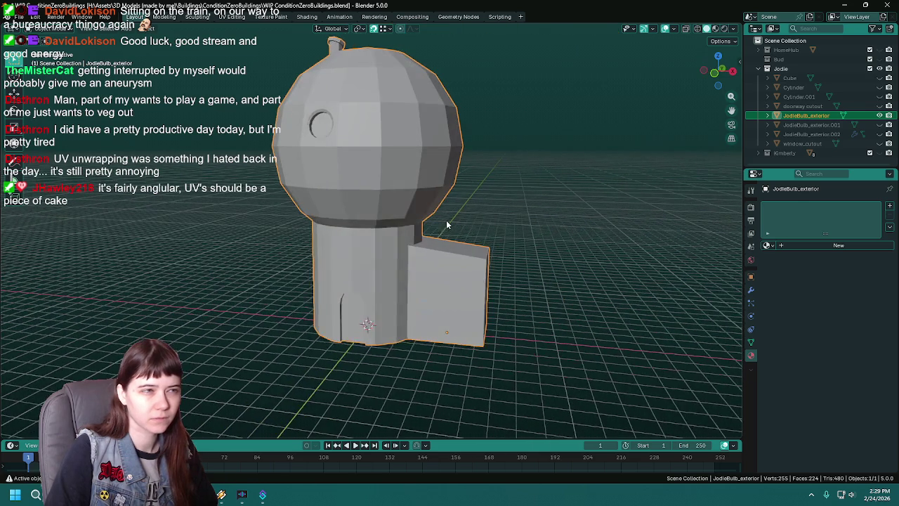
pyautogui.hotkey('ctrl', 's')
# - In Edit Mode, select the edge loop around the dome's middle and save
pyautogui.rightClick(389, 222)
pyautogui.moveTo(389, 222)
pyautogui.mouseDown(button='middle')
pyautogui.moveTo(406, 222)
pyautogui.moveTo(415, 198)
pyautogui.moveTo(379, 166)
pyautogui.moveTo(404, 148)
pyautogui.moveTo(552, 186)
pyautogui.mouseUp(button='middle')
pyautogui.press('Tab')
pyautogui.keyDown('ctrl'); pyautogui.keyDown('alt'); pyautogui.click(404, 147); pyautogui.keyUp('alt'); pyautogui.keyUp('ctrl')
pyautogui.click(404, 148)
pyautogui.keyDown('alt'); pyautogui.click(404, 147); pyautogui.keyUp('alt')
pyautogui.hotkey('ctrl', 's')
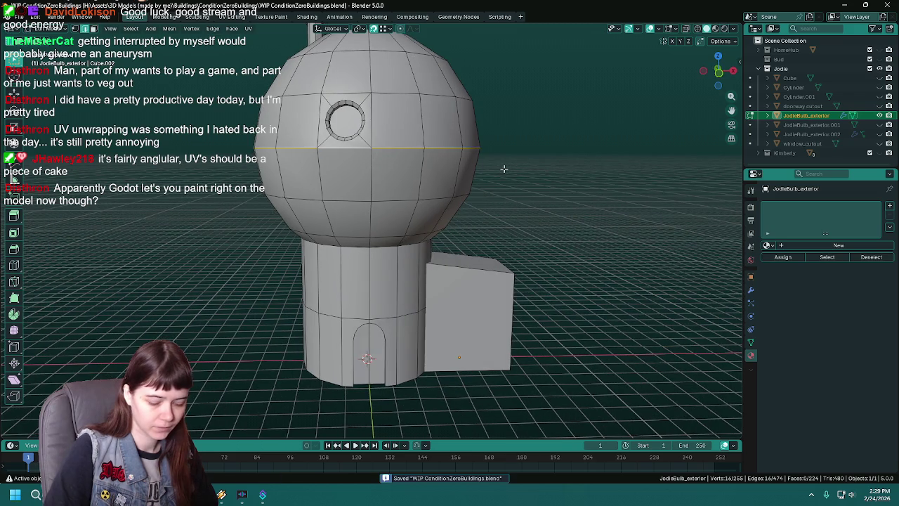
# - View the bulb from the front with overlays hidden, trying then cancelling a scale of the loop
pyautogui.press('KP_1')
pyautogui.click(651, 29)
pyautogui.moveTo(562, 105)
pyautogui.mouseDown(button='middle')
pyautogui.moveTo(492, 156)
pyautogui.moveTo(506, 188)
pyautogui.mouseUp(button='middle')
pyautogui.press('s')
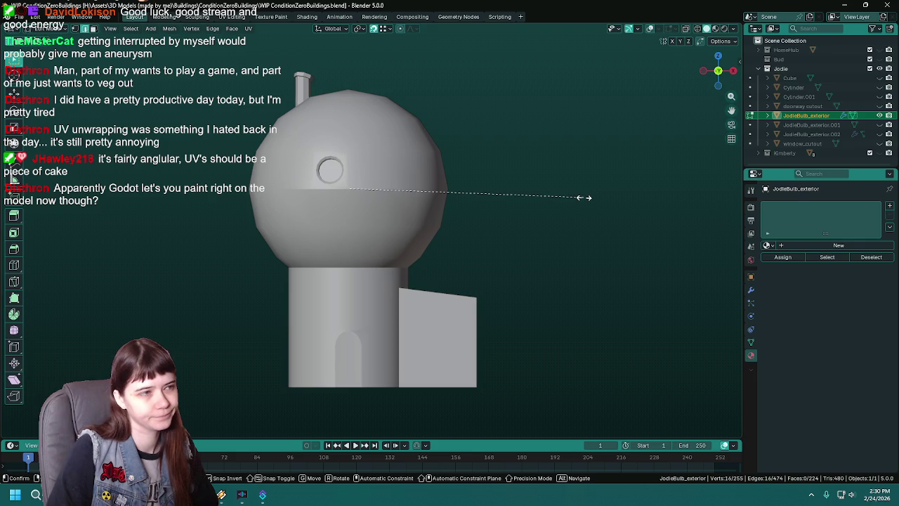
pyautogui.rightClick(582, 197)
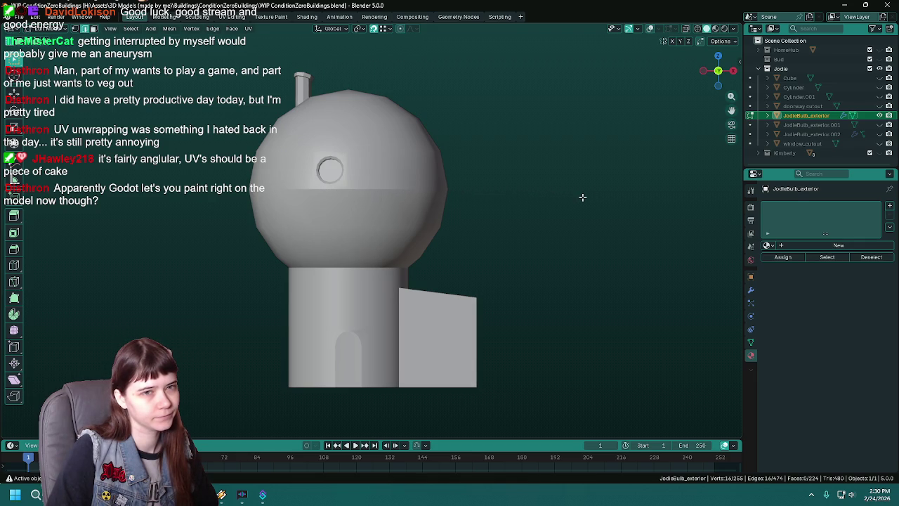
# - Return to Object Mode and bring up the bulb's shading options
pyautogui.press('Tab')
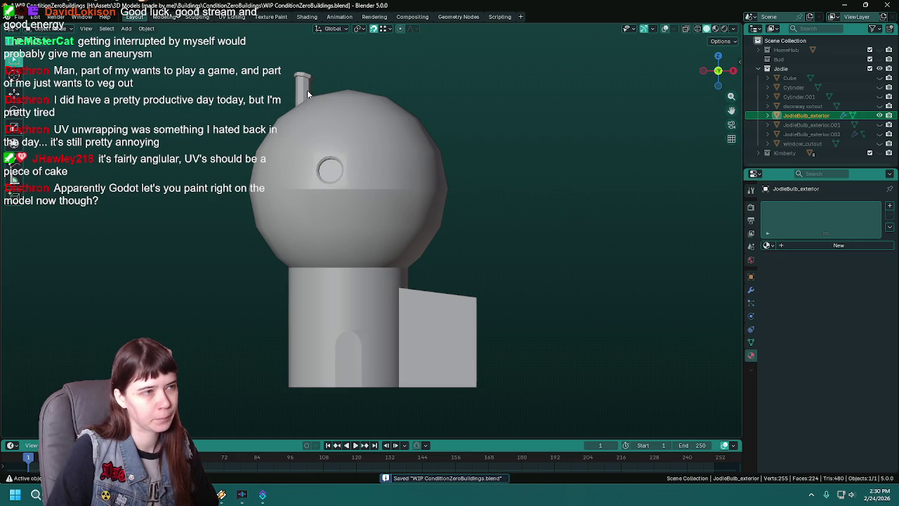
pyautogui.rightClick(336, 105)
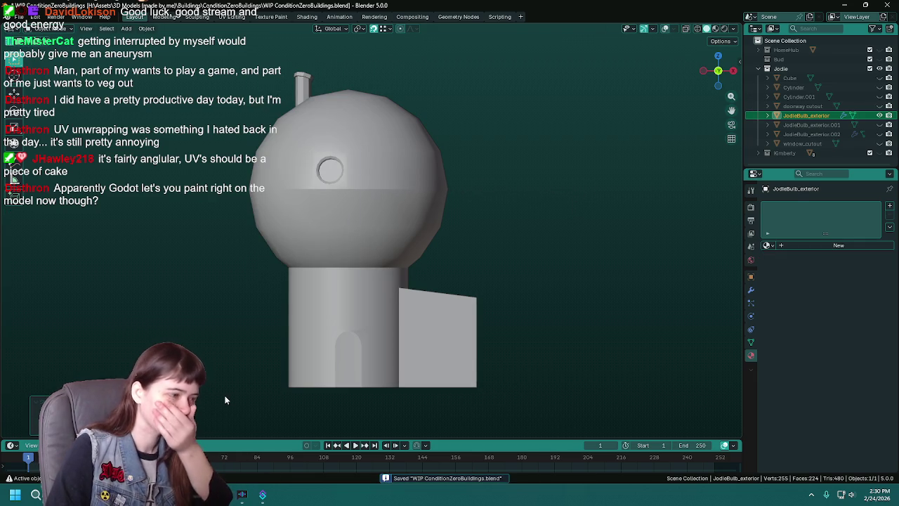
pyautogui.press('s')
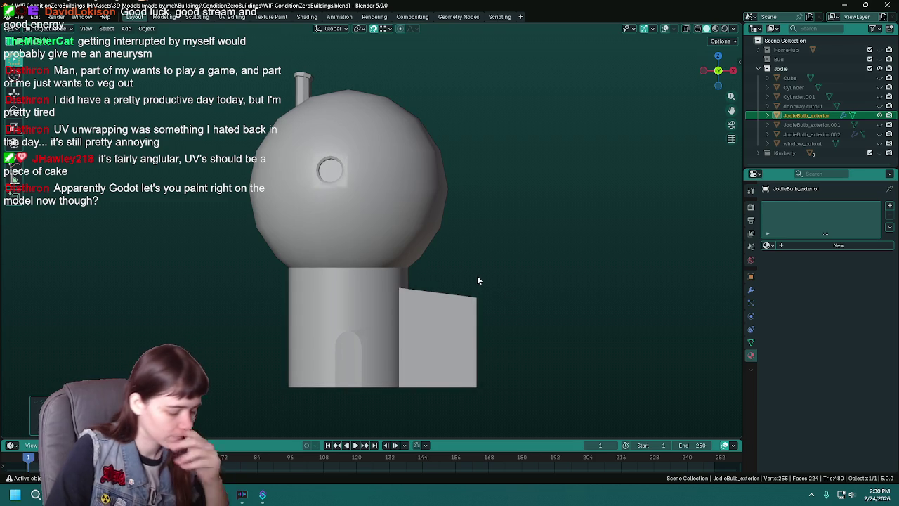
pyautogui.moveTo(494, 264); pyautogui.dragTo(430, 257, button='middle')
pyautogui.rightClick(375, 220)
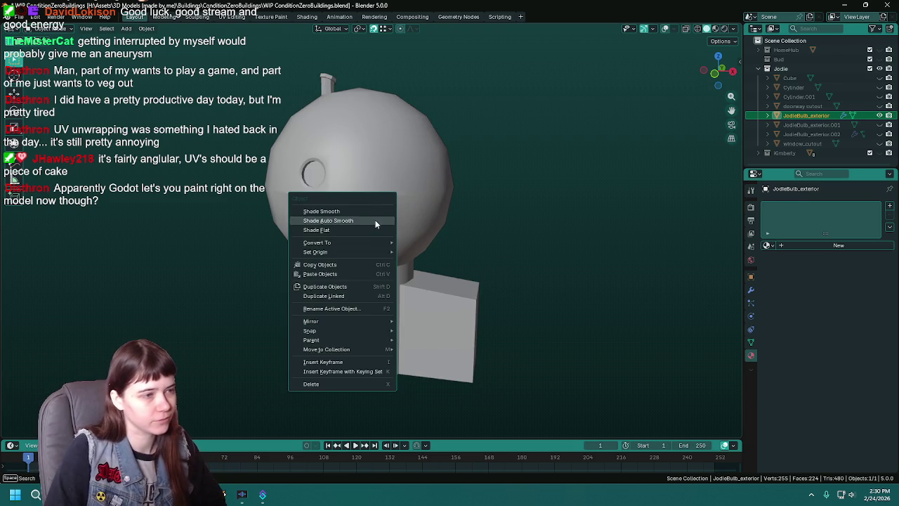
# - Give the bulb building flat shading, save, and inspect it from above
pyautogui.click(364, 231)
pyautogui.hotkey('ctrl', 's')
pyautogui.scroll(1, 402, 239)
pyautogui.scroll(1, 403, 241)
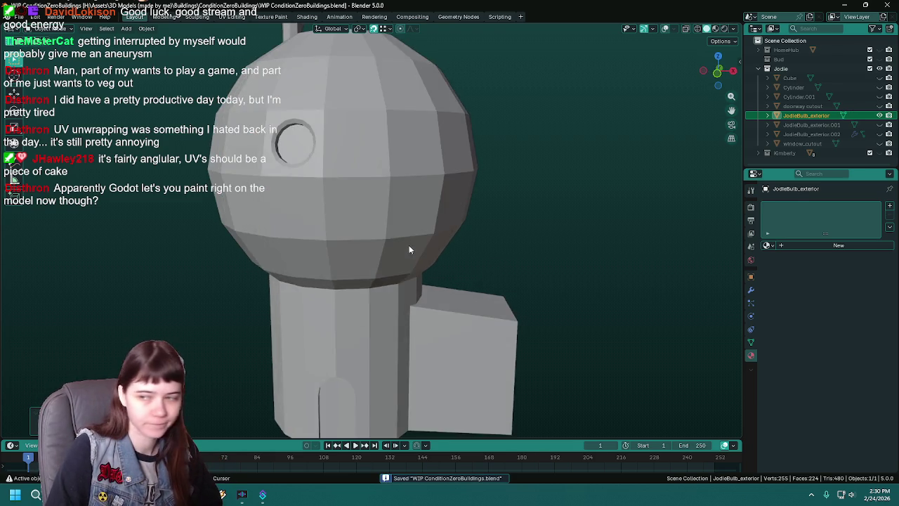
pyautogui.moveTo(410, 243); pyautogui.dragTo(416, 216, button='middle')
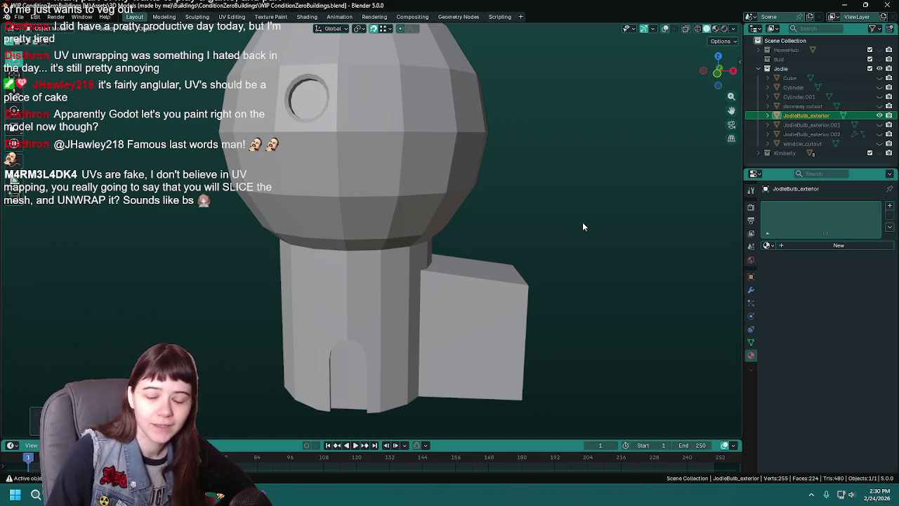
pyautogui.scroll(-1, 399, 195)
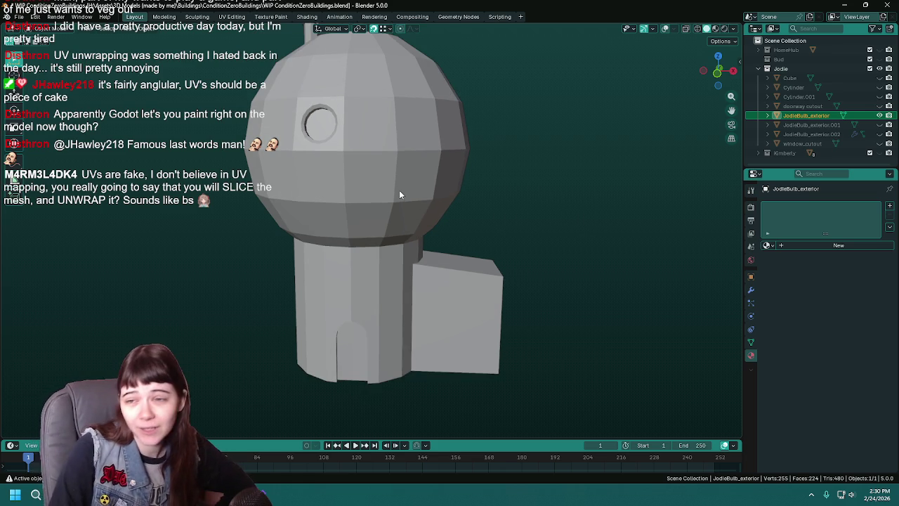
pyautogui.hotkey('ctrl', 's')
pyautogui.moveTo(406, 162)
pyautogui.mouseDown(button='middle')
pyautogui.moveTo(307, 194)
pyautogui.moveTo(314, 195)
pyautogui.mouseUp(button='middle')
pyautogui.moveTo(408, 159)
pyautogui.mouseDown(button='middle')
pyautogui.moveTo(481, 161)
pyautogui.moveTo(499, 145)
pyautogui.mouseUp(button='middle')
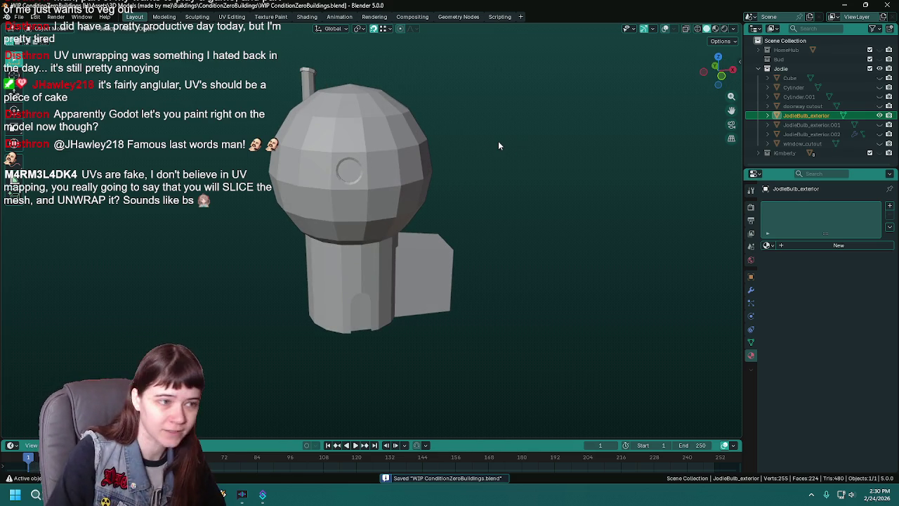
pyautogui.scroll(2, 381, 175)
pyautogui.scroll(2, 352, 168)
pyautogui.scroll(1, 378, 223)
# - In Edit Mode with overlays shown, mark the arched doorway's edges as seams
pyautogui.press('Tab')
pyautogui.moveTo(378, 223); pyautogui.dragTo(532, 110, button='middle')
pyautogui.click(650, 29)
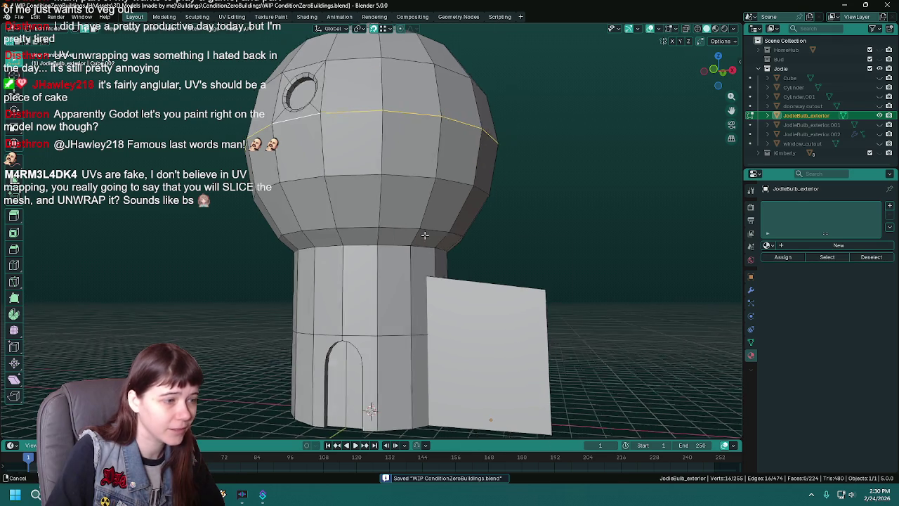
pyautogui.scroll(3, 406, 171)
pyautogui.keyDown('alt'); pyautogui.click(356, 229); pyautogui.keyUp('alt')
pyautogui.moveTo(356, 229)
pyautogui.mouseDown(button='middle')
pyautogui.moveTo(412, 227)
pyautogui.moveTo(391, 253)
pyautogui.moveTo(401, 251)
pyautogui.moveTo(415, 290)
pyautogui.mouseUp(button='middle')
pyautogui.keyDown('alt'); pyautogui.keyDown('shift'); pyautogui.click(419, 228); pyautogui.keyUp('shift'); pyautogui.keyUp('alt')
pyautogui.scroll(2, 419, 228)
pyautogui.rightClick(401, 250)
pyautogui.click(401, 242)
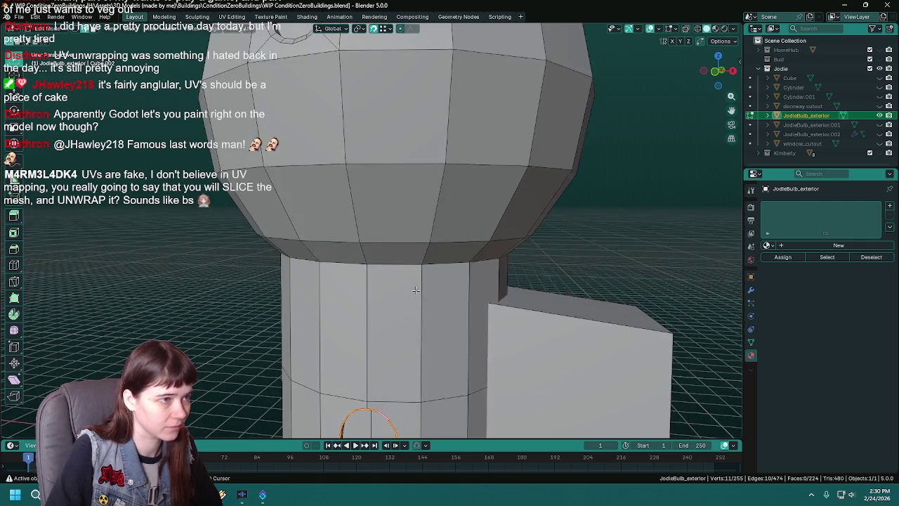
# - Save, then select the ring edges around the dome's round window
pyautogui.scroll(-4, 415, 290)
pyautogui.scroll(5, 428, 211)
pyautogui.moveTo(429, 211); pyautogui.dragTo(441, 207, button='middle')
pyautogui.hotkey('ctrl', 's')
pyautogui.scroll(-2, 442, 208)
pyautogui.scroll(-2, 442, 208)
pyautogui.scroll(4, 442, 208)
pyautogui.click(449, 173)
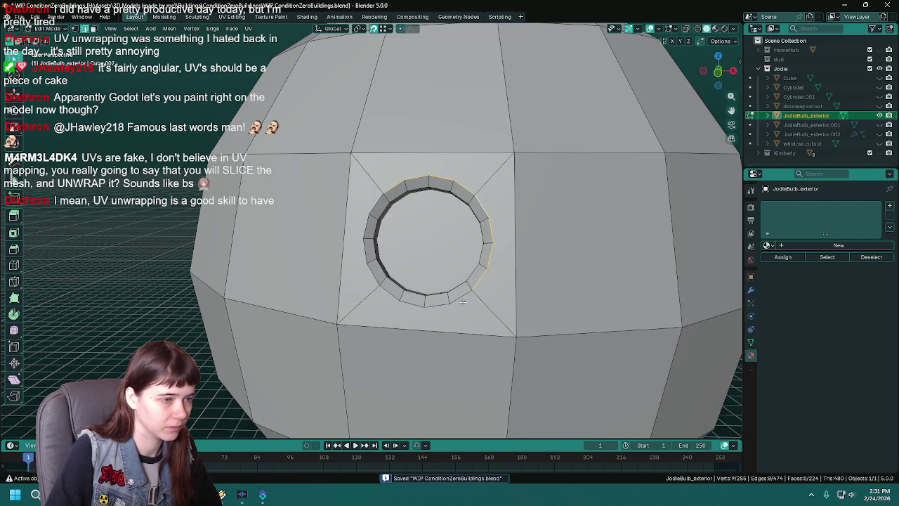
# - Mark the round window's ring edges as seams and select the window's centre face
pyautogui.rightClick(377, 201)
pyautogui.click(377, 201)
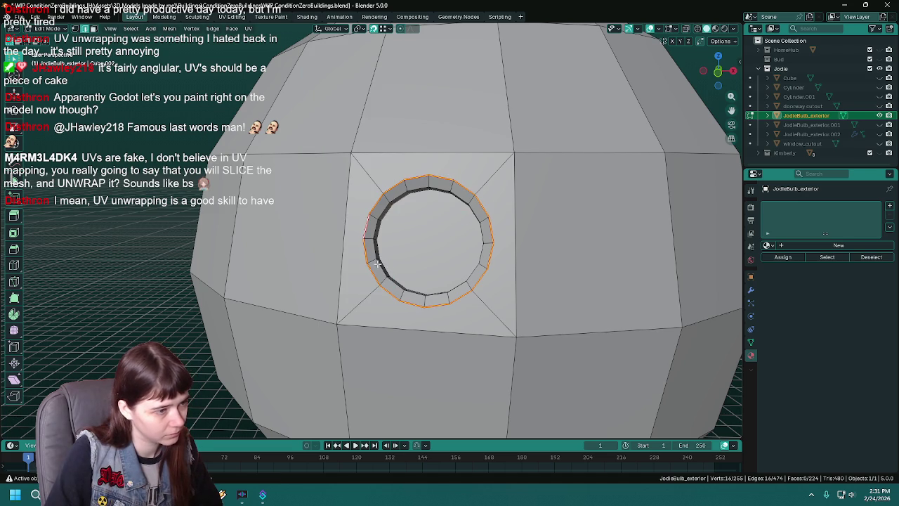
pyautogui.scroll(4, 411, 259)
pyautogui.moveTo(411, 260); pyautogui.dragTo(359, 230, button='middle')
pyautogui.press('3')
pyautogui.click(392, 212)
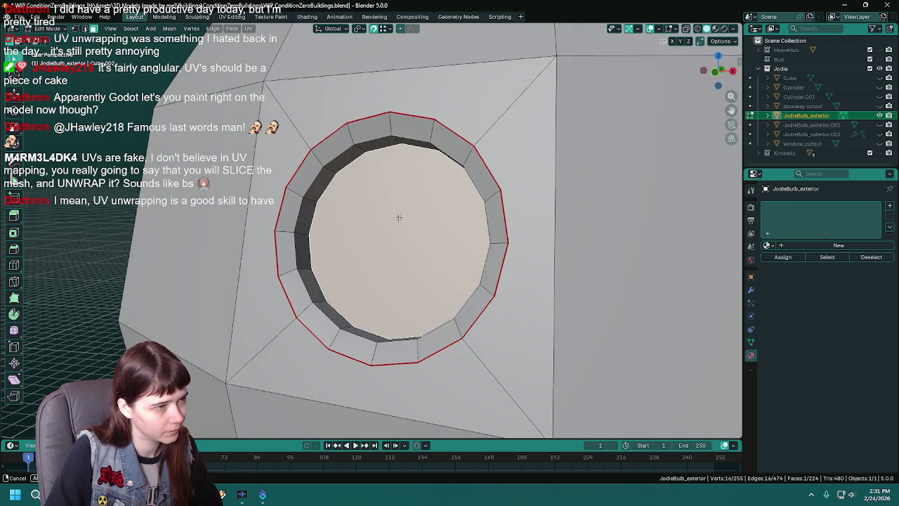
pyautogui.scroll(-2, 391, 213)
pyautogui.rightClick(403, 221)
pyautogui.click(409, 216)
pyautogui.scroll(-3, 410, 217)
# - Check the dome top, clean up a stray edge on the mesh, and save
pyautogui.moveTo(409, 217)
pyautogui.mouseDown(button='middle')
pyautogui.moveTo(345, 203)
pyautogui.moveTo(421, 174)
pyautogui.mouseUp(button='middle')
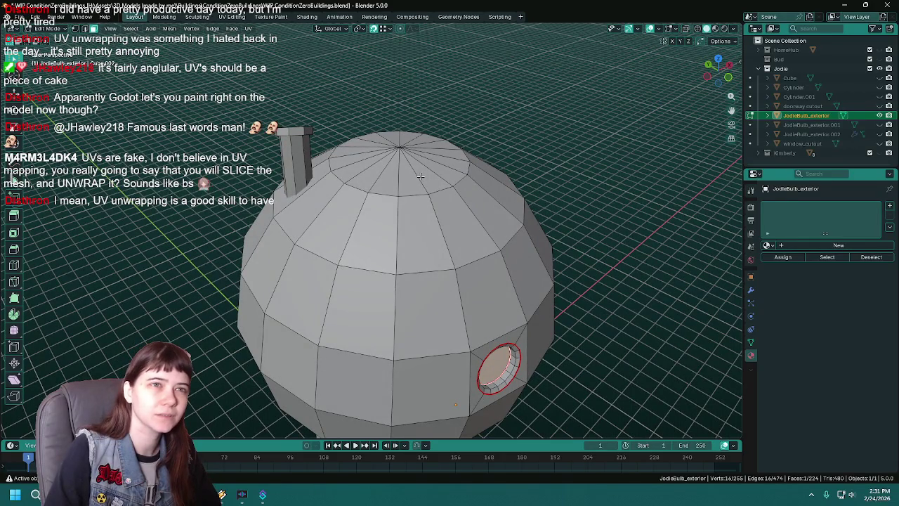
pyautogui.scroll(-2, 421, 176)
pyautogui.moveTo(420, 175)
pyautogui.mouseDown(button='middle')
pyautogui.moveTo(380, 312)
pyautogui.moveTo(348, 246)
pyautogui.moveTo(363, 282)
pyautogui.moveTo(355, 209)
pyautogui.mouseUp(button='middle')
pyautogui.press('Tab')
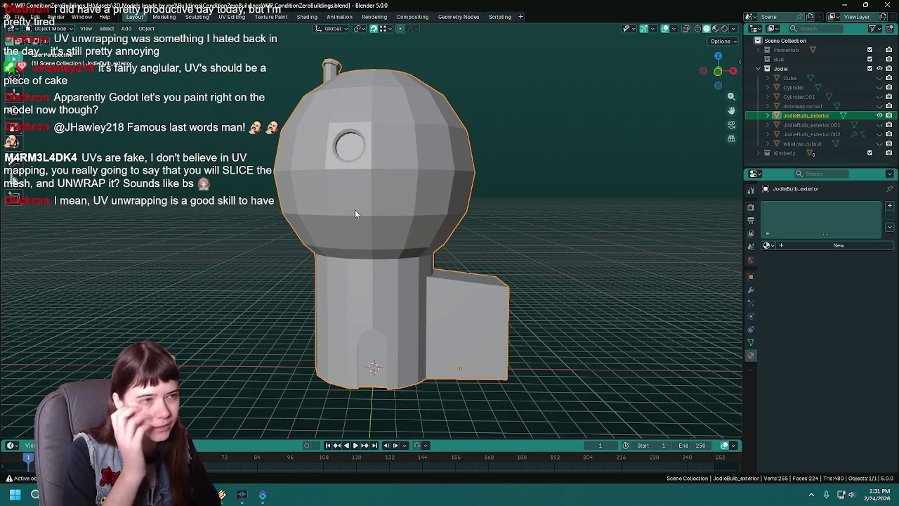
pyautogui.hotkey('ctrl', 's')
pyautogui.press('Tab')
pyautogui.moveTo(360, 226)
pyautogui.mouseDown(button='middle')
pyautogui.moveTo(443, 210)
pyautogui.moveTo(415, 179)
pyautogui.moveTo(519, 328)
pyautogui.moveTo(494, 301)
pyautogui.moveTo(443, 298)
pyautogui.moveTo(435, 249)
pyautogui.moveTo(508, 302)
pyautogui.mouseUp(button='middle')
pyautogui.rightClick(519, 333)
pyautogui.click(507, 341)
pyautogui.hotkey('ctrl', 's')
# - Inspect the seams from the top and the doorway, then save and return to Object Mode
pyautogui.moveTo(453, 215)
pyautogui.mouseDown(button='middle')
pyautogui.moveTo(467, 271)
pyautogui.moveTo(396, 225)
pyautogui.moveTo(477, 214)
pyautogui.moveTo(526, 221)
pyautogui.moveTo(376, 220)
pyautogui.mouseUp(button='middle')
pyautogui.moveTo(482, 210); pyautogui.dragTo(471, 222, button='middle')
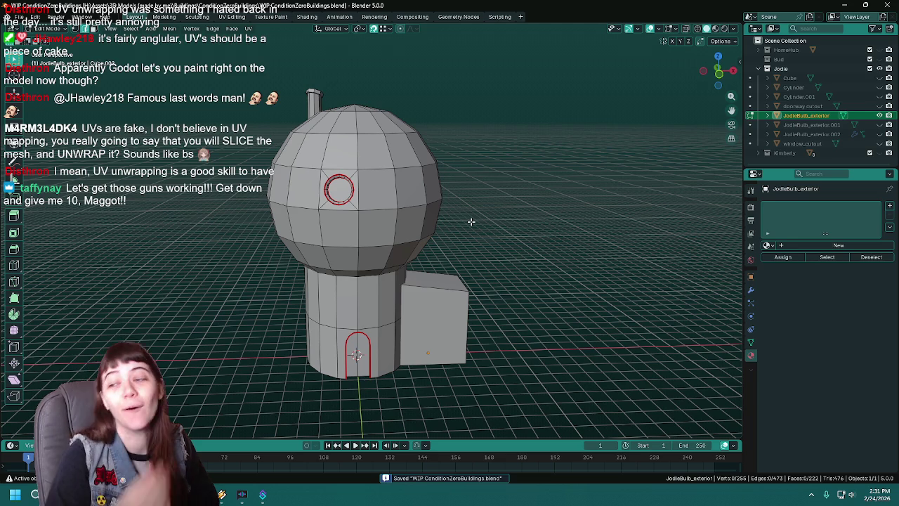
pyautogui.moveTo(470, 222); pyautogui.dragTo(471, 231, button='middle')
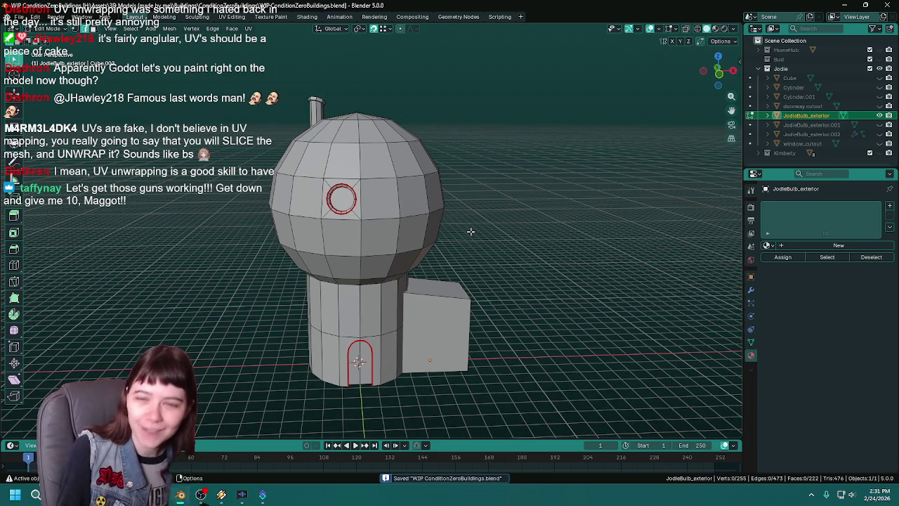
pyautogui.moveTo(495, 269)
pyautogui.mouseDown(button='middle')
pyautogui.moveTo(489, 293)
pyautogui.moveTo(500, 222)
pyautogui.moveTo(513, 215)
pyautogui.mouseUp(button='middle')
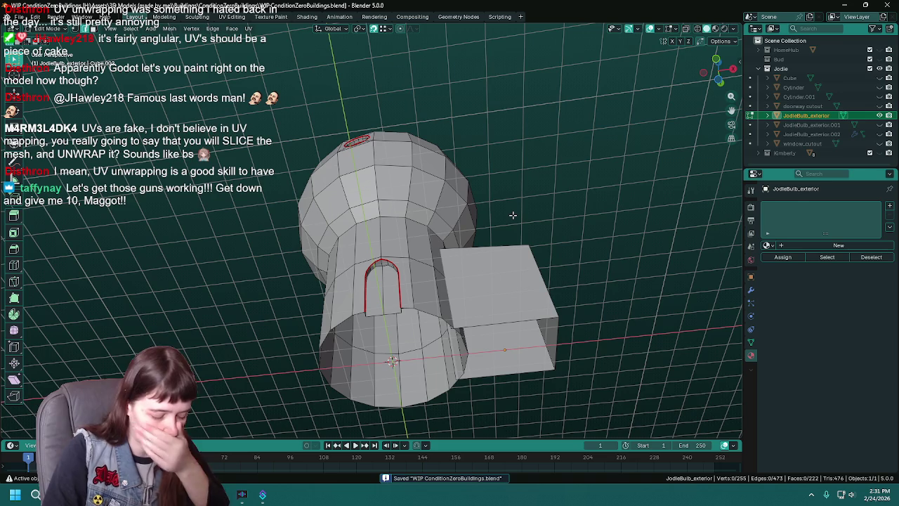
pyautogui.scroll(3, 512, 215)
pyautogui.scroll(2, 513, 215)
pyautogui.moveTo(512, 215); pyautogui.dragTo(408, 307, button='middle')
pyautogui.moveTo(416, 351)
pyautogui.mouseDown(button='middle')
pyautogui.moveTo(417, 247)
pyautogui.moveTo(481, 329)
pyautogui.moveTo(457, 278)
pyautogui.moveTo(461, 295)
pyautogui.moveTo(533, 263)
pyautogui.mouseUp(button='middle')
pyautogui.scroll(-2, 568, 274)
pyautogui.scroll(-2, 492, 267)
pyautogui.scroll(-2, 492, 267)
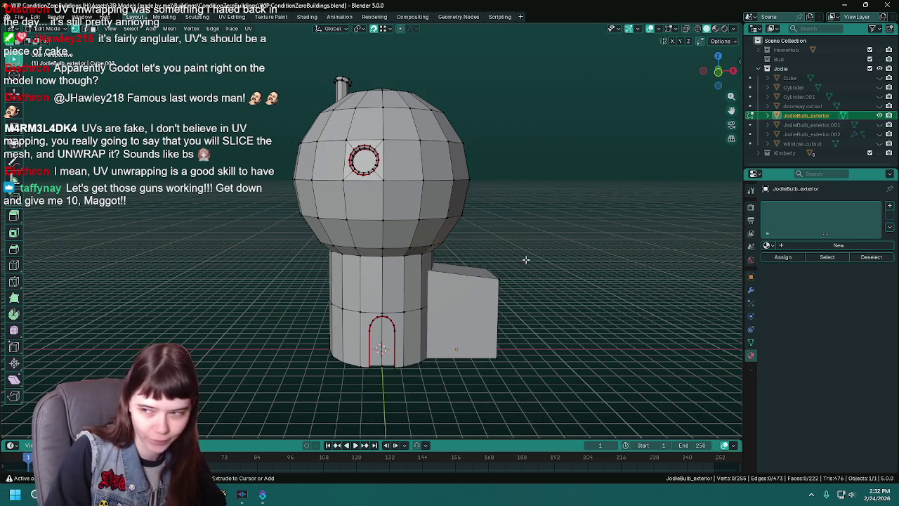
pyautogui.hotkey('ctrl', 's')
pyautogui.moveTo(526, 260); pyautogui.dragTo(502, 268, button='middle')
pyautogui.press('Tab')
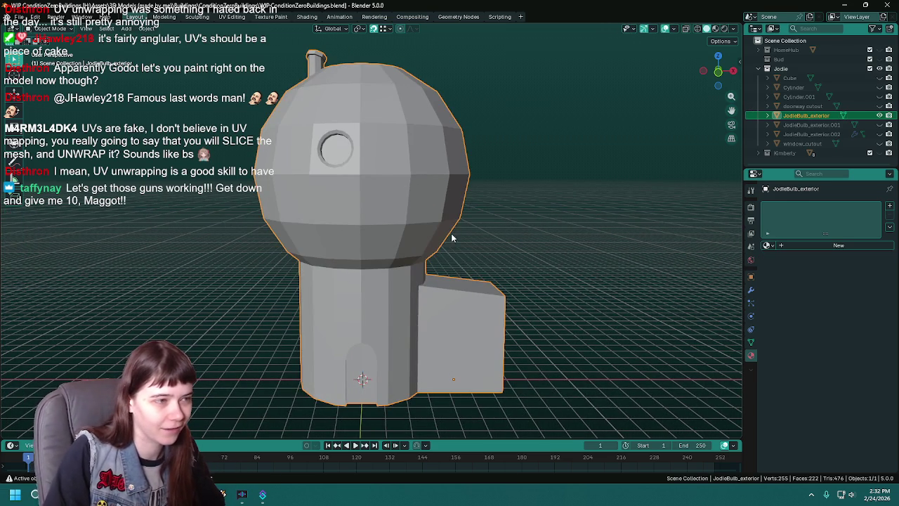
# - Export JodieBulb_exterior.fbx through F3's Export FBX, then save the blend file
pyautogui.press('F3')
pyautogui.press('Return')
pyautogui.click(616, 96)
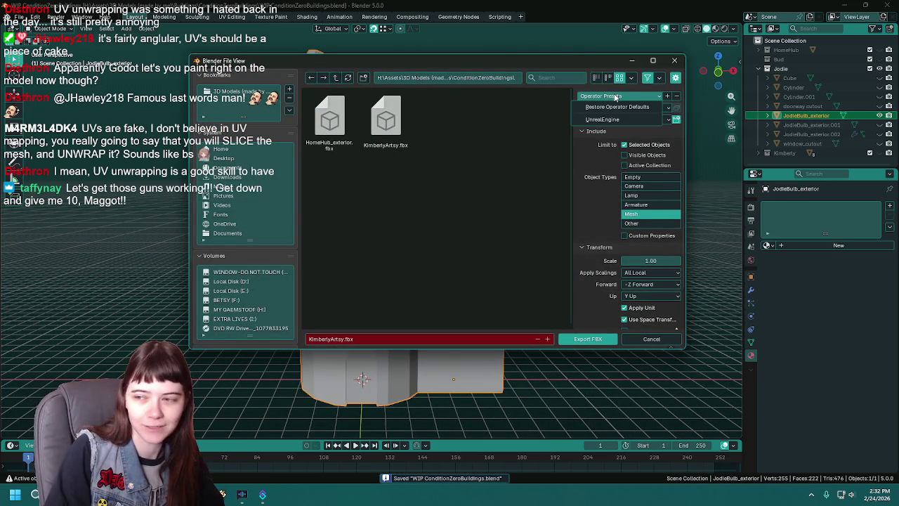
pyautogui.click(617, 121)
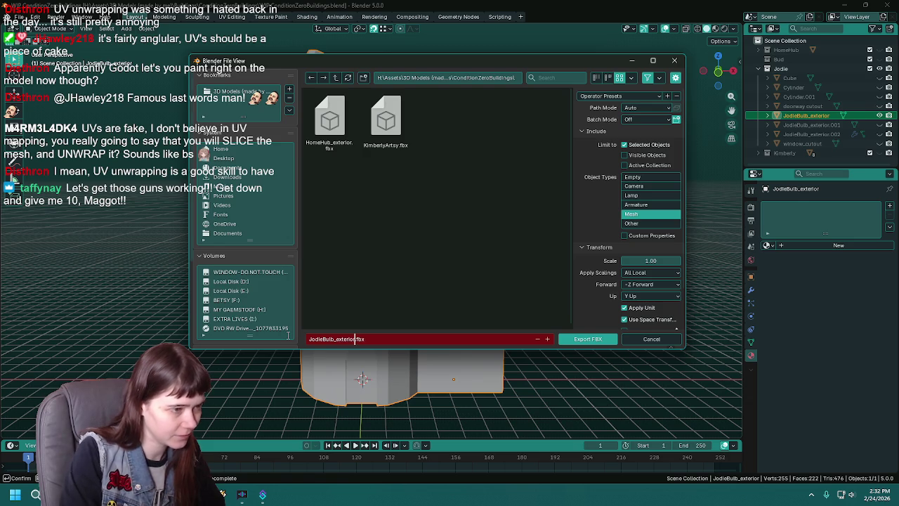
pyautogui.press('Return')
pyautogui.click(605, 339)
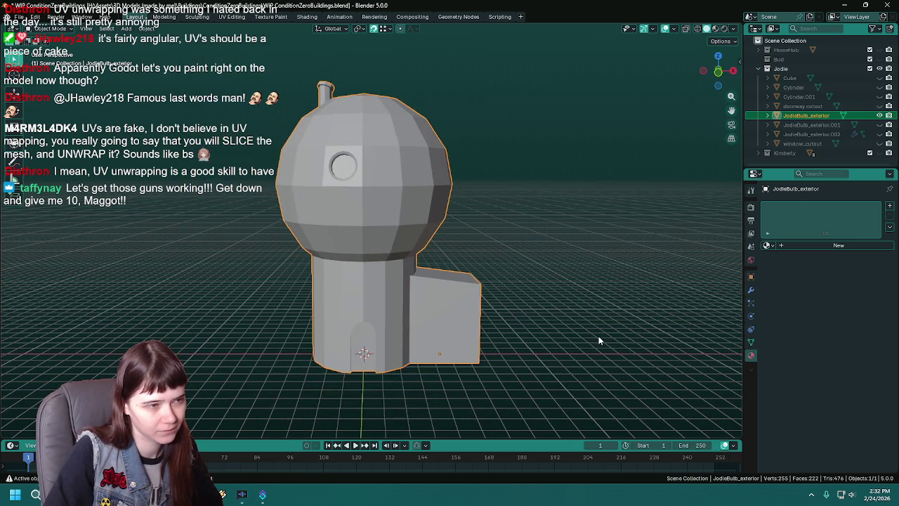
pyautogui.hotkey('ctrl', 's')
# - Hide Jodie, show Kimberly, and rename KimberlyArtsy to KimberlyArtsy_exterior, then save
pyautogui.click(879, 68)
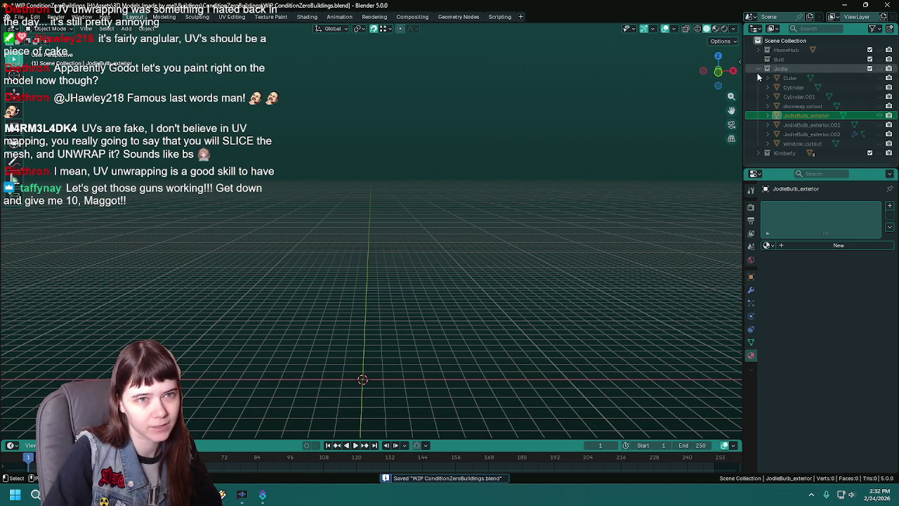
pyautogui.click(762, 69)
pyautogui.click(879, 78)
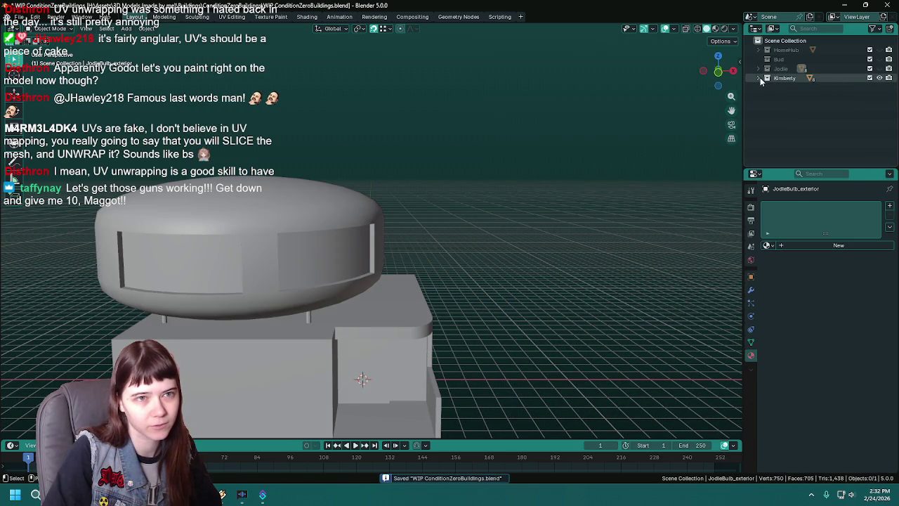
pyautogui.click(762, 77)
pyautogui.click(334, 276)
pyautogui.moveTo(355, 281)
pyautogui.mouseDown(button='middle')
pyautogui.moveTo(403, 250)
pyautogui.moveTo(436, 253)
pyautogui.mouseUp(button='middle')
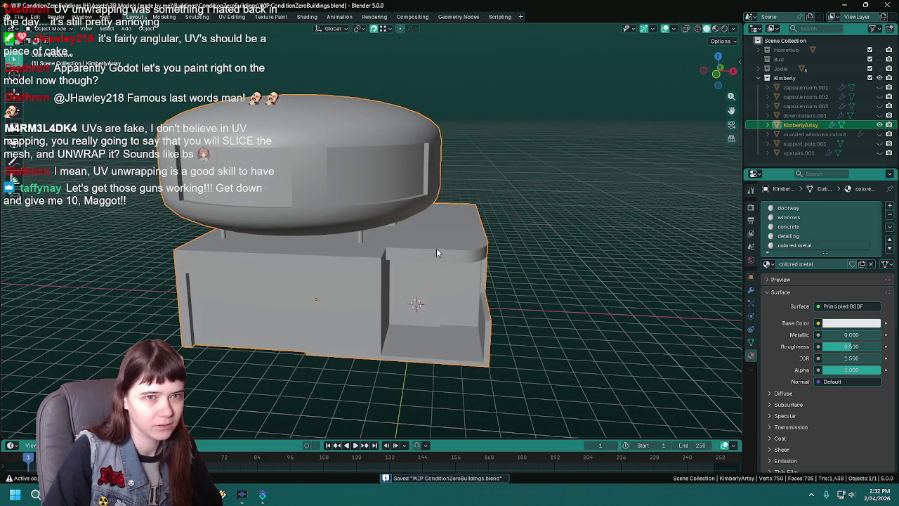
pyautogui.doubleClick(800, 125)
pyautogui.write('_exte')
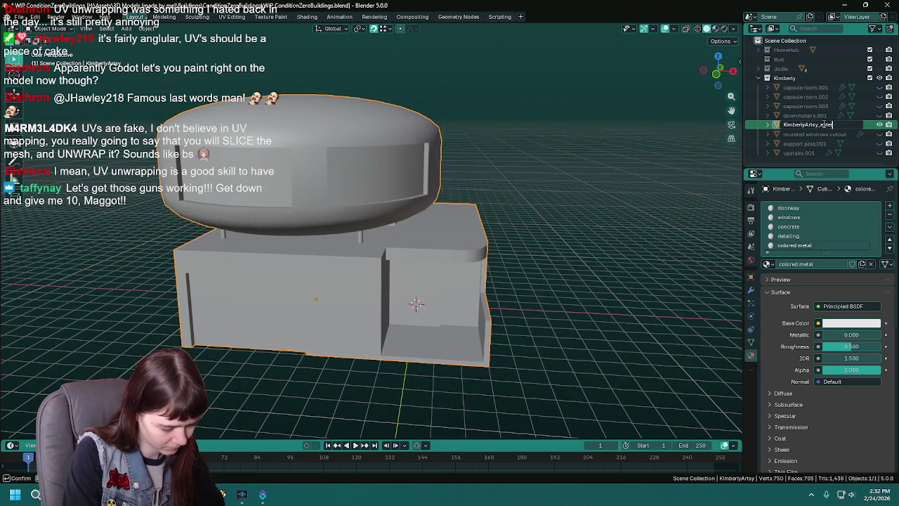
pyautogui.write('ior')
pyautogui.press('Return')
pyautogui.hotkey('ctrl', 's')
# - In the FBX export browser, delete the old KimberlyArtsy.fbx file
pyautogui.press('q')
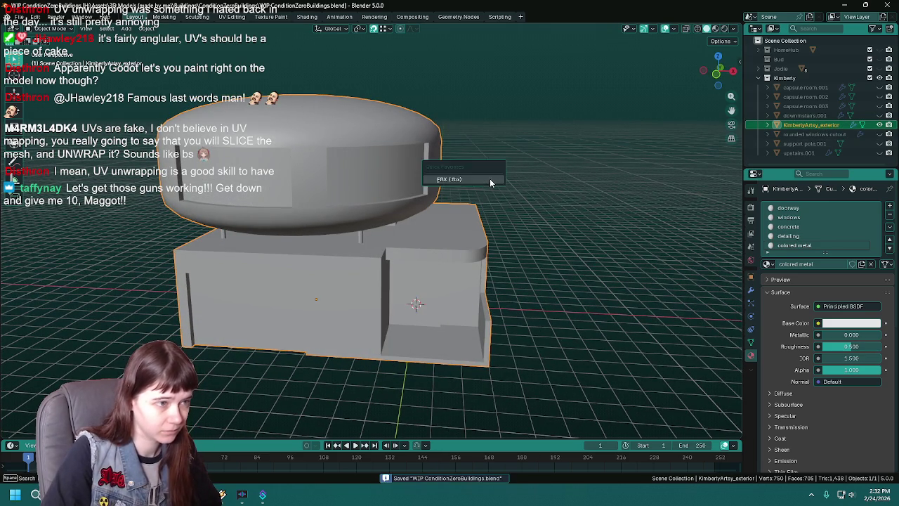
pyautogui.click(489, 178)
pyautogui.click(453, 134)
pyautogui.press('Delete')
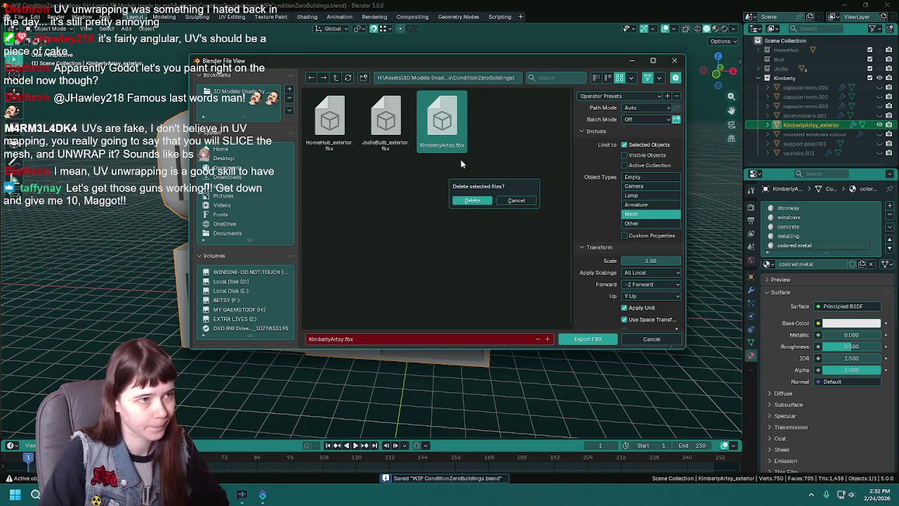
pyautogui.click(472, 201)
# - Export KimberlyArtsy_exterior.fbx, save, and hide the Kimberly collection
pyautogui.click(337, 339)
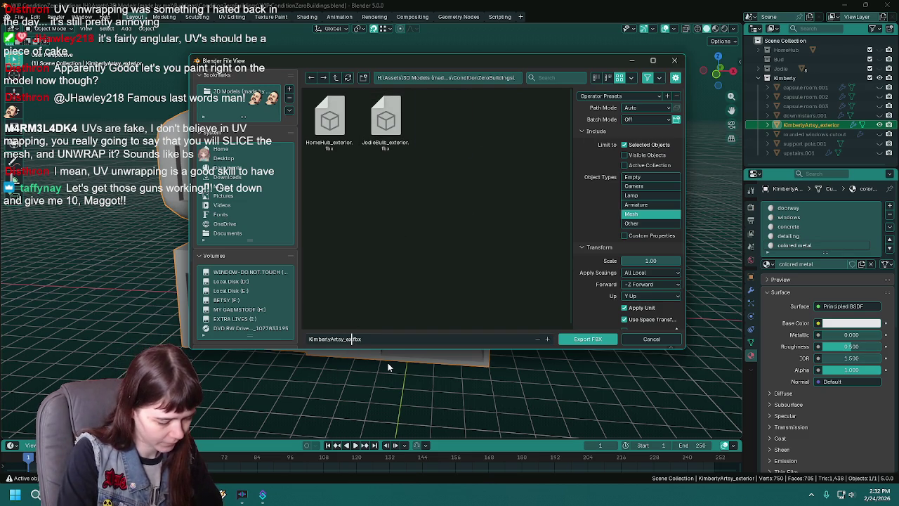
pyautogui.press('Return')
pyautogui.click(588, 338)
pyautogui.moveTo(588, 338); pyautogui.dragTo(501, 281, button='middle')
pyautogui.hotkey('ctrl', 's')
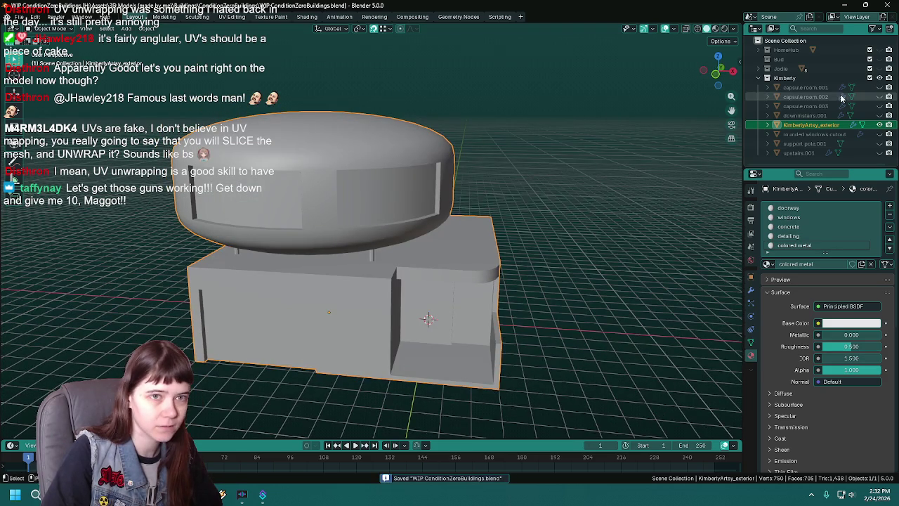
pyautogui.click(879, 78)
# - Collapse Kimberly's collection and make the Jodie building collection visible and expanded in the Outliner
pyautogui.click(767, 78)
pyautogui.click(767, 68)
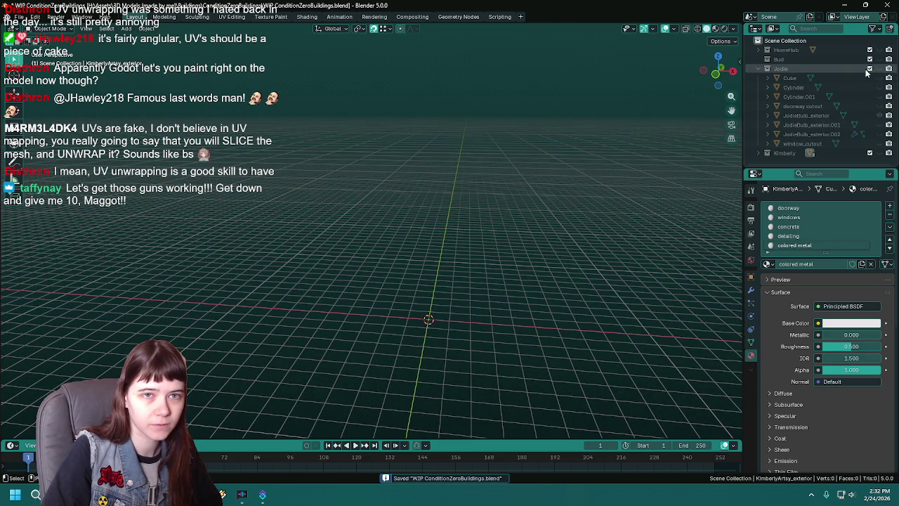
pyautogui.click(879, 68)
pyautogui.moveTo(604, 173); pyautogui.dragTo(495, 241, button='middle')
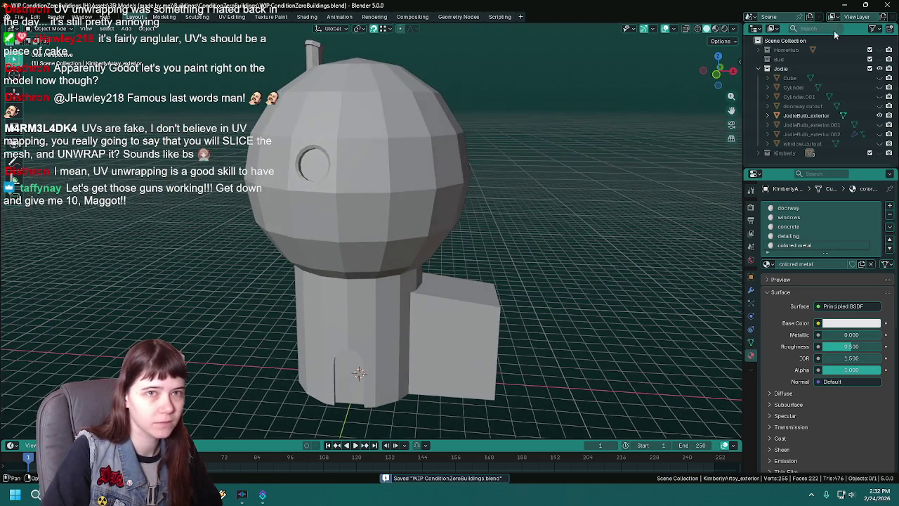
# - Launch Unreal Engine 5.5 from the desktop, then return to Blender and save the file
pyautogui.click(844, 5)
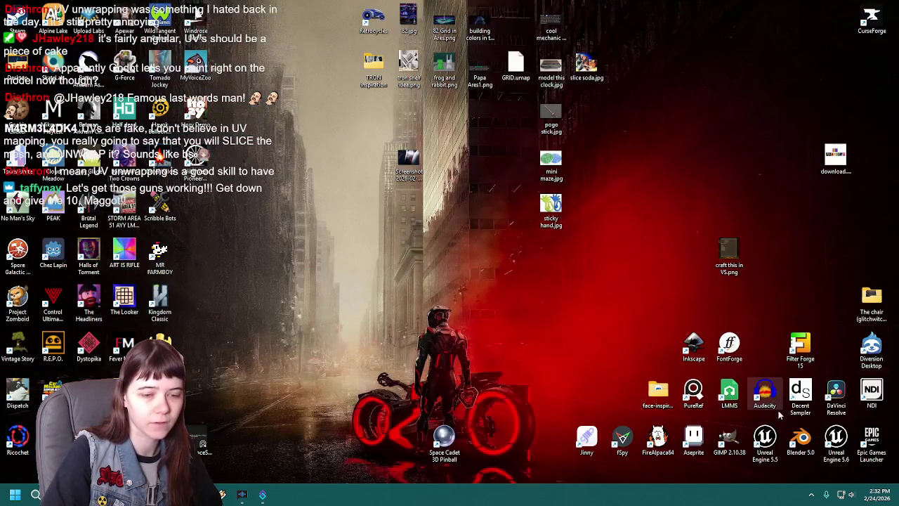
pyautogui.doubleClick(768, 449)
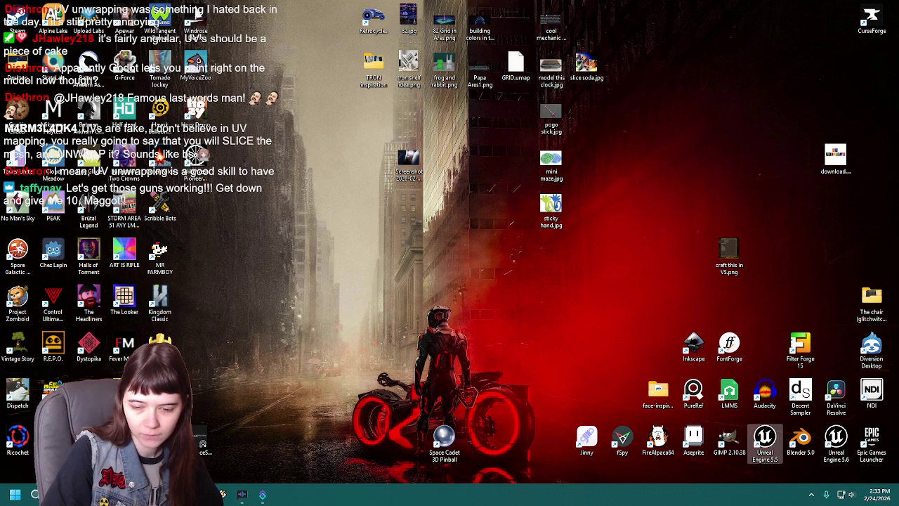
pyautogui.hotkey('alt', 'Tab')
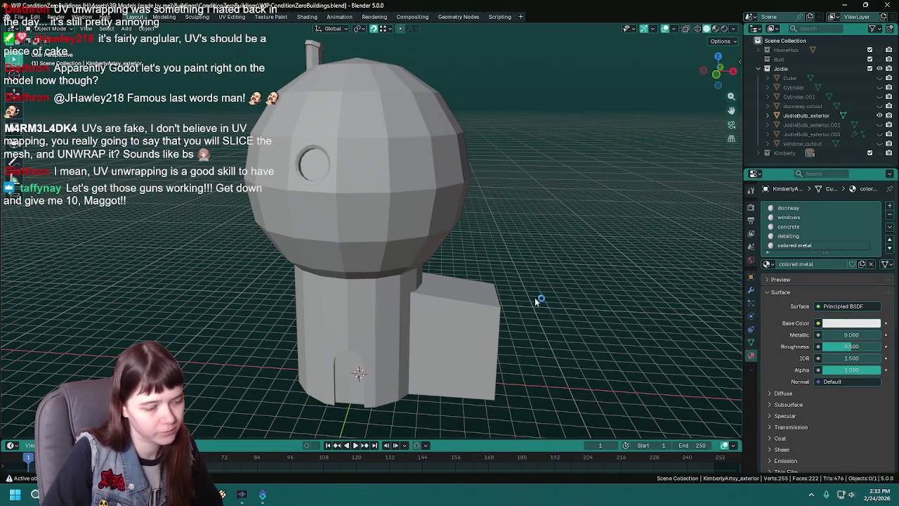
pyautogui.moveTo(538, 301); pyautogui.dragTo(501, 294, button='middle')
pyautogui.hotkey('ctrl', 's')
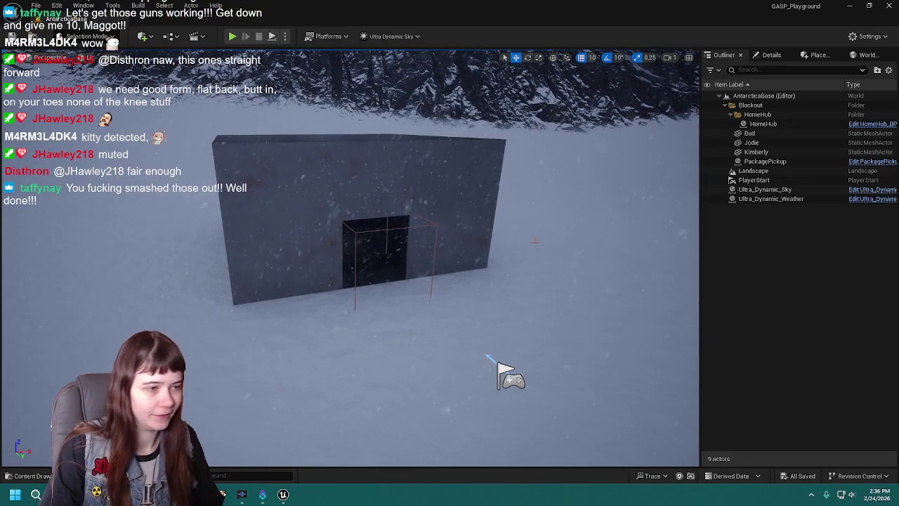
# - Open the Content Drawer and go from the Content root into the Meshes folder
pyautogui.moveTo(498, 363); pyautogui.dragTo(483, 339)
pyautogui.hotkey('ctrl', 'space')
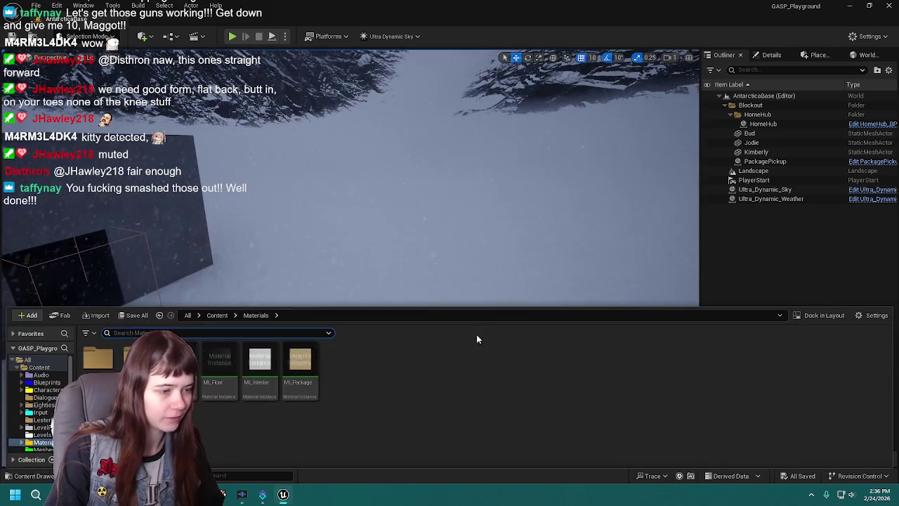
pyautogui.click(217, 315)
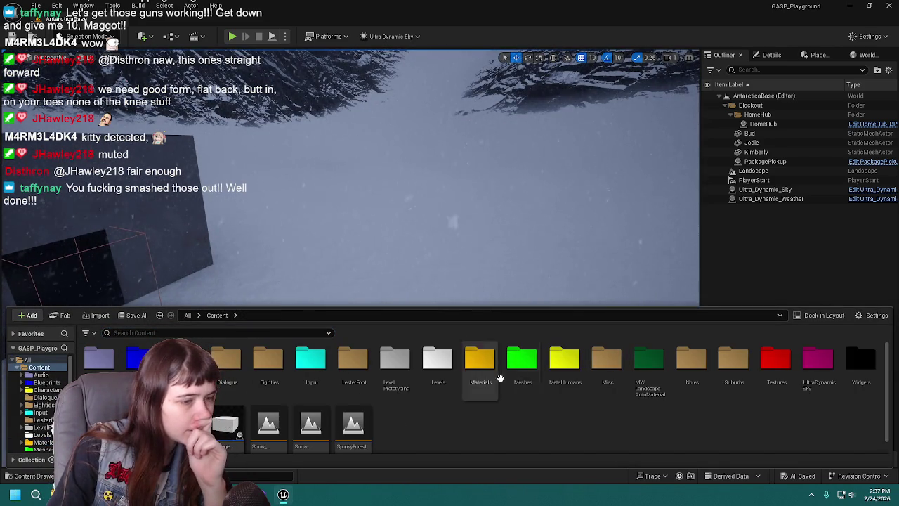
pyautogui.doubleClick(522, 362)
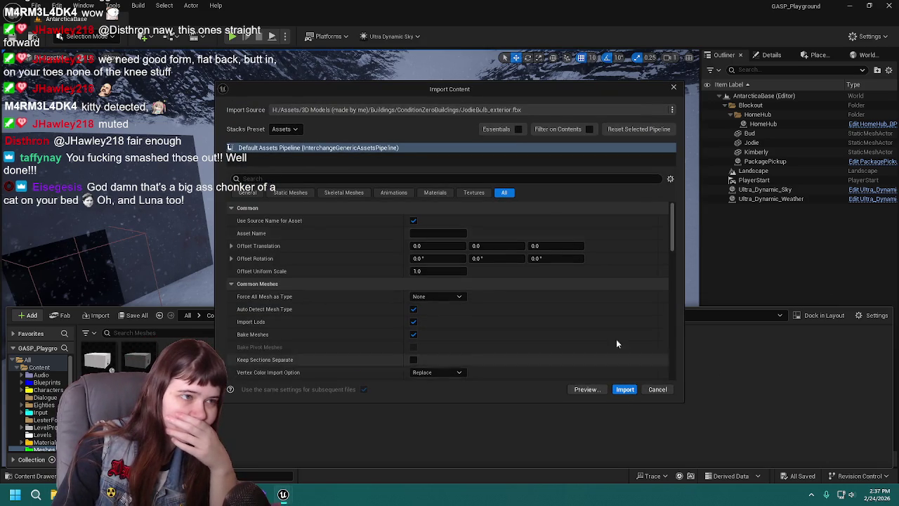
# - Check the Materials import settings, then import the building FBX with the default settings
pyautogui.click(433, 194)
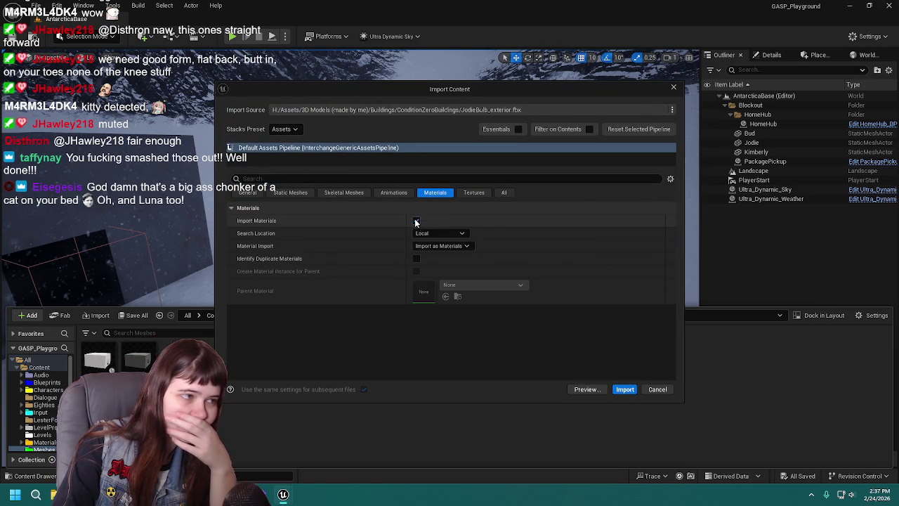
pyautogui.click(504, 192)
pyautogui.click(624, 389)
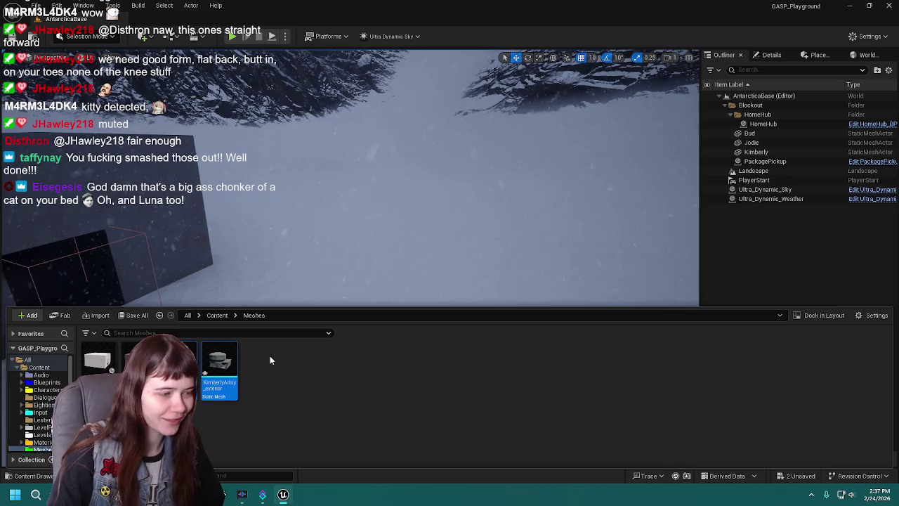
# - Save all the newly imported mesh assets
pyautogui.click(135, 315)
pyautogui.click(521, 352)
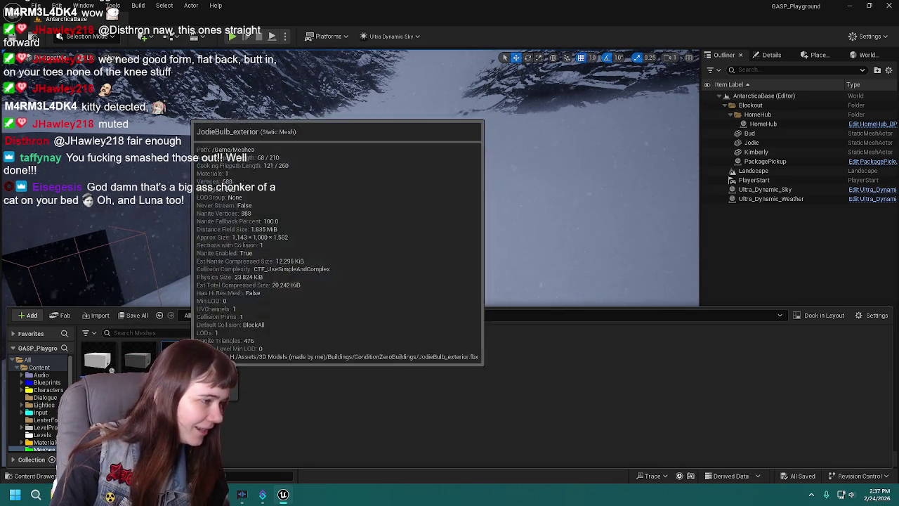
pyautogui.moveTo(176, 360)
pyautogui.mouseDown()
pyautogui.moveTo(258, 355)
pyautogui.moveTo(243, 303)
pyautogui.moveTo(223, 398)
pyautogui.mouseUp()
pyautogui.press('Escape')
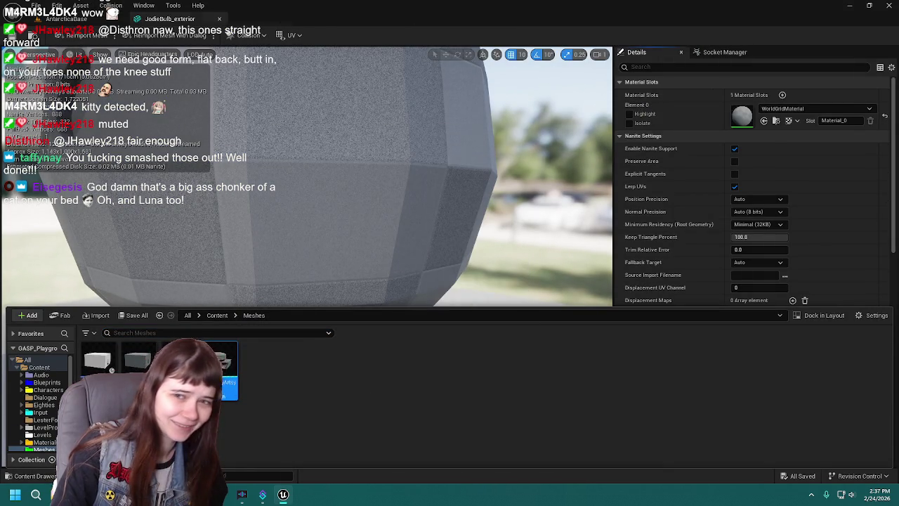
# - Open KimberlyArtsy_exterior in the mesh editor and compare it with the JodieBulb_exterior mesh
pyautogui.doubleClick(221, 368)
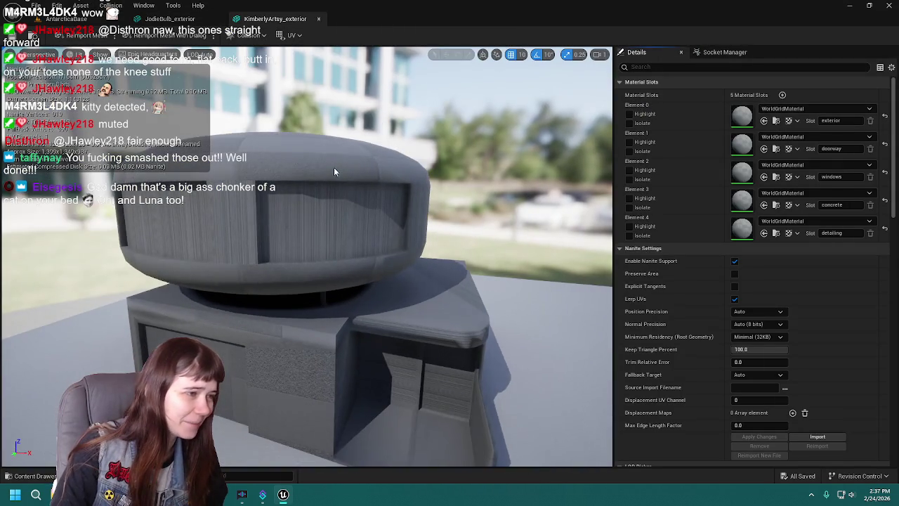
pyautogui.moveTo(334, 167)
pyautogui.mouseDown()
pyautogui.moveTo(267, 172)
pyautogui.moveTo(270, 126)
pyautogui.moveTo(281, 243)
pyautogui.moveTo(281, 228)
pyautogui.mouseUp()
pyautogui.click(171, 18)
pyautogui.moveTo(385, 165)
pyautogui.mouseDown()
pyautogui.moveTo(385, 186)
pyautogui.moveTo(394, 169)
pyautogui.moveTo(376, 168)
pyautogui.mouseUp()
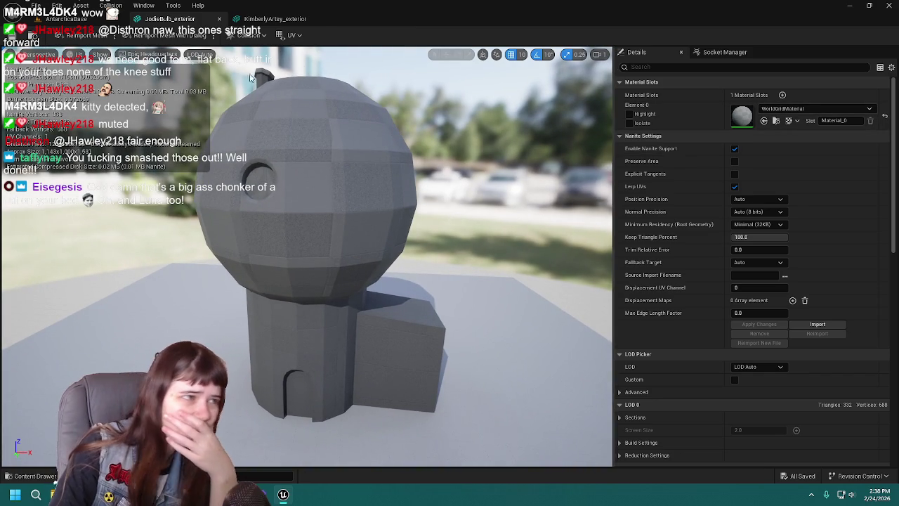
pyautogui.hotkey('ctrl', 'Tab')
# - Assign MI_Exterior from the Materials folder to KimberlyArtsy_exterior's Element 0 slot
pyautogui.click(795, 111)
pyautogui.click(794, 109)
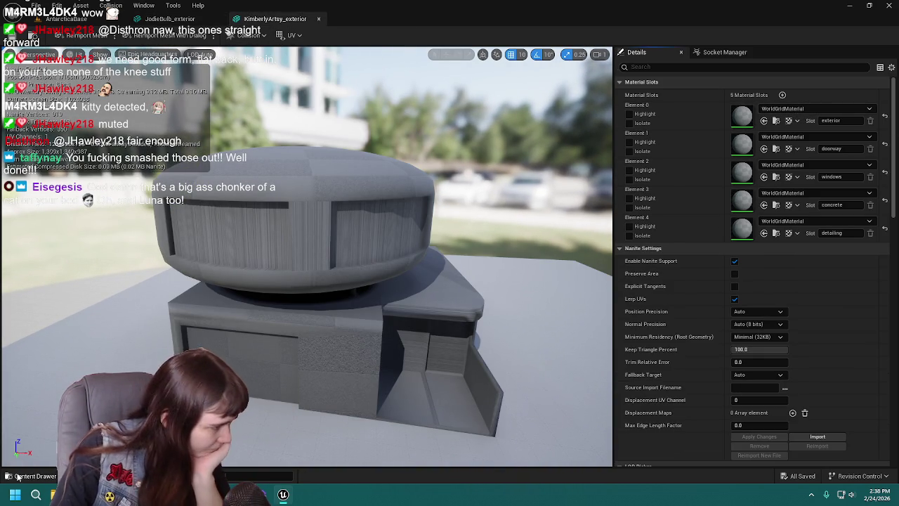
pyautogui.click(18, 477)
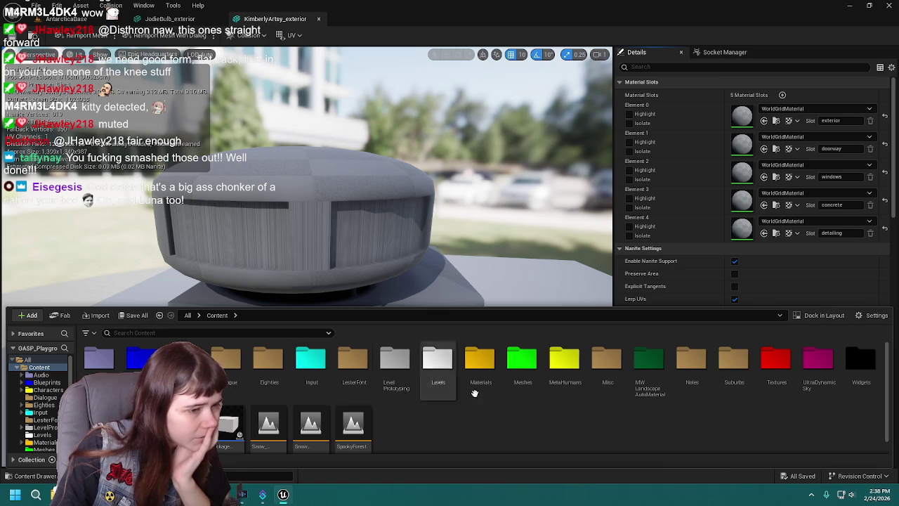
pyautogui.doubleClick(480, 365)
pyautogui.moveTo(179, 362); pyautogui.dragTo(798, 121)
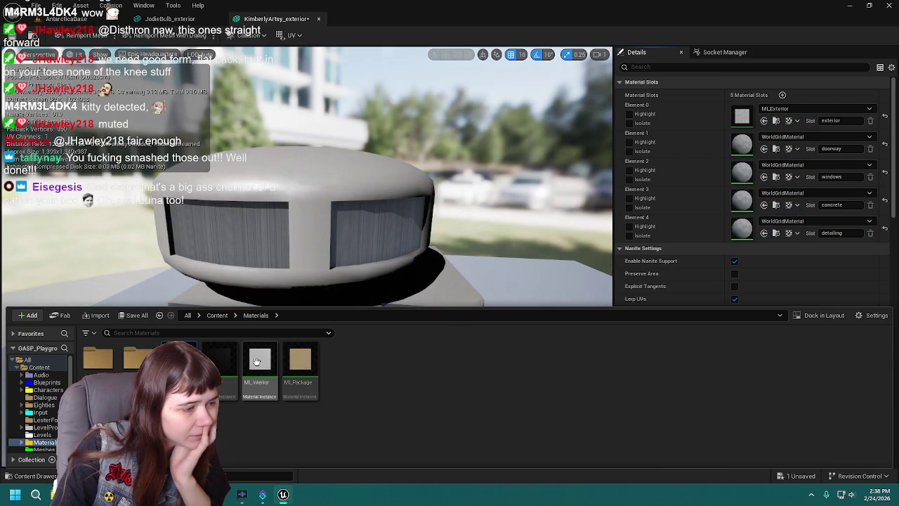
pyautogui.hotkey('ctrl', 'space')
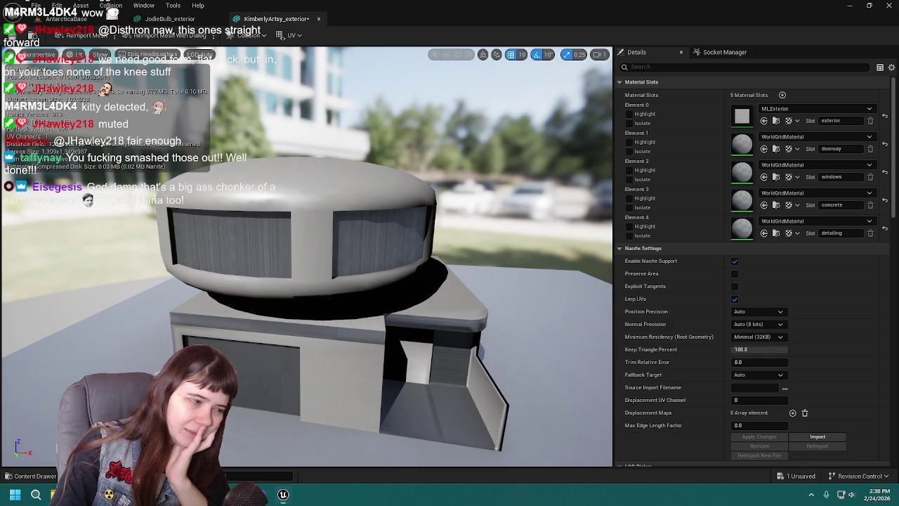
# - Back in Blender, hide and collapse Jodie's collection and show Kimberly's building
pyautogui.hotkey('alt', 'Tab')
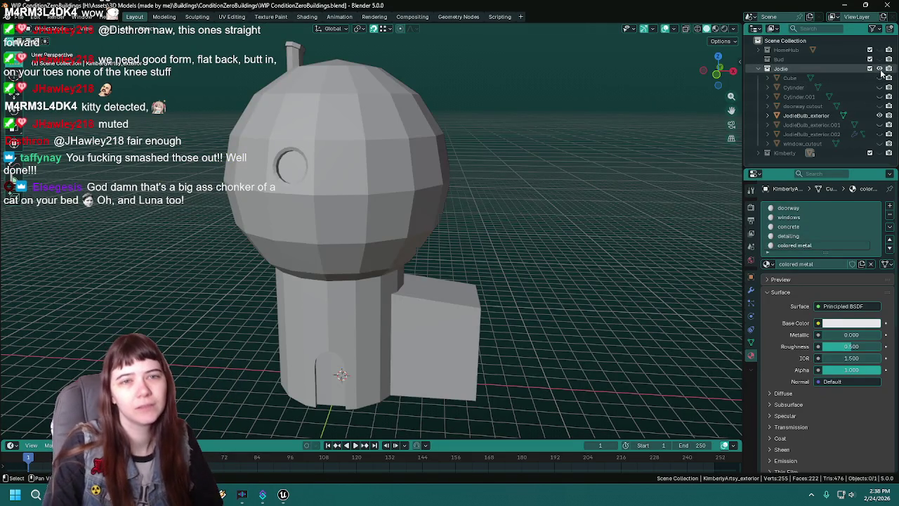
pyautogui.click(880, 68)
pyautogui.click(768, 68)
pyautogui.click(879, 78)
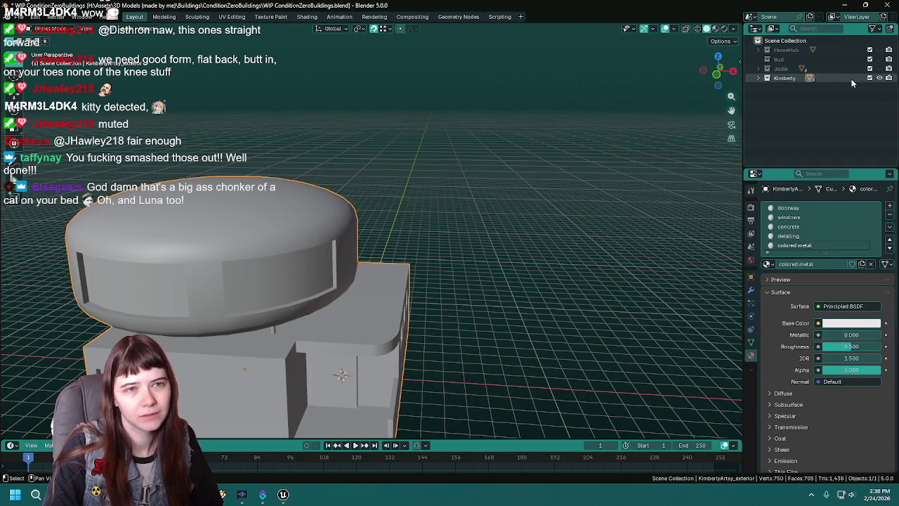
# - Frame Kimberly's building, enter Edit Mode and select the whole connected dome
pyautogui.press('KP_Decimal')
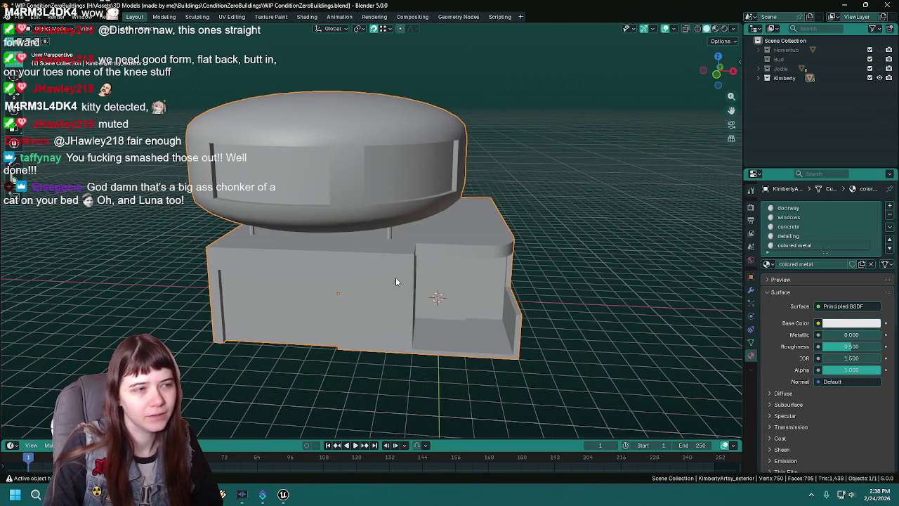
pyautogui.press('Tab')
pyautogui.click(832, 277)
pyautogui.click(346, 159)
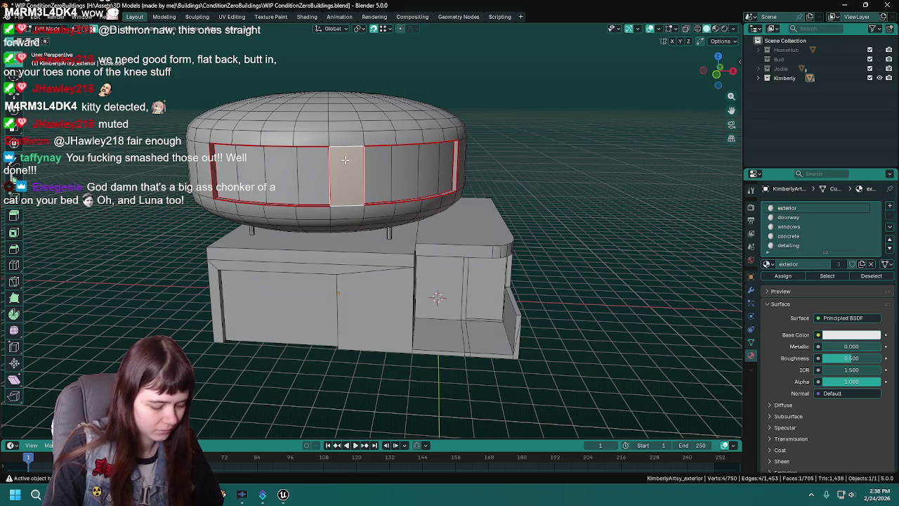
pyautogui.press('l')
# - Add both support pillars under the dome to the selection
pyautogui.scroll(-1, 802, 239)
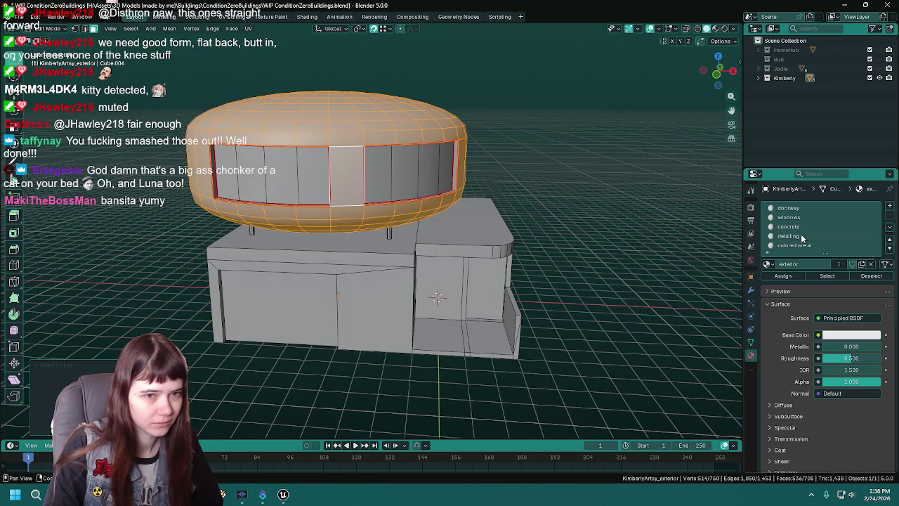
pyautogui.moveTo(421, 210); pyautogui.dragTo(442, 203, button='middle')
pyautogui.scroll(5, 422, 189)
pyautogui.keyDown('shift'); pyautogui.click(421, 187); pyautogui.keyUp('shift')
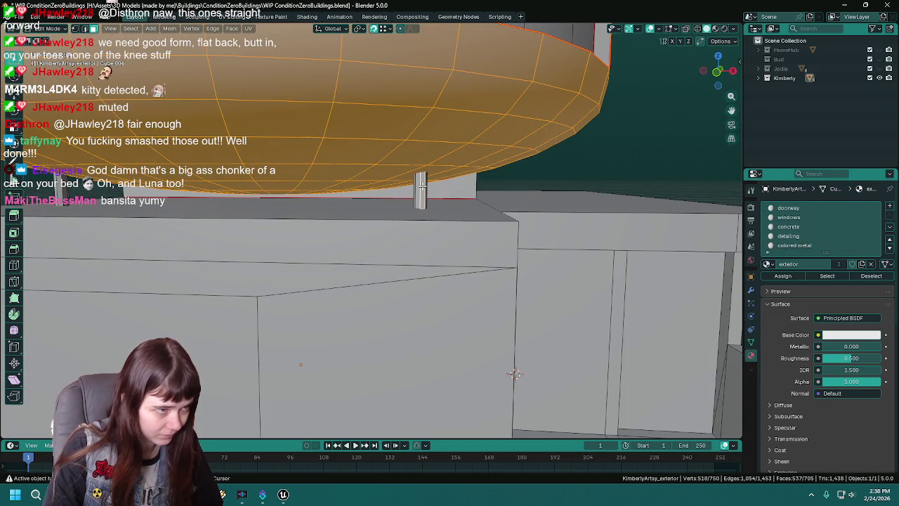
pyautogui.hotkey('ctrl', 'l')
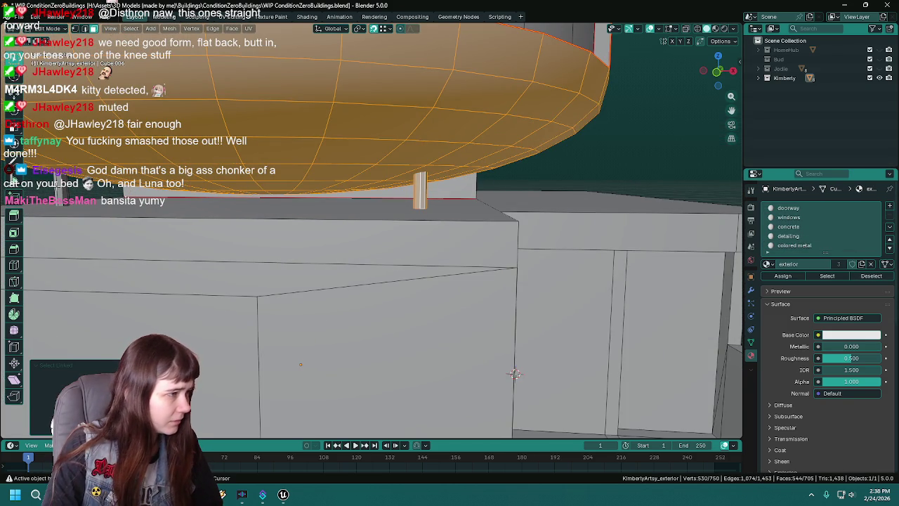
pyautogui.keyDown('shift'); pyautogui.click(515, 373); pyautogui.keyUp('shift')
pyautogui.hotkey('ctrl', 'l')
# - Return to Object Mode and save WIP ConditionZeroBuildings.blend
pyautogui.scroll(-3, 373, 232)
pyautogui.keyDown('shift'); pyautogui.moveTo(421, 281); pyautogui.dragTo(456, 260, button='middle'); pyautogui.keyUp('shift')
pyautogui.click(782, 277)
pyautogui.press('Tab')
pyautogui.moveTo(492, 281); pyautogui.dragTo(407, 249, button='middle')
pyautogui.scroll(3, 402, 254)
pyautogui.hotkey('ctrl', 's')
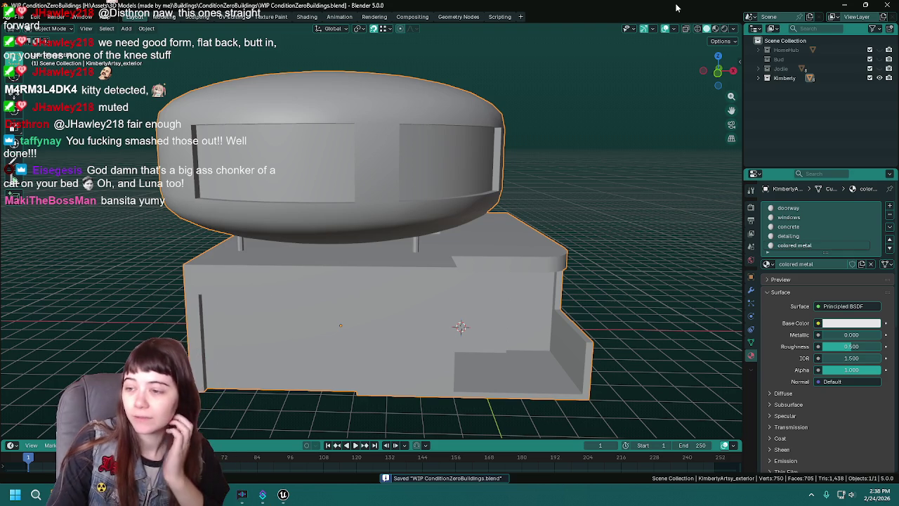
pyautogui.hotkey('alt', 'Tab')
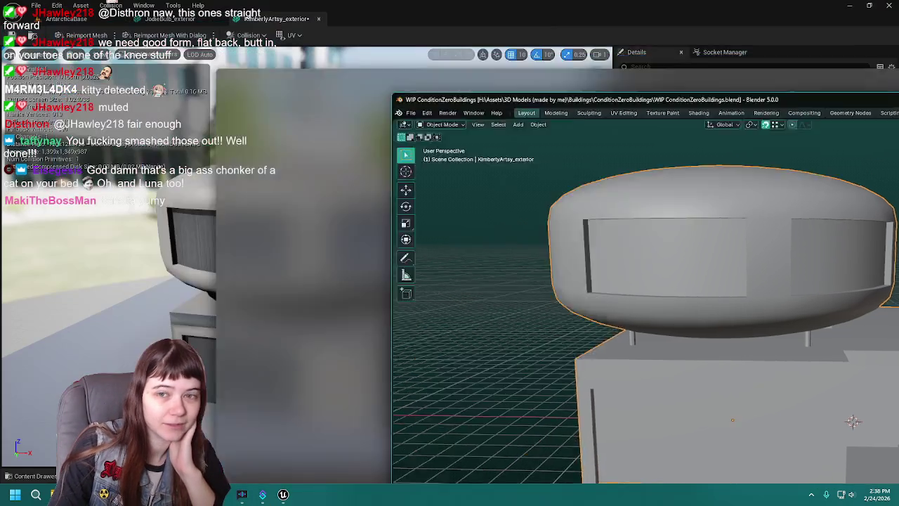
pyautogui.scroll(1, 387, 210)
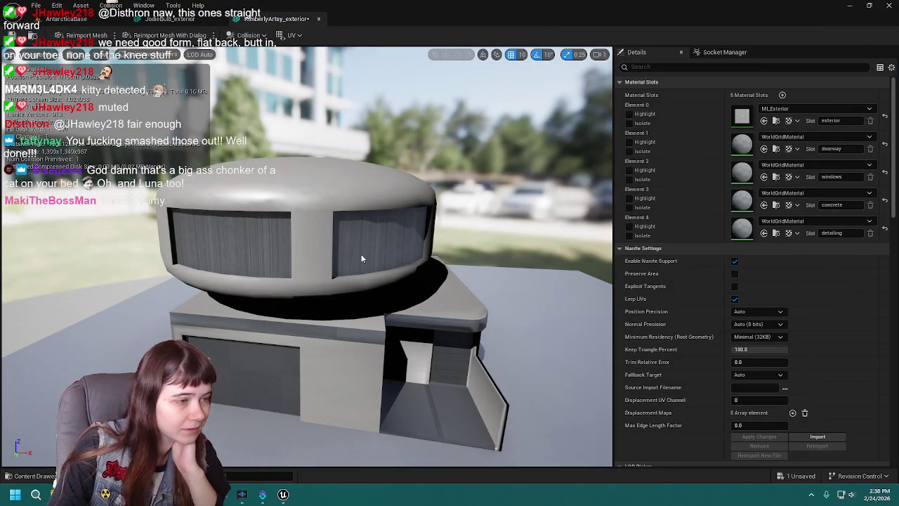
pyautogui.scroll(2, 362, 252)
pyautogui.scroll(-1, 361, 260)
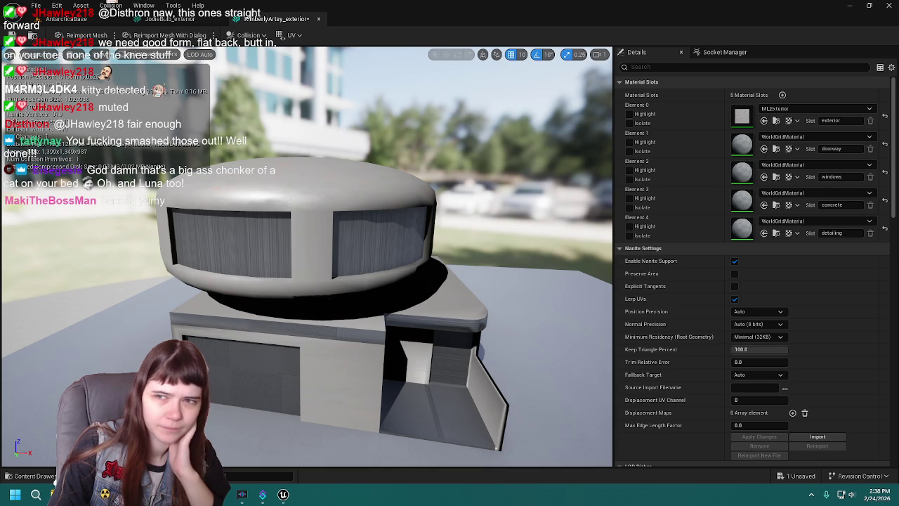
pyautogui.hotkey('alt', 'Tab')
pyautogui.moveTo(535, 238)
pyautogui.mouseDown(button='middle')
pyautogui.moveTo(513, 253)
pyautogui.moveTo(442, 271)
pyautogui.mouseUp(button='middle')
# - Select the ledge's top faces and assign them the exterior material
pyautogui.hotkey('alt', 'a')
pyautogui.click(370, 264)
pyautogui.moveTo(369, 264)
pyautogui.mouseDown(button='middle')
pyautogui.moveTo(446, 266)
pyautogui.moveTo(402, 332)
pyautogui.mouseUp(button='middle')
pyautogui.scroll(5, 402, 332)
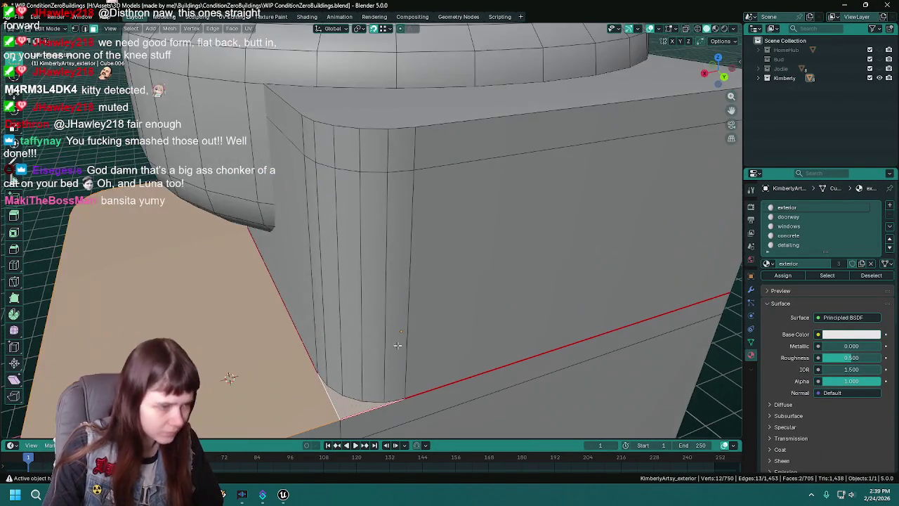
pyautogui.scroll(-5, 339, 418)
pyautogui.moveTo(339, 418); pyautogui.dragTo(394, 379, button='middle')
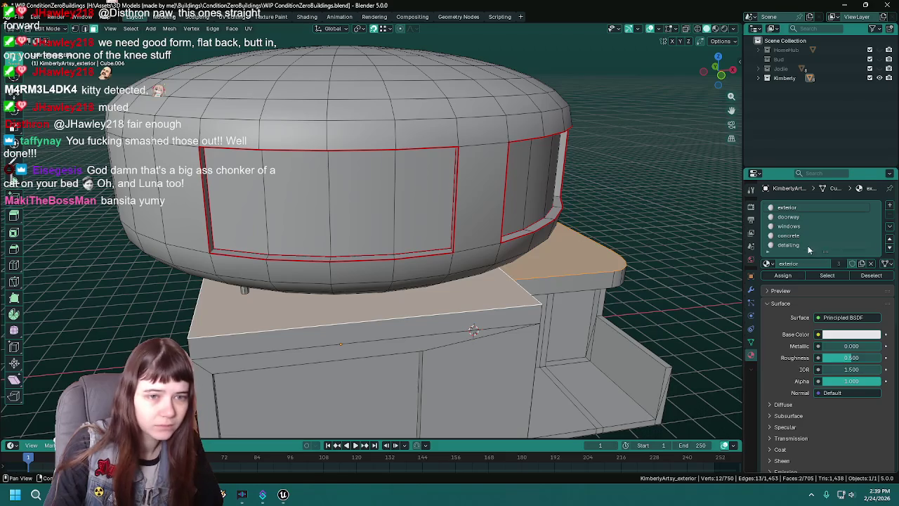
pyautogui.click(796, 276)
# - Select the faces using the detailing material and save the file
pyautogui.moveTo(492, 316); pyautogui.dragTo(422, 303, button='middle')
pyautogui.hotkey('alt', 'a')
pyautogui.click(787, 207)
pyautogui.click(788, 244)
pyautogui.click(827, 275)
pyautogui.moveTo(492, 253); pyautogui.dragTo(439, 225, button='middle')
pyautogui.hotkey('ctrl', 's')
# - Clear the mesh selection and switch to the UV Editing workspace
pyautogui.scroll(-4, 439, 225)
pyautogui.press('a')
pyautogui.moveTo(509, 242); pyautogui.dragTo(579, 261, button='middle')
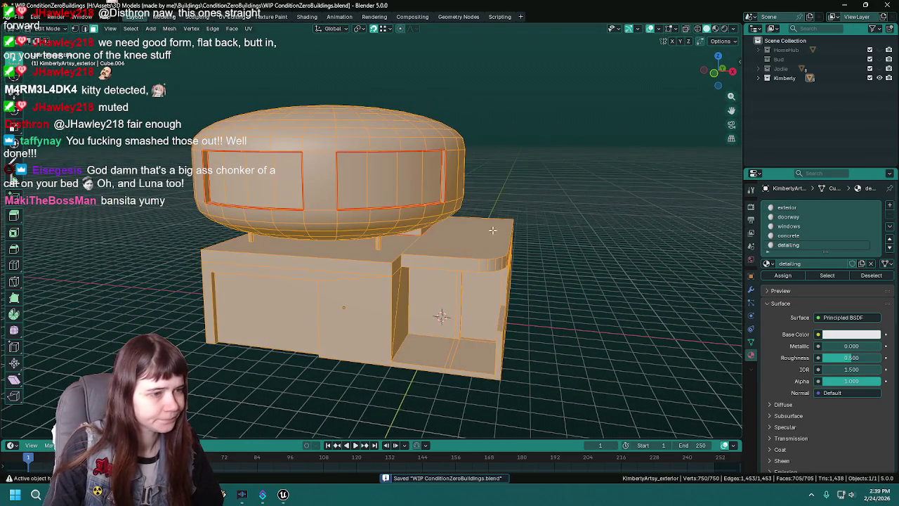
pyautogui.hotkey('alt', 'a')
pyautogui.click(235, 16)
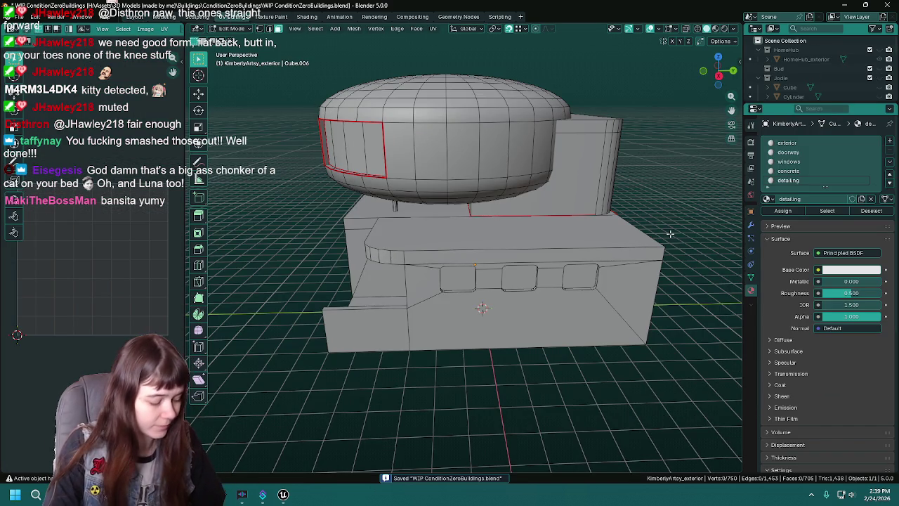
# - Select all doorway-material faces, widen the UV editor, and bring up the UV Mapping menu
pyautogui.moveTo(634, 229); pyautogui.dragTo(453, 232, button='middle')
pyautogui.scroll(3, 548, 232)
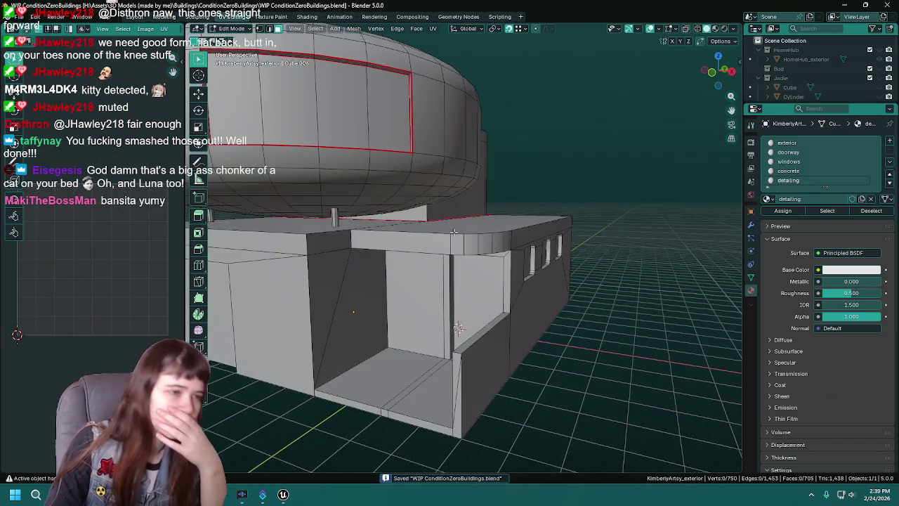
pyautogui.scroll(-4, 454, 232)
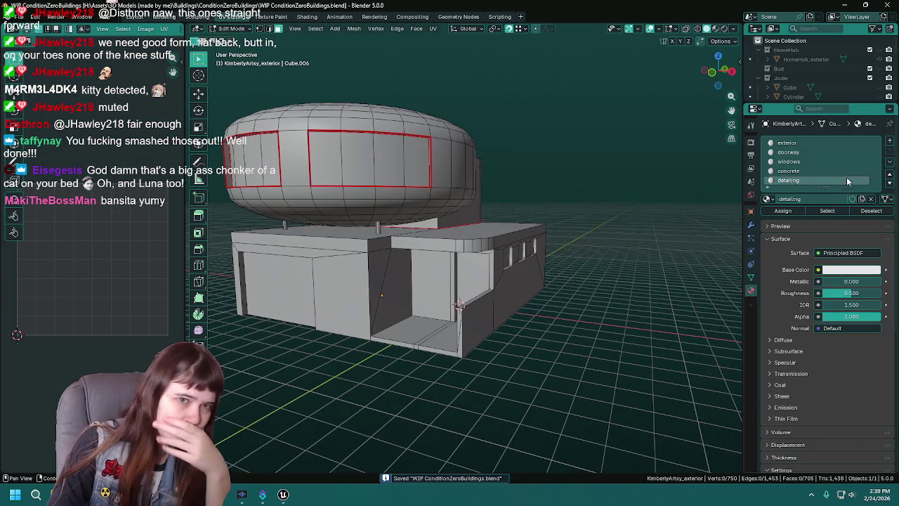
pyautogui.click(827, 211)
pyautogui.scroll(3, 345, 275)
pyautogui.moveTo(422, 281)
pyautogui.mouseDown(button='middle')
pyautogui.moveTo(345, 275)
pyautogui.moveTo(330, 264)
pyautogui.mouseUp(button='middle')
pyautogui.scroll(-3, 346, 276)
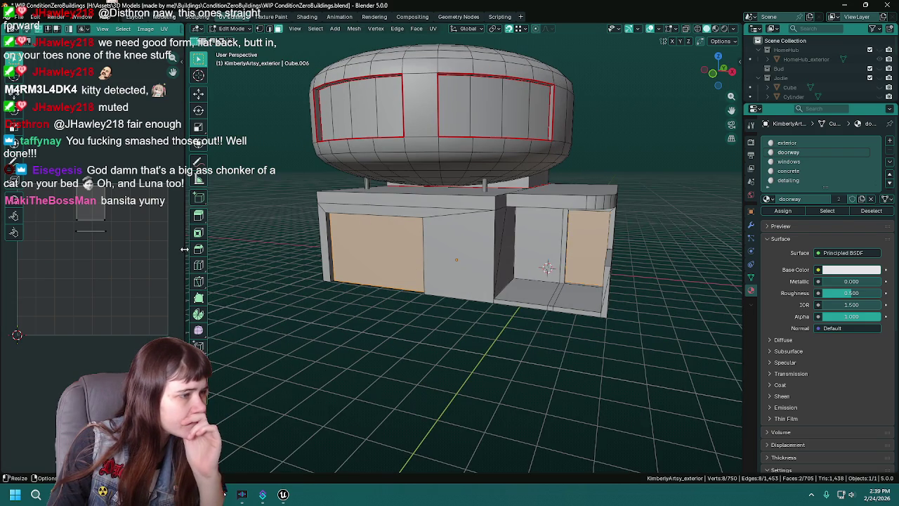
pyautogui.moveTo(184, 249); pyautogui.dragTo(235, 248)
pyautogui.press('u')
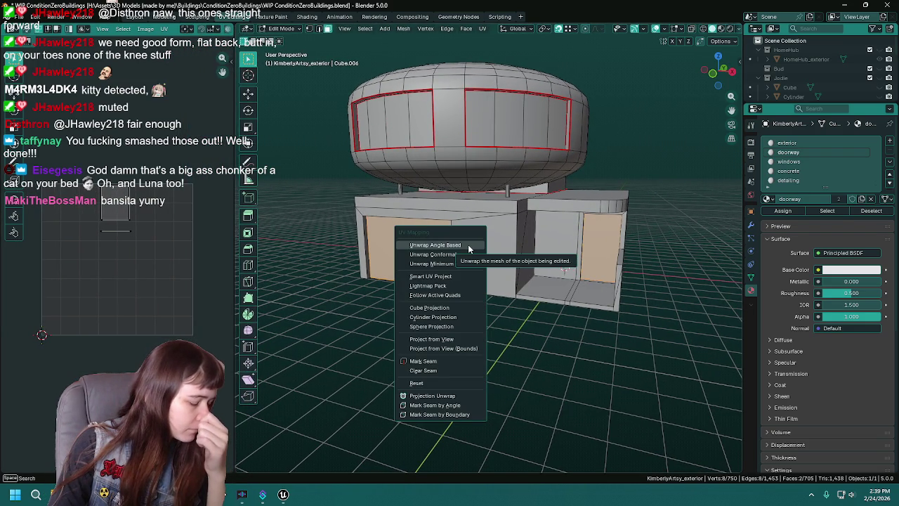
# - Unwrap the doorway faces Angle Based, then re-project them with Project from View in Front view
pyautogui.click(479, 251)
pyautogui.press('KP_1')
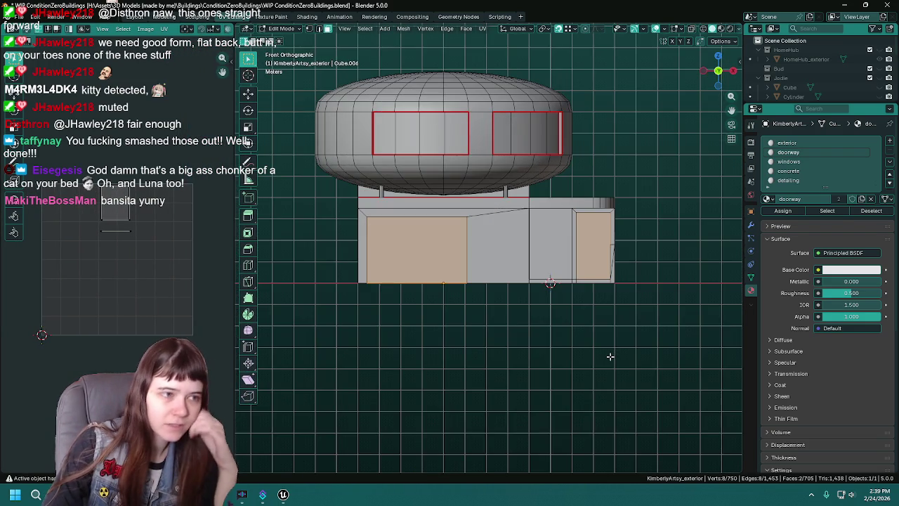
pyautogui.scroll(1, 571, 280)
pyautogui.scroll(2, 571, 280)
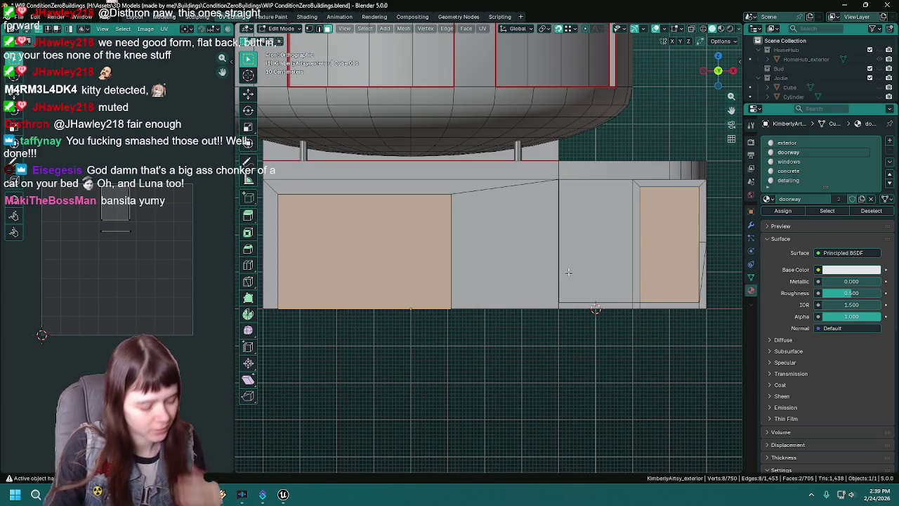
pyautogui.press('u')
pyautogui.click(527, 363)
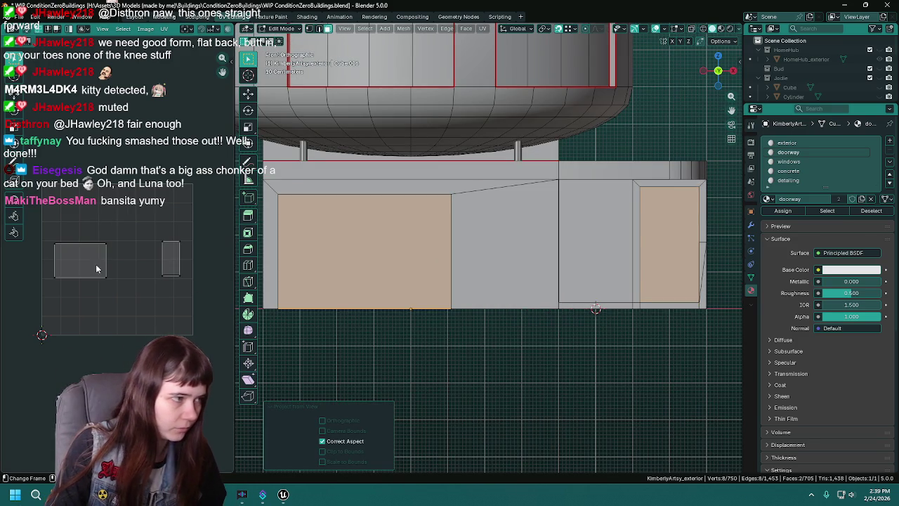
# - Scale and reposition the larger doorway UV island
pyautogui.moveTo(39, 216); pyautogui.dragTo(129, 285)
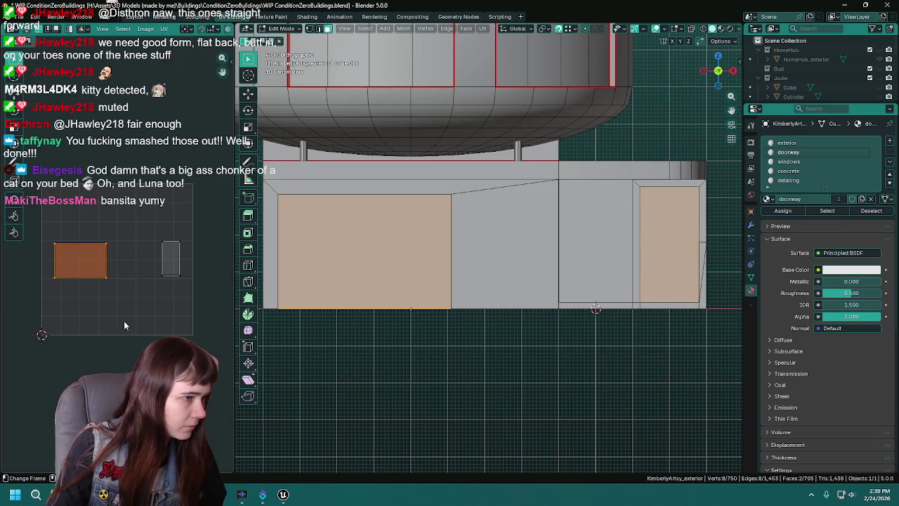
pyautogui.press('s')
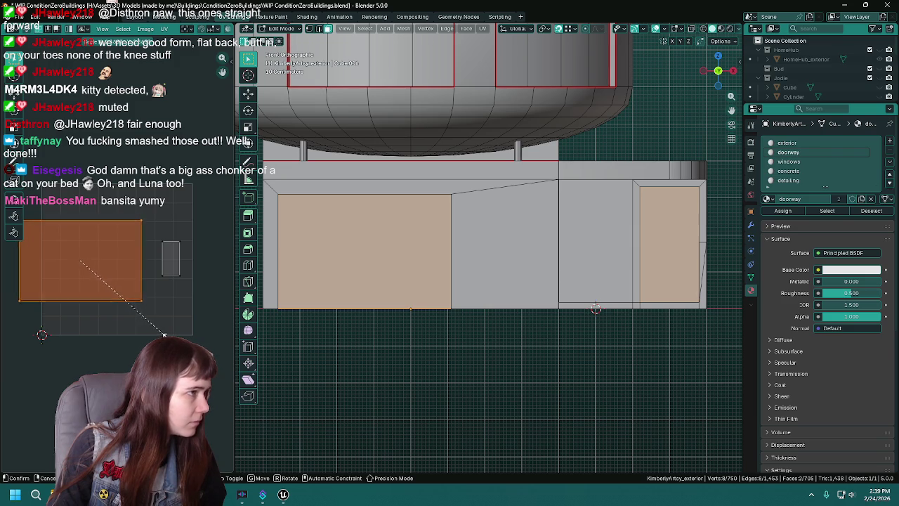
pyautogui.click(120, 352)
pyautogui.press('g')
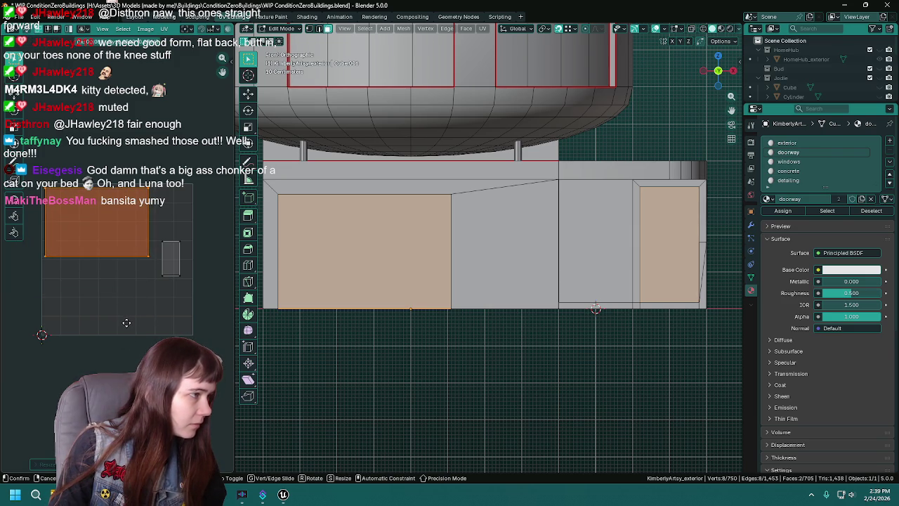
pyautogui.click(127, 322)
# - Enlarge the small doorway island about 2x, reposition it, save, and return to Object Mode
pyautogui.moveTo(184, 275); pyautogui.dragTo(185, 276)
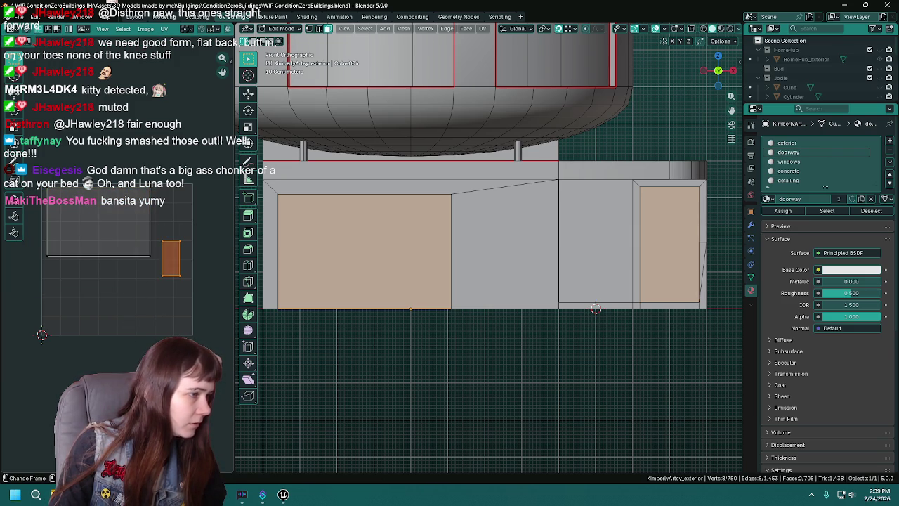
pyautogui.press('s')
pyautogui.click(194, 213)
pyautogui.press('g')
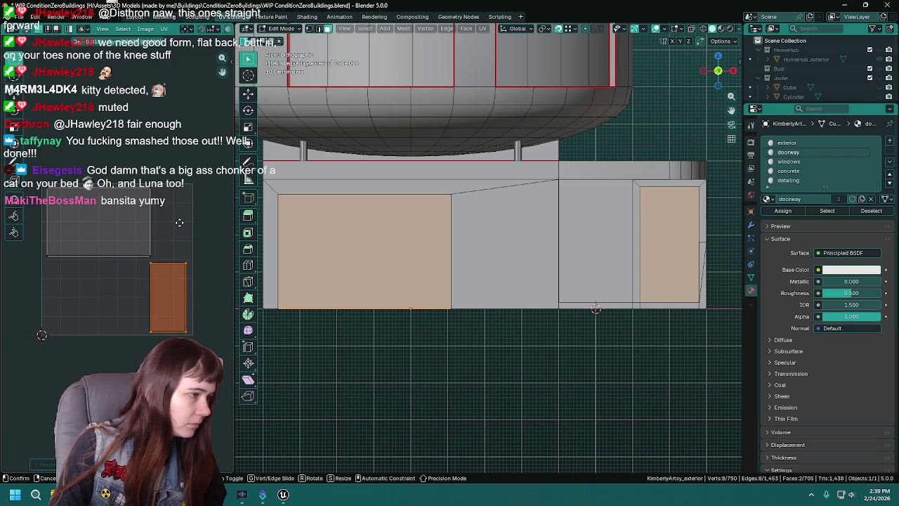
pyautogui.click(179, 222)
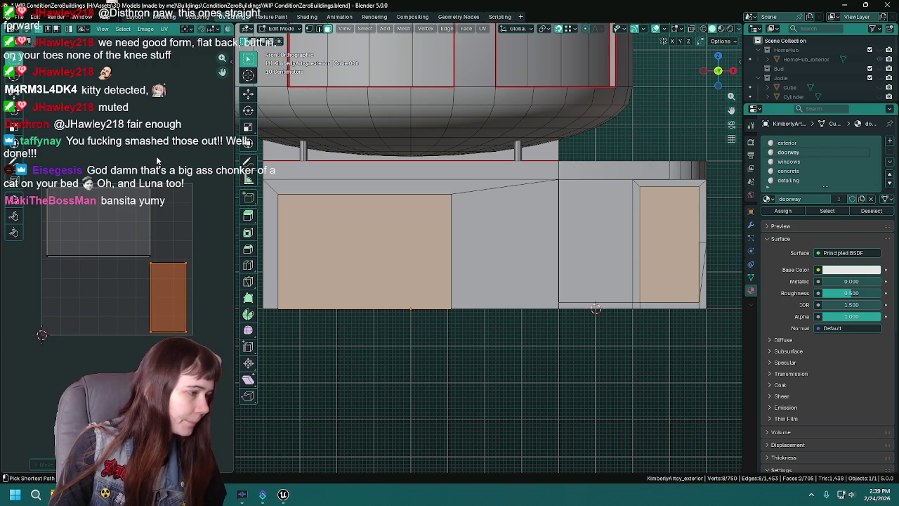
pyautogui.hotkey('ctrl', 's')
pyautogui.hotkey('ctrl', 'z')
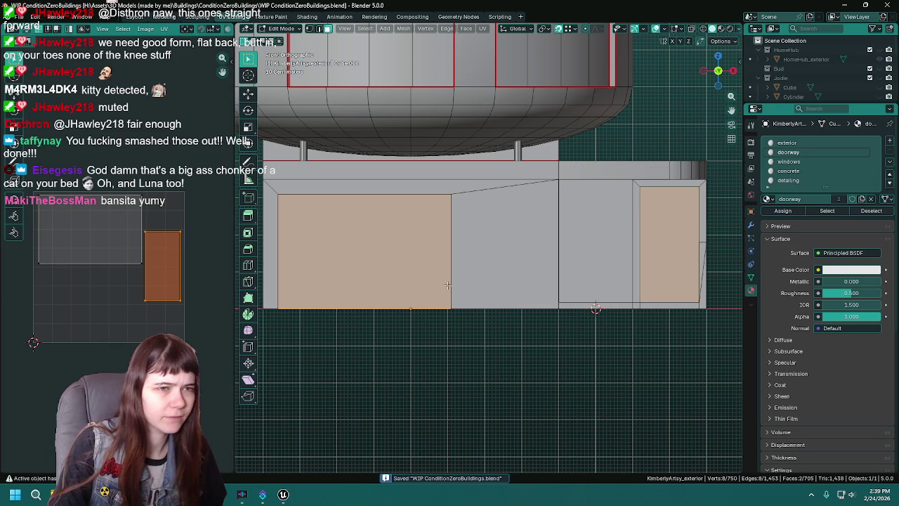
pyautogui.moveTo(531, 345)
pyautogui.mouseDown(button='middle')
pyautogui.moveTo(668, 255)
pyautogui.moveTo(553, 306)
pyautogui.mouseUp(button='middle')
pyautogui.press('KP_1')
pyautogui.press('Tab')
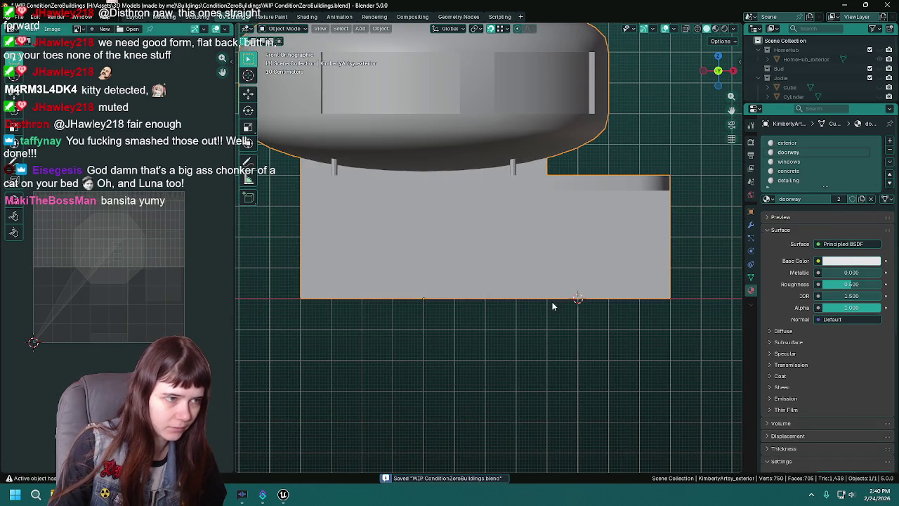
# - Re-enter Edit Mode and select only the dome's colored metal faces
pyautogui.keyDown('shift'); pyautogui.moveTo(481, 184); pyautogui.dragTo(556, 194, button='middle'); pyautogui.keyUp('shift')
pyautogui.press('Tab')
pyautogui.hotkey('alt', 'a')
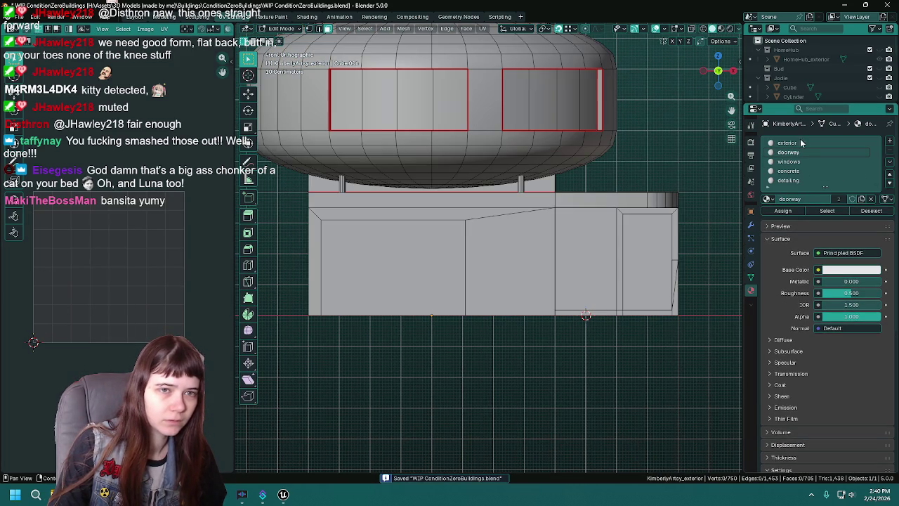
pyautogui.click(787, 143)
pyautogui.click(828, 210)
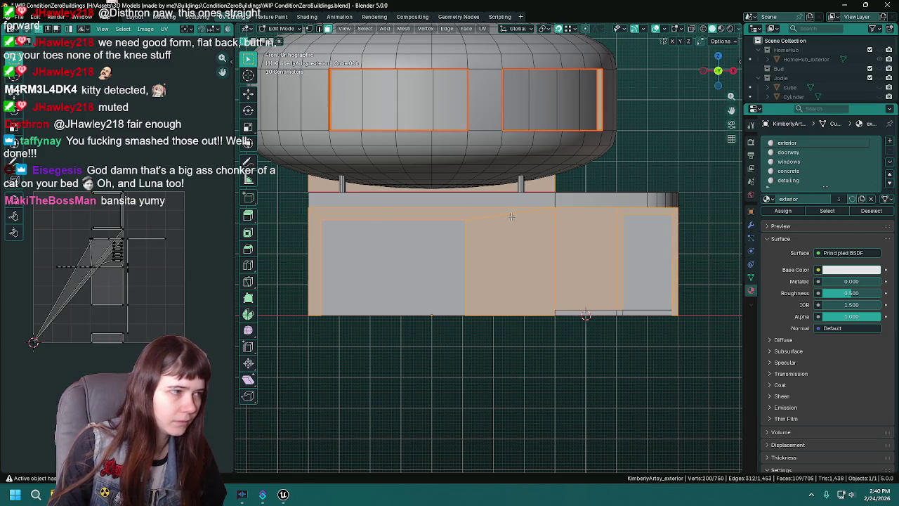
pyautogui.click(866, 211)
pyautogui.scroll(-1, 789, 171)
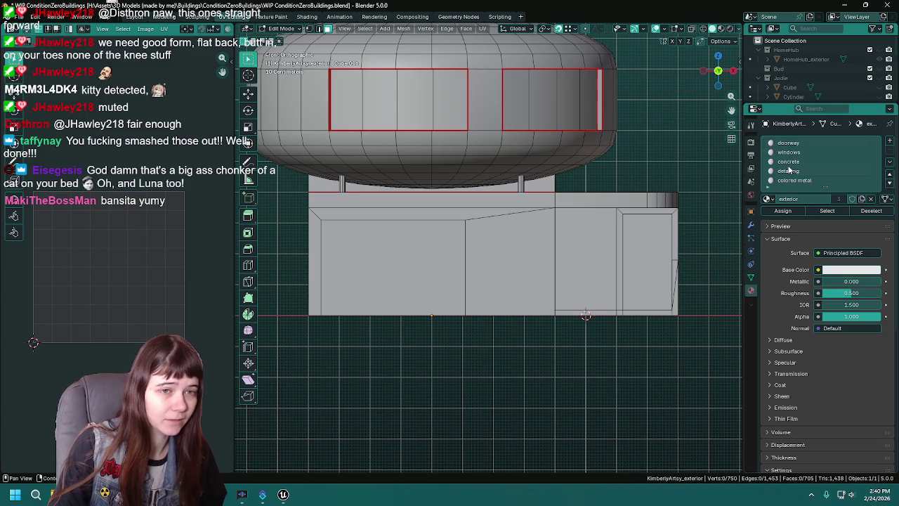
pyautogui.click(829, 212)
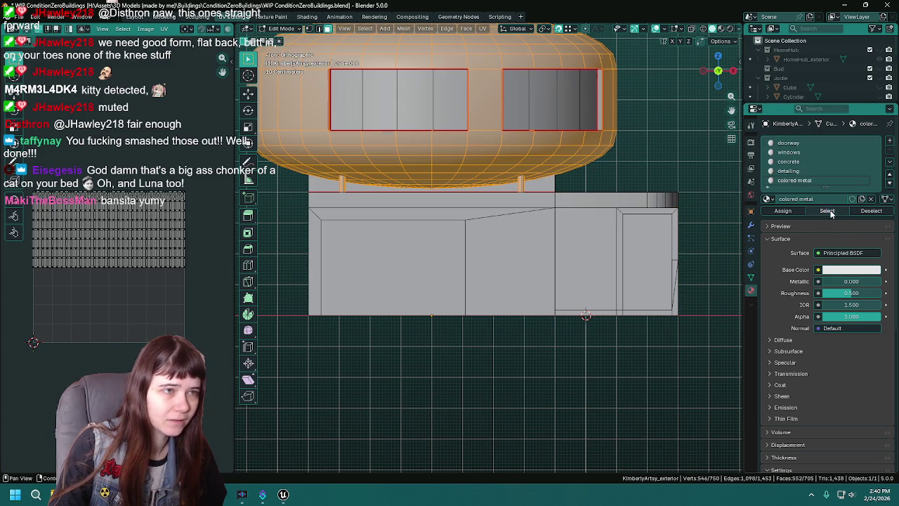
# - Try Sphere Projection and then Cylinder Projection on the dome faces, undoing both
pyautogui.keyDown('shift'); pyautogui.moveTo(462, 137); pyautogui.dragTo(479, 160, button='middle'); pyautogui.keyUp('shift')
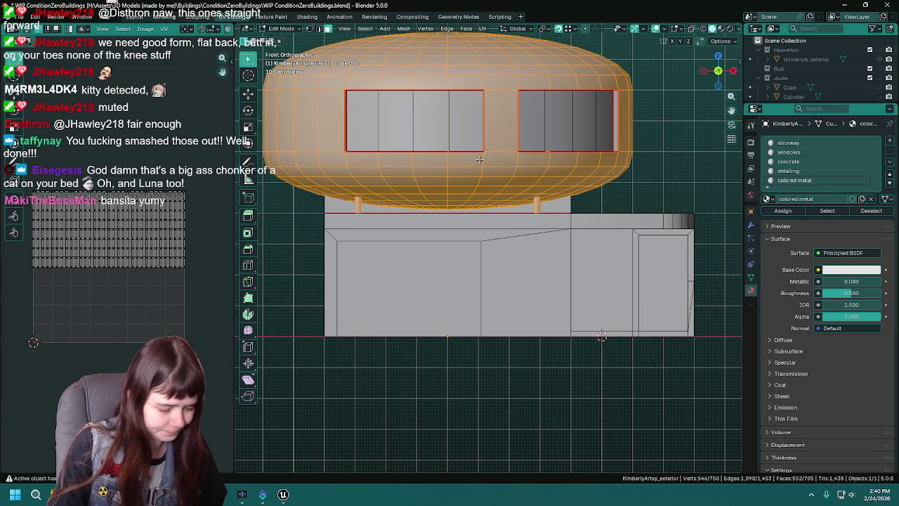
pyautogui.press('u')
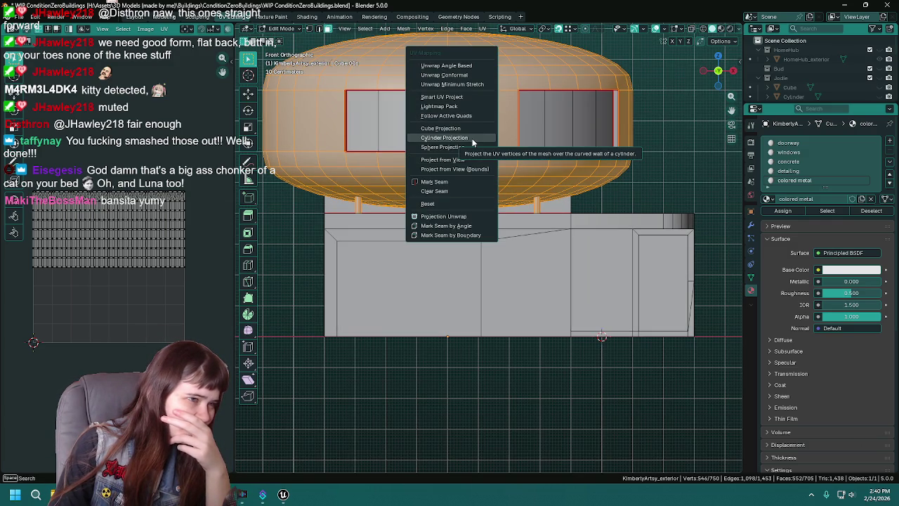
pyautogui.click(472, 146)
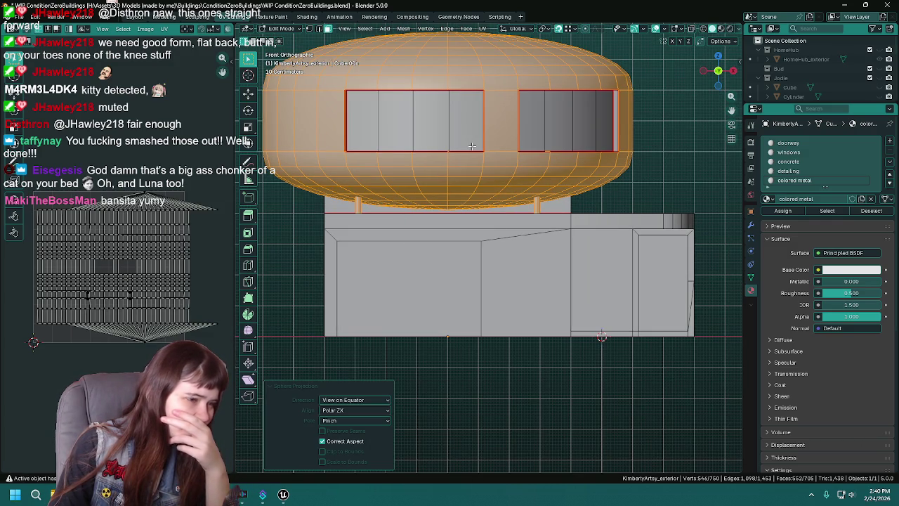
pyautogui.hotkey('ctrl', 'z')
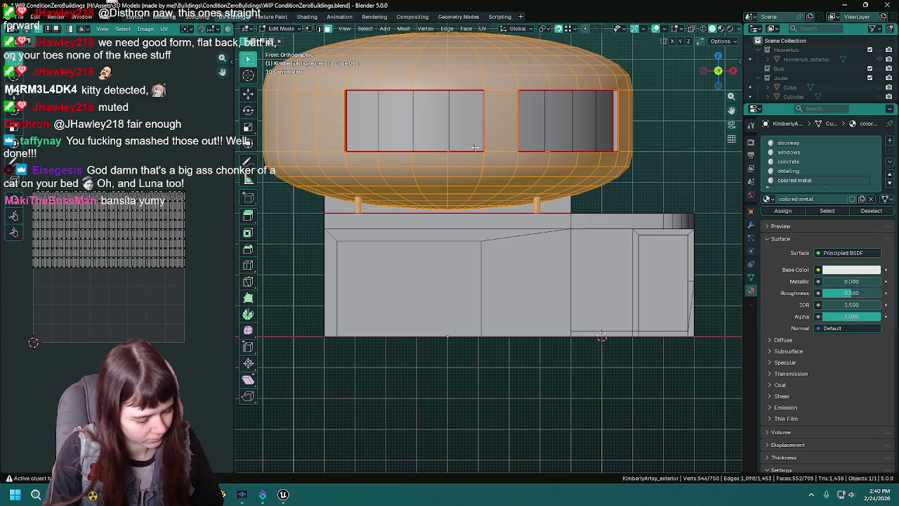
pyautogui.press('u')
pyautogui.click(469, 133)
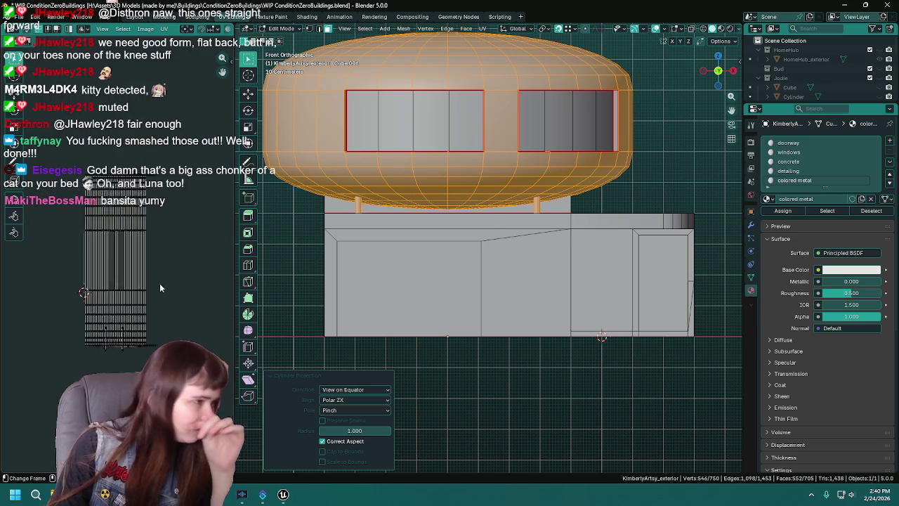
pyautogui.scroll(1, 159, 285)
pyautogui.scroll(1, 156, 281)
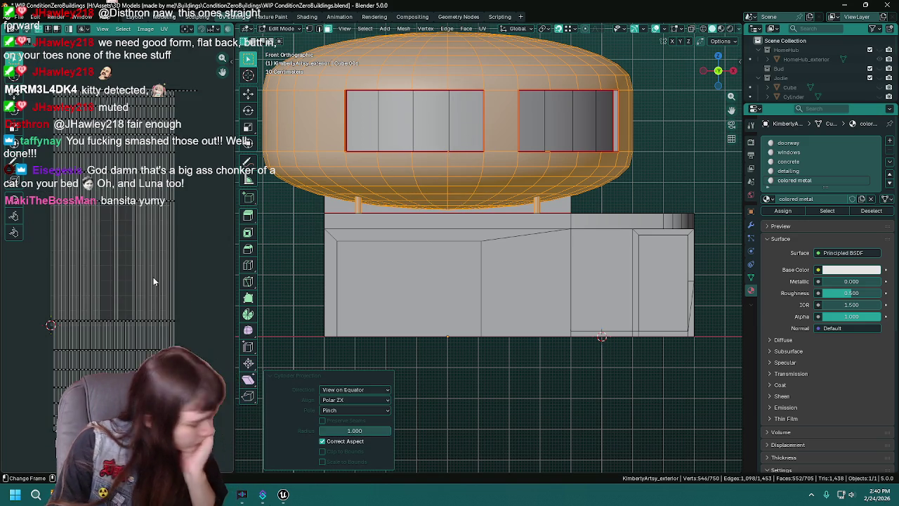
pyautogui.hotkey('ctrl', 'z')
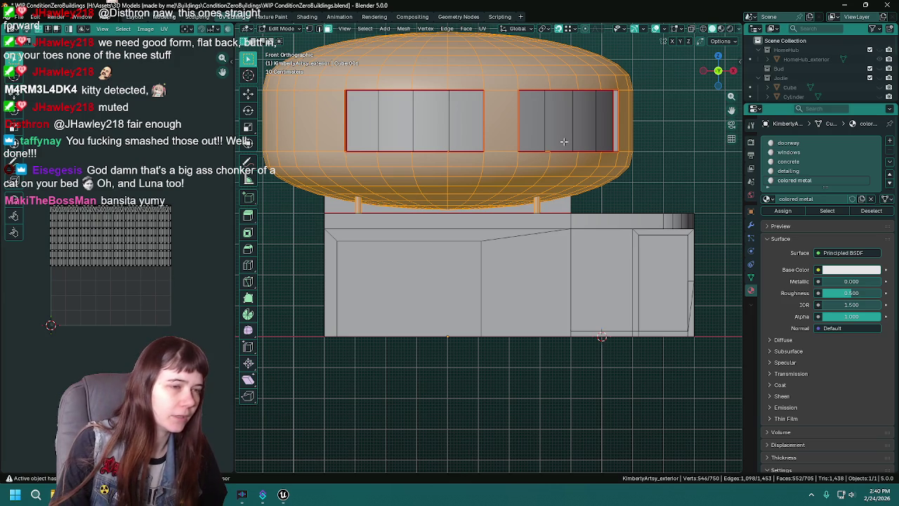
# - Save the blend file and orbit in to look at the dome
pyautogui.keyDown('shift'); pyautogui.moveTo(567, 142); pyautogui.dragTo(574, 179, button='middle'); pyautogui.keyUp('shift')
pyautogui.hotkey('ctrl', 's')
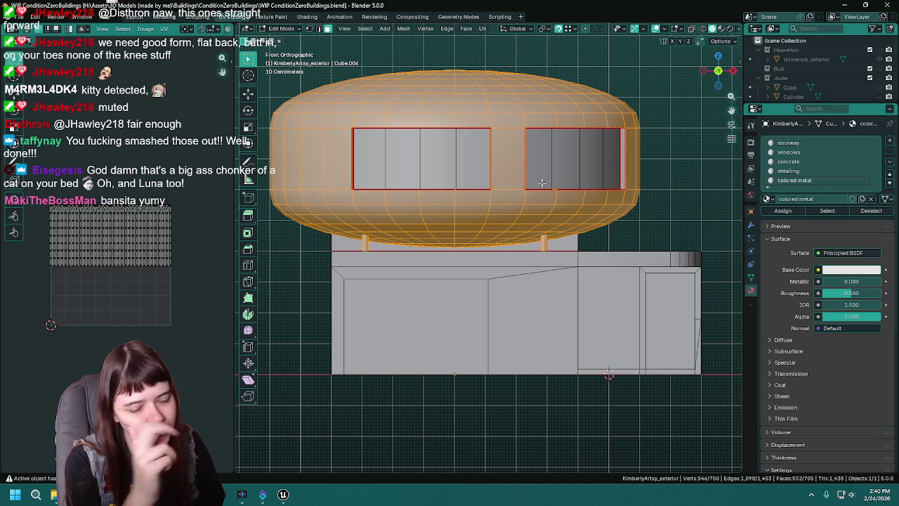
pyautogui.moveTo(542, 183)
pyautogui.mouseDown(button='middle')
pyautogui.moveTo(369, 196)
pyautogui.moveTo(519, 225)
pyautogui.moveTo(566, 209)
pyautogui.moveTo(615, 213)
pyautogui.moveTo(523, 220)
pyautogui.moveTo(545, 228)
pyautogui.mouseUp(button='middle')
pyautogui.scroll(5, 368, 197)
# - Pick along the dome rim, then switch between wireframe and solid shading to see through the walls
pyautogui.keyDown('alt'); pyautogui.click(538, 227); pyautogui.keyUp('alt')
pyautogui.click(515, 226)
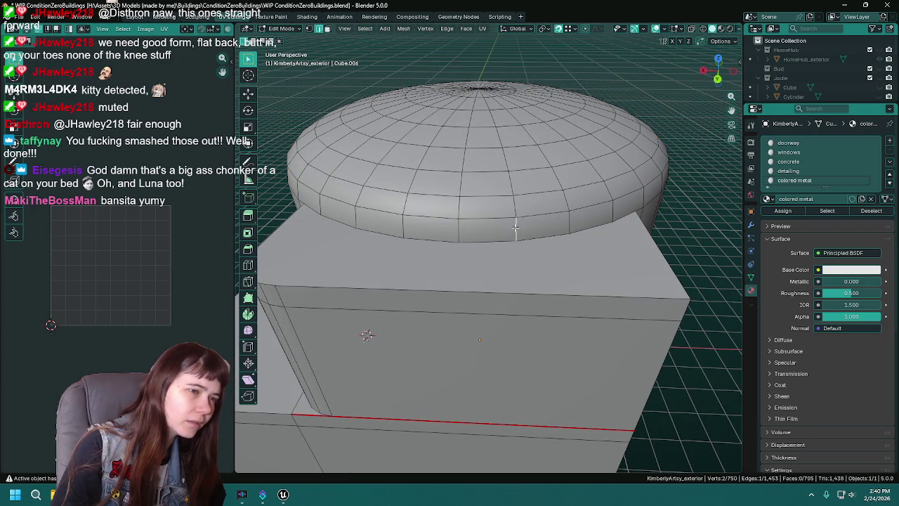
pyautogui.press('z')
pyautogui.click(447, 245)
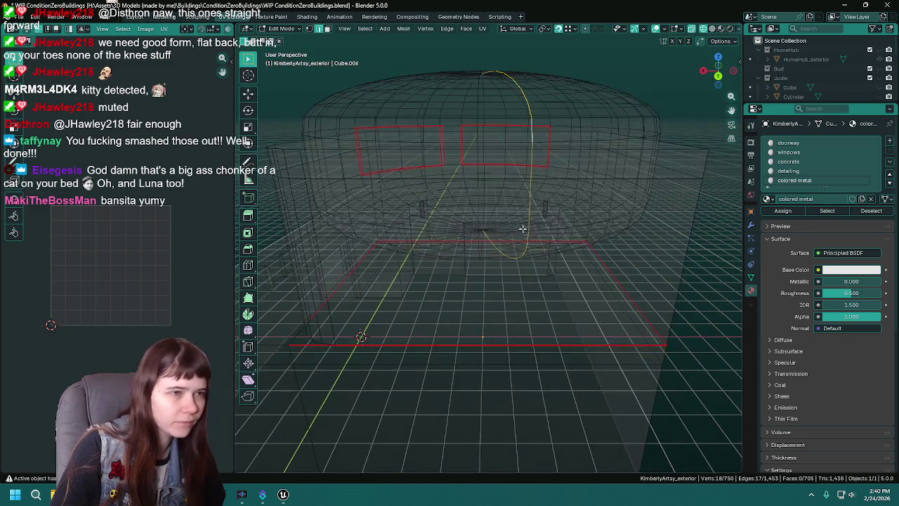
pyautogui.press('z')
pyautogui.click(583, 254)
pyautogui.click(469, 258)
pyautogui.press('z')
pyautogui.click(511, 243)
# - Orbit to a low side view in wireframe, save the file, and return to solid shading
pyautogui.moveTo(511, 243)
pyautogui.mouseDown(button='middle')
pyautogui.moveTo(535, 247)
pyautogui.moveTo(556, 232)
pyautogui.moveTo(610, 253)
pyautogui.mouseUp(button='middle')
pyautogui.press('z')
pyautogui.click(560, 210)
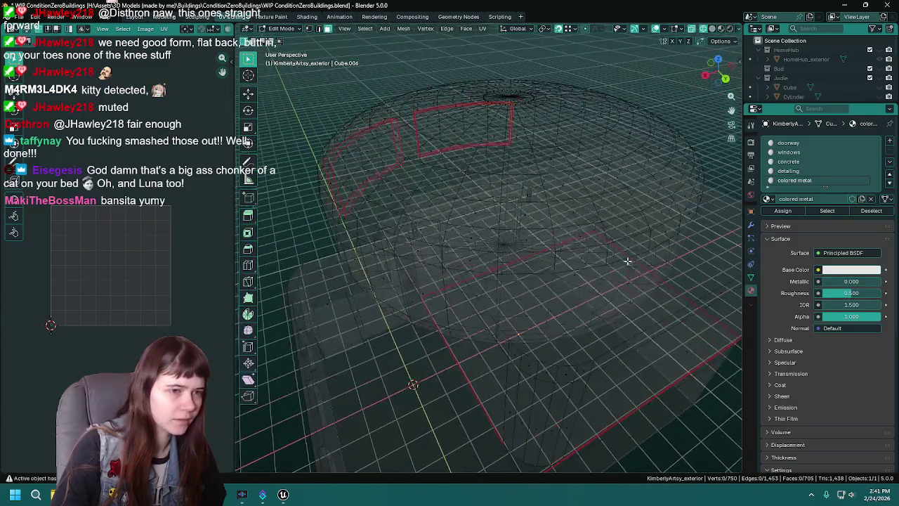
pyautogui.moveTo(665, 265)
pyautogui.mouseDown(button='middle')
pyautogui.moveTo(572, 215)
pyautogui.moveTo(647, 231)
pyautogui.moveTo(421, 222)
pyautogui.moveTo(428, 208)
pyautogui.moveTo(442, 244)
pyautogui.moveTo(334, 187)
pyautogui.moveTo(491, 216)
pyautogui.mouseUp(button='middle')
pyautogui.hotkey('ctrl', 's')
pyautogui.press('z')
pyautogui.click(606, 227)
pyautogui.moveTo(606, 227)
pyautogui.mouseDown(button='middle')
pyautogui.moveTo(464, 239)
pyautogui.moveTo(452, 249)
pyautogui.moveTo(442, 181)
pyautogui.moveTo(473, 144)
pyautogui.moveTo(470, 186)
pyautogui.moveTo(468, 173)
pyautogui.mouseUp(button='middle')
# - Clear the selection and select three faces across the front of the dome's upper band
pyautogui.click(457, 246)
pyautogui.scroll(2, 469, 230)
pyautogui.hotkey('alt', 'a')
pyautogui.click(473, 143)
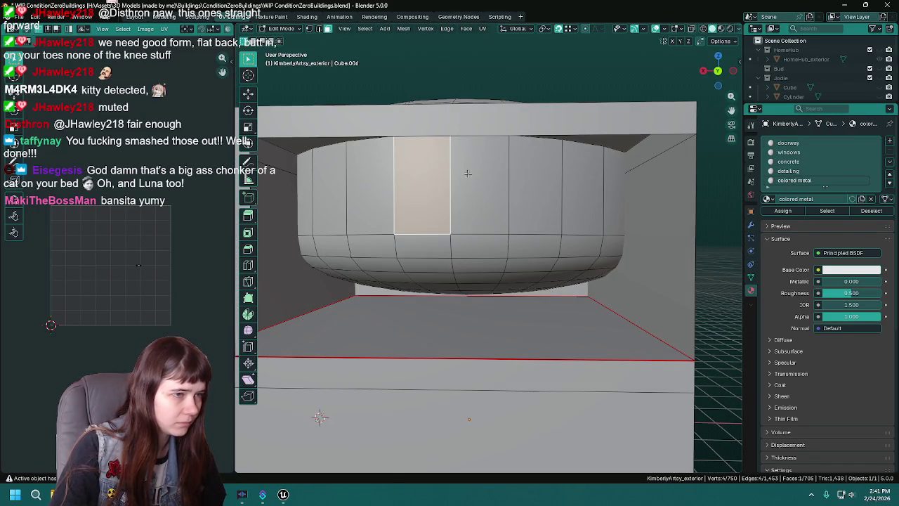
pyautogui.keyDown('shift'); pyautogui.click(375, 197); pyautogui.keyUp('shift')
pyautogui.keyDown('shift'); pyautogui.click(334, 199); pyautogui.keyUp('shift')
pyautogui.moveTo(333, 199)
pyautogui.mouseDown(button='middle')
pyautogui.moveTo(391, 198)
pyautogui.moveTo(371, 174)
pyautogui.mouseUp(button='middle')
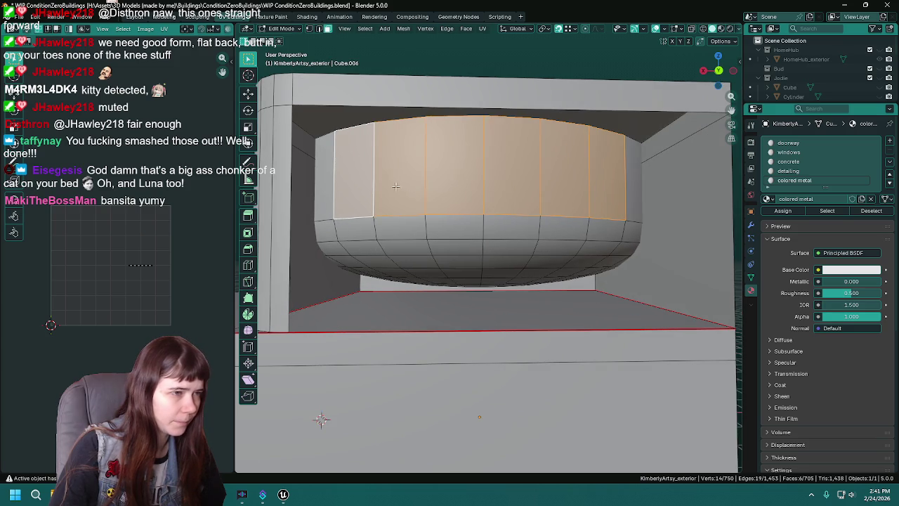
# - Switch to edge select mode, orbit to look under the dome, and save
pyautogui.press('2')
pyautogui.click(372, 174)
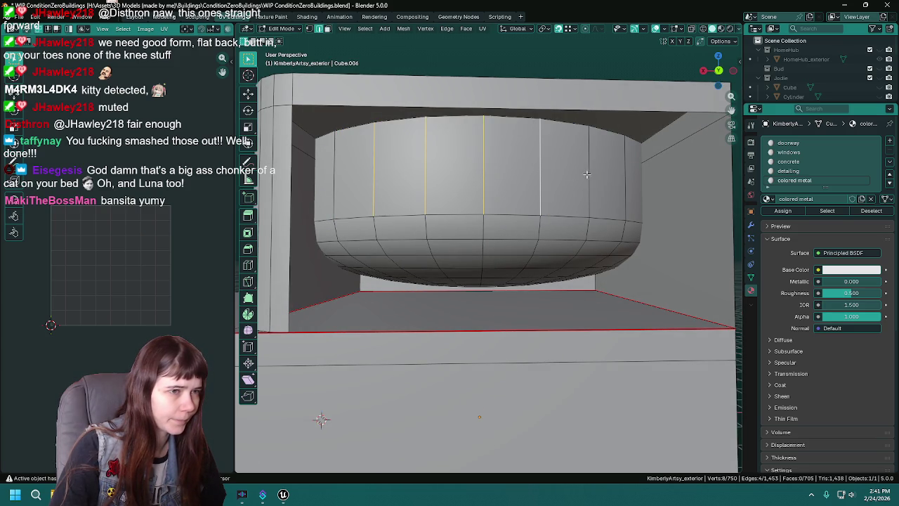
pyautogui.rightClick(555, 189)
pyautogui.click(555, 191)
pyautogui.moveTo(555, 190)
pyautogui.mouseDown(button='middle')
pyautogui.moveTo(511, 219)
pyautogui.moveTo(557, 197)
pyautogui.moveTo(517, 240)
pyautogui.mouseUp(button='middle')
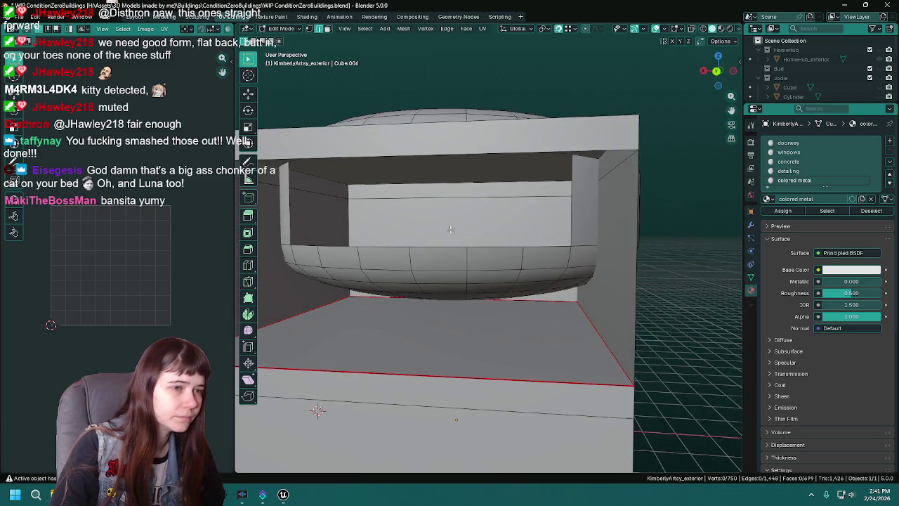
pyautogui.moveTo(517, 240); pyautogui.dragTo(370, 207, button='middle')
pyautogui.hotkey('ctrl', 's')
# - Select the dome's top rim edge loop and delete it as edges
pyautogui.click(370, 205)
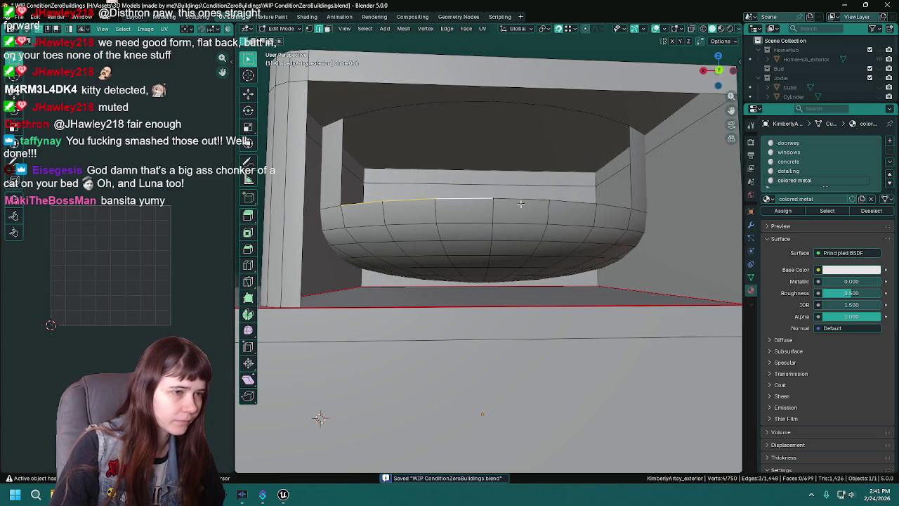
pyautogui.keyDown('shift'); pyautogui.click(572, 203); pyautogui.keyUp('shift')
pyautogui.scroll(1, 488, 217)
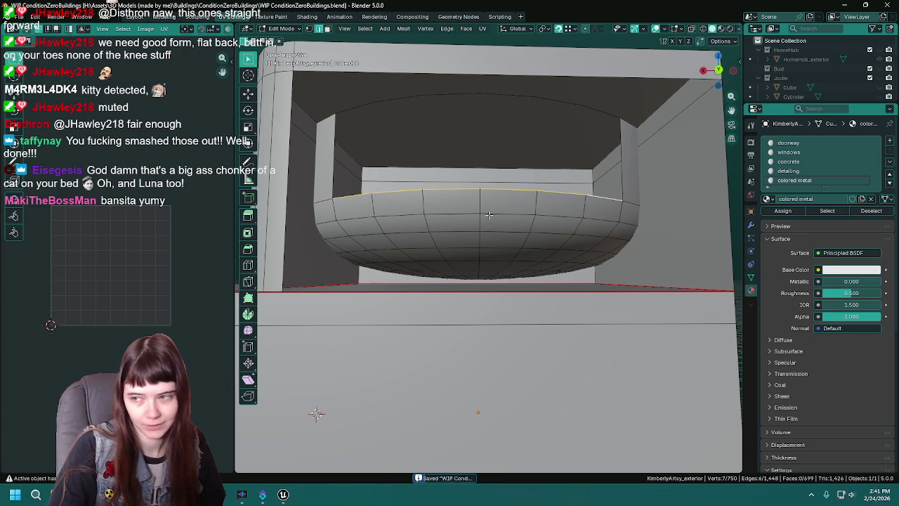
pyautogui.press('x')
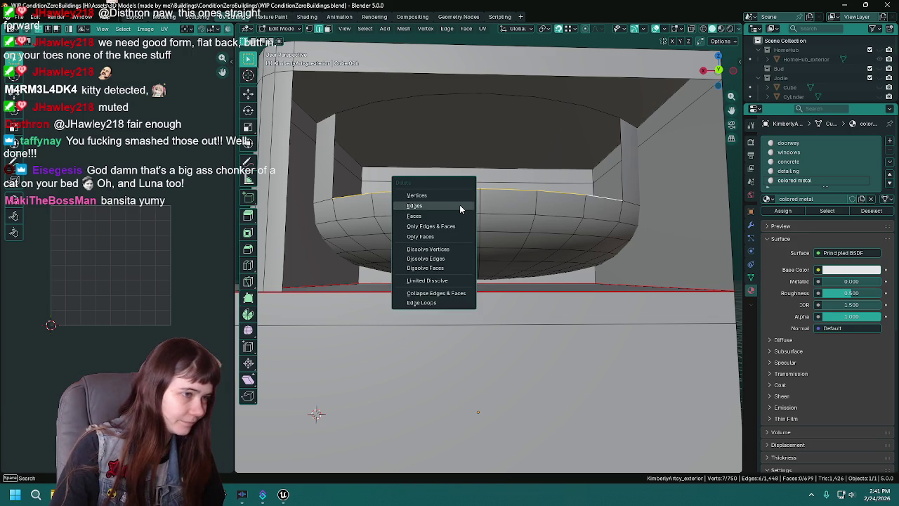
pyautogui.click(459, 204)
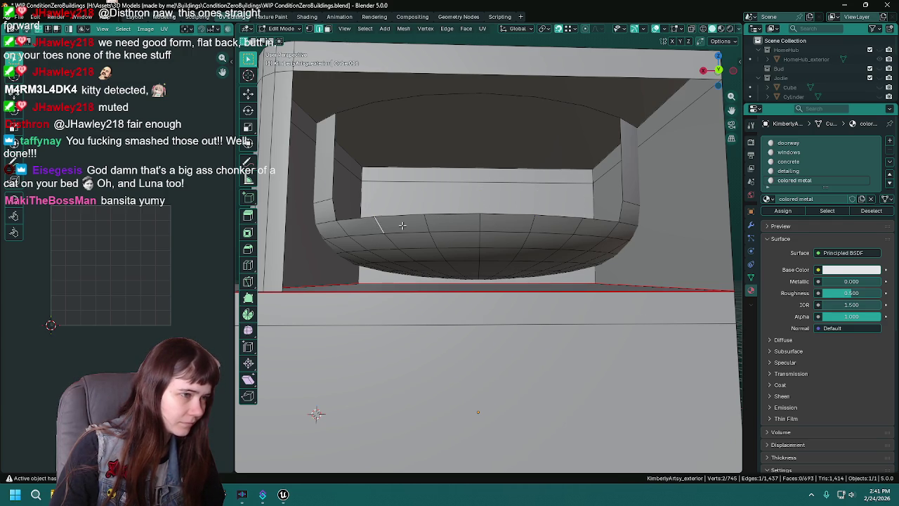
# - Select five faces along the dome's underside rim
pyautogui.moveTo(394, 225); pyautogui.dragTo(443, 222, button='middle')
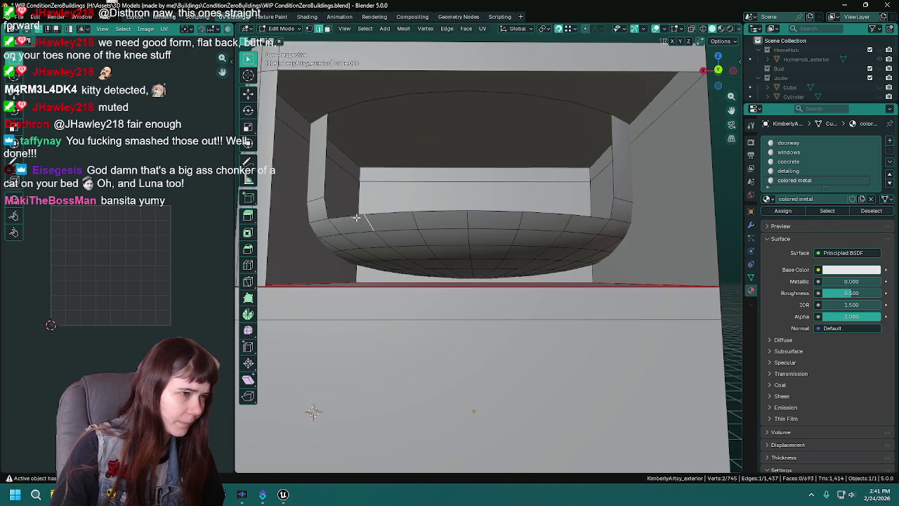
pyautogui.moveTo(356, 217); pyautogui.dragTo(379, 214, button='middle')
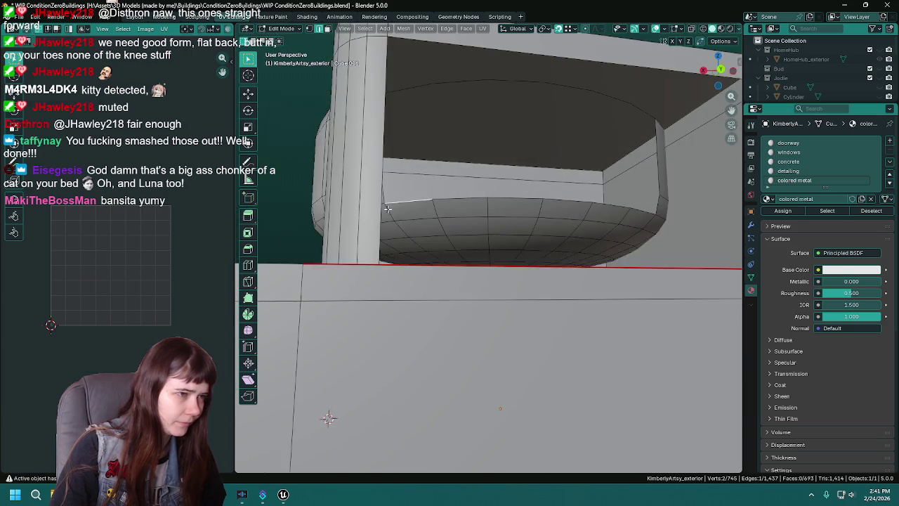
pyautogui.scroll(2, 379, 214)
pyautogui.scroll(-2, 373, 247)
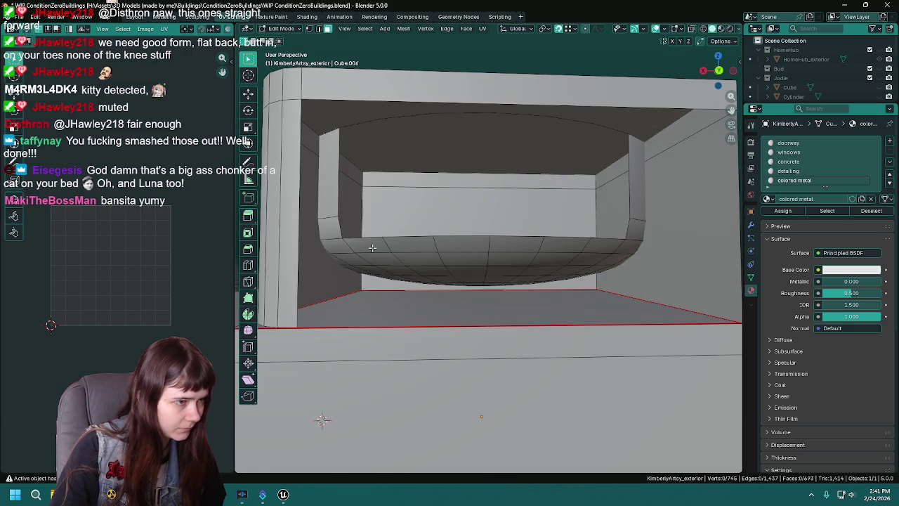
pyautogui.keyDown('shift'); pyautogui.click(413, 246); pyautogui.keyUp('shift')
pyautogui.keyDown('shift'); pyautogui.click(462, 246); pyautogui.keyUp('shift')
pyautogui.keyDown('shift'); pyautogui.click(514, 246); pyautogui.keyUp('shift')
pyautogui.keyDown('shift'); pyautogui.click(563, 246); pyautogui.keyUp('shift')
pyautogui.keyDown('shift'); pyautogui.click(606, 244); pyautogui.keyUp('shift')
pyautogui.moveTo(531, 247); pyautogui.dragTo(528, 251, button='middle')
# - Add six lower-row faces to the underside selection
pyautogui.keyDown('shift'); pyautogui.click(390, 247); pyautogui.keyUp('shift')
pyautogui.keyDown('shift'); pyautogui.click(427, 247); pyautogui.keyUp('shift')
pyautogui.keyDown('shift'); pyautogui.click(466, 248); pyautogui.keyUp('shift')
pyautogui.keyDown('shift'); pyautogui.click(520, 247); pyautogui.keyUp('shift')
pyautogui.keyDown('shift'); pyautogui.click(558, 246); pyautogui.keyUp('shift')
pyautogui.keyDown('shift'); pyautogui.click(593, 243); pyautogui.keyUp('shift')
pyautogui.moveTo(571, 253); pyautogui.dragTo(564, 255, button='middle')
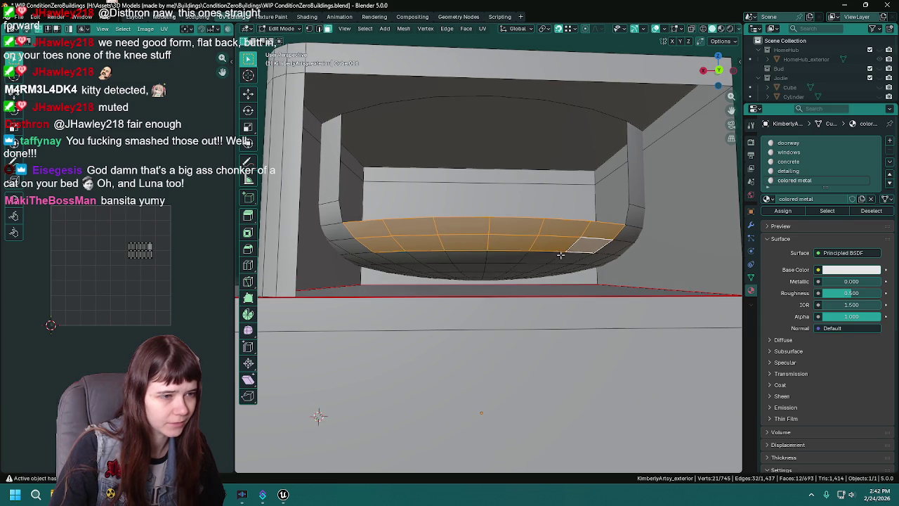
pyautogui.scroll(2, 526, 251)
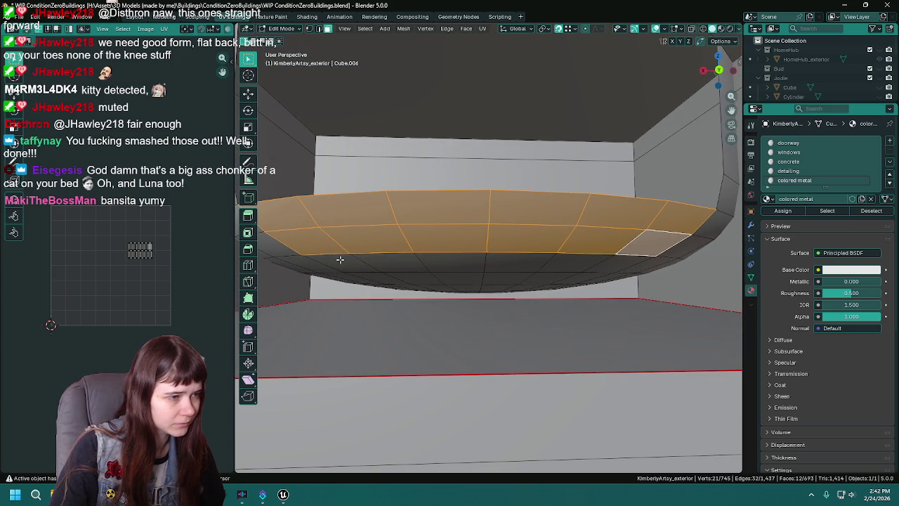
# - Add six more lower-row underside faces and save the file
pyautogui.keyDown('shift'); pyautogui.click(330, 261); pyautogui.keyUp('shift')
pyautogui.keyDown('shift'); pyautogui.click(390, 260); pyautogui.keyUp('shift')
pyautogui.keyDown('shift'); pyautogui.click(456, 263); pyautogui.keyUp('shift')
pyautogui.keyDown('shift'); pyautogui.click(524, 263); pyautogui.keyUp('shift')
pyautogui.keyDown('shift'); pyautogui.click(567, 266); pyautogui.keyUp('shift')
pyautogui.keyDown('shift'); pyautogui.click(612, 267); pyautogui.keyUp('shift')
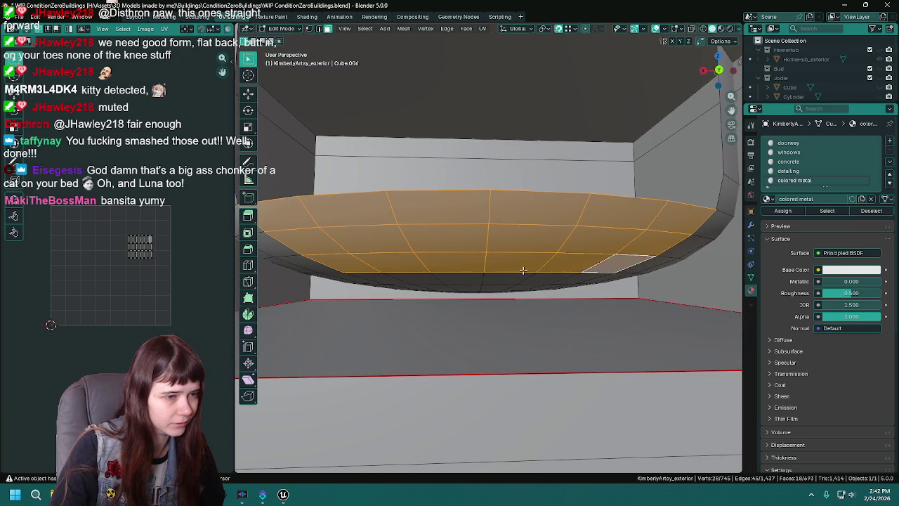
pyautogui.moveTo(612, 267); pyautogui.dragTo(532, 260, button='middle')
pyautogui.hotkey('ctrl', 's')
# - Add six further underside faces deeper under the dome
pyautogui.keyDown('shift'); pyautogui.click(405, 256); pyautogui.keyUp('shift')
pyautogui.keyDown('shift'); pyautogui.click(436, 258); pyautogui.keyUp('shift')
pyautogui.keyDown('shift'); pyautogui.click(475, 258); pyautogui.keyUp('shift')
pyautogui.keyDown('shift'); pyautogui.click(522, 259); pyautogui.keyUp('shift')
pyautogui.keyDown('shift'); pyautogui.click(562, 259); pyautogui.keyUp('shift')
pyautogui.keyDown('shift'); pyautogui.click(593, 261); pyautogui.keyUp('shift')
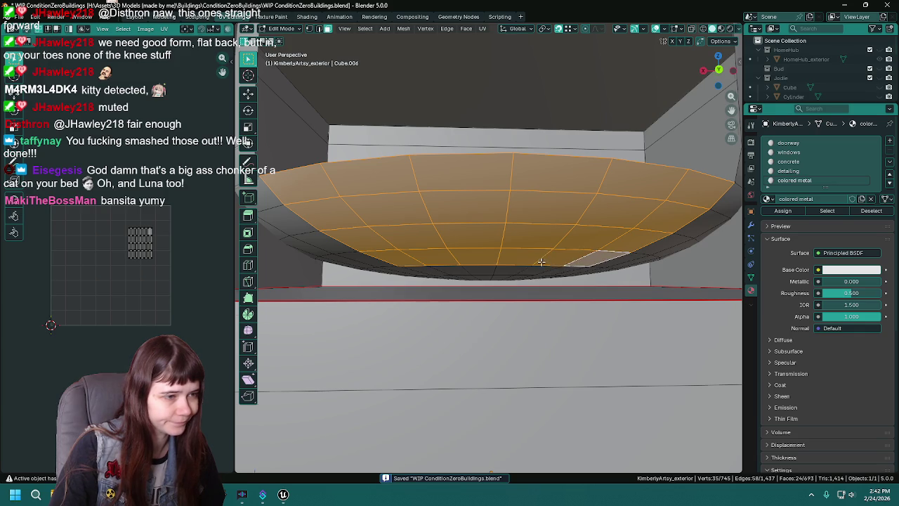
pyautogui.scroll(1, 542, 261)
pyautogui.scroll(1, 535, 249)
pyautogui.scroll(1, 523, 246)
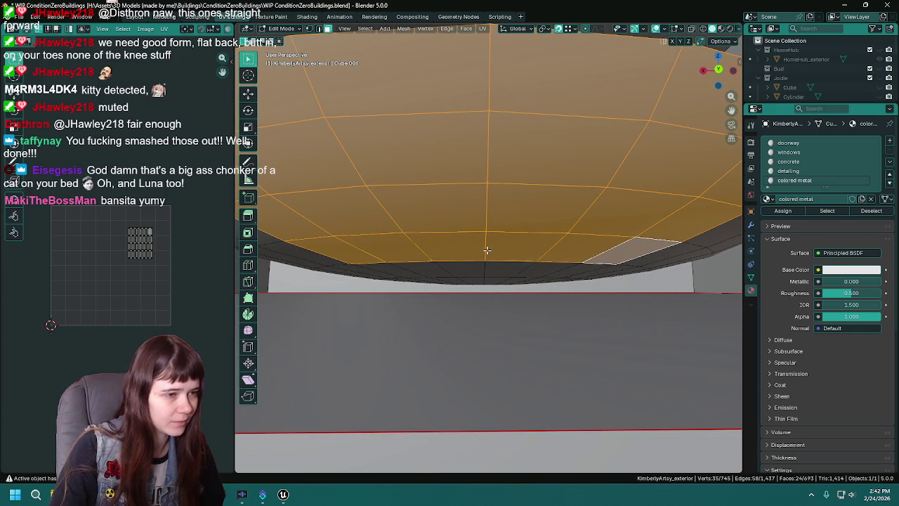
# - Add the thin strip of six underside faces to the selection and save
pyautogui.keyDown('shift'); pyautogui.click(387, 267); pyautogui.keyUp('shift')
pyautogui.keyDown('shift'); pyautogui.click(425, 268); pyautogui.keyUp('shift')
pyautogui.keyDown('shift'); pyautogui.click(458, 268); pyautogui.keyUp('shift')
pyautogui.keyDown('shift'); pyautogui.click(495, 270); pyautogui.keyUp('shift')
pyautogui.keyDown('shift'); pyautogui.click(541, 271); pyautogui.keyUp('shift')
pyautogui.keyDown('shift'); pyautogui.click(572, 271); pyautogui.keyUp('shift')
pyautogui.keyDown('ctrl'); pyautogui.scroll(-1, 458, 263); pyautogui.keyUp('ctrl')
pyautogui.keyDown('ctrl'); pyautogui.scroll(-1, 460, 261); pyautogui.keyUp('ctrl')
pyautogui.keyDown('ctrl'); pyautogui.scroll(-1, 453, 247); pyautogui.keyUp('ctrl')
pyautogui.keyDown('shift'); pyautogui.scroll(-2, 453, 247); pyautogui.keyUp('shift')
pyautogui.keyDown('shift'); pyautogui.scroll(1, 455, 268); pyautogui.keyUp('shift')
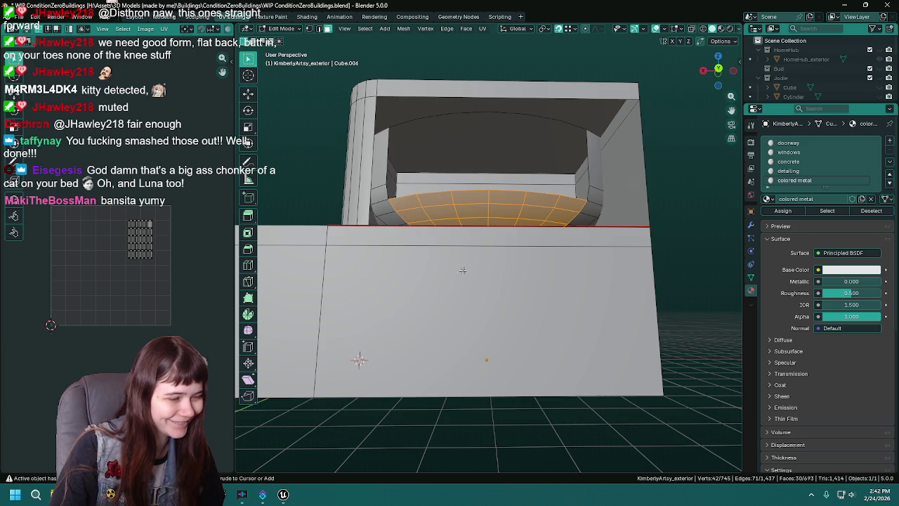
pyautogui.scroll(2, 463, 270)
pyautogui.scroll(1, 456, 269)
pyautogui.keyDown('shift'); pyautogui.scroll(2, 450, 268); pyautogui.keyUp('shift')
pyautogui.keyDown('shift'); pyautogui.scroll(1, 441, 268); pyautogui.keyUp('shift')
pyautogui.hotkey('ctrl', 's')
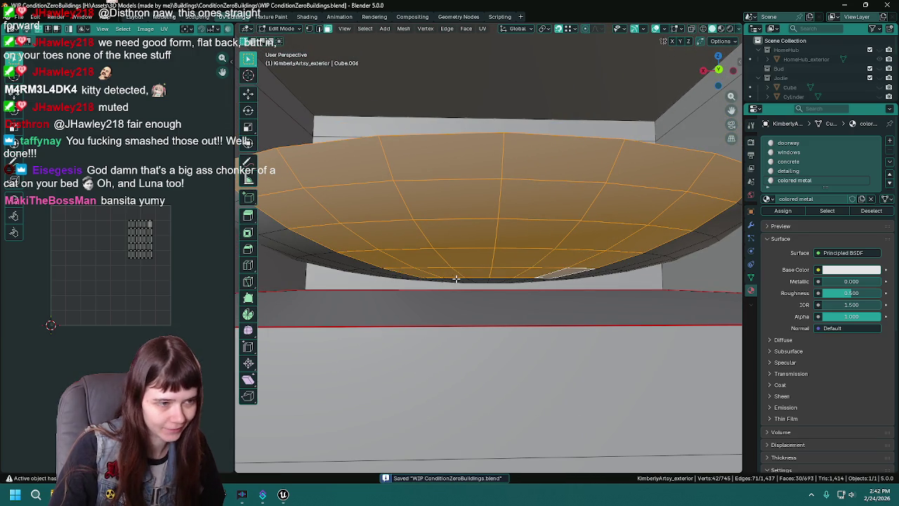
# - Add two faces at the dome's bottom edge to the selection
pyautogui.keyDown('shift'); pyautogui.click(454, 280); pyautogui.keyUp('shift')
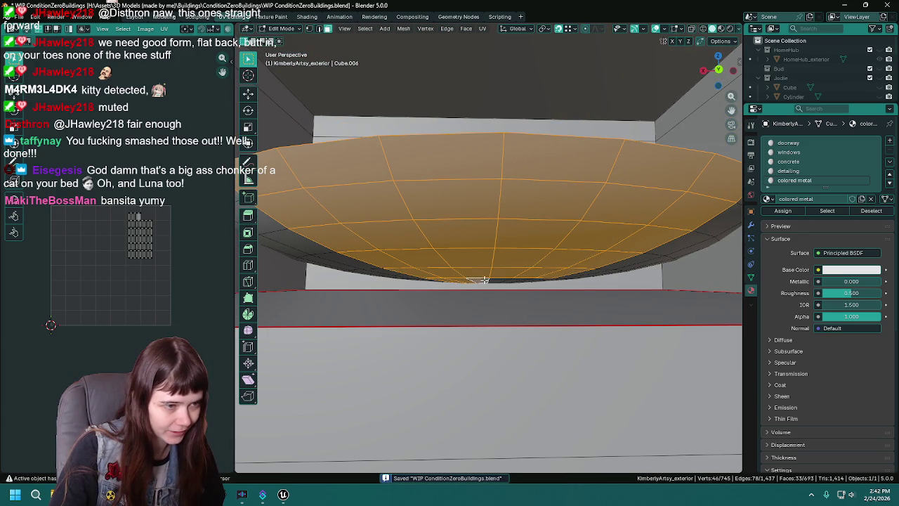
pyautogui.keyDown('shift'); pyautogui.click(533, 280); pyautogui.keyUp('shift')
pyautogui.moveTo(534, 280)
pyautogui.mouseDown(button='middle')
pyautogui.moveTo(471, 239)
pyautogui.moveTo(288, 460)
pyautogui.mouseUp(button='middle')
pyautogui.scroll(-2, 490, 244)
pyautogui.scroll(2, 467, 238)
pyautogui.scroll(2, 465, 237)
pyautogui.scroll(-2, 466, 237)
# - Save, then delete all the selected underside faces
pyautogui.hotkey('ctrl', 's')
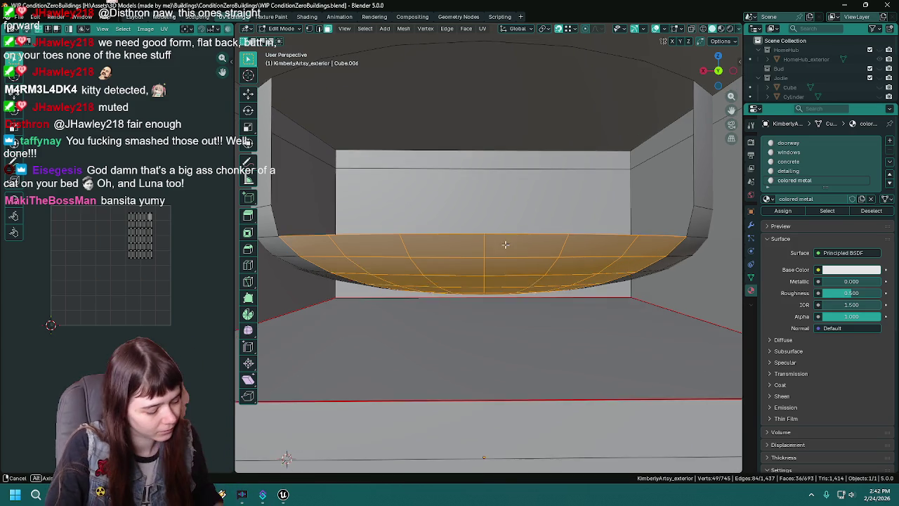
pyautogui.moveTo(502, 246); pyautogui.dragTo(505, 247, button='middle')
pyautogui.hotkey('ctrl', 's')
pyautogui.press('x')
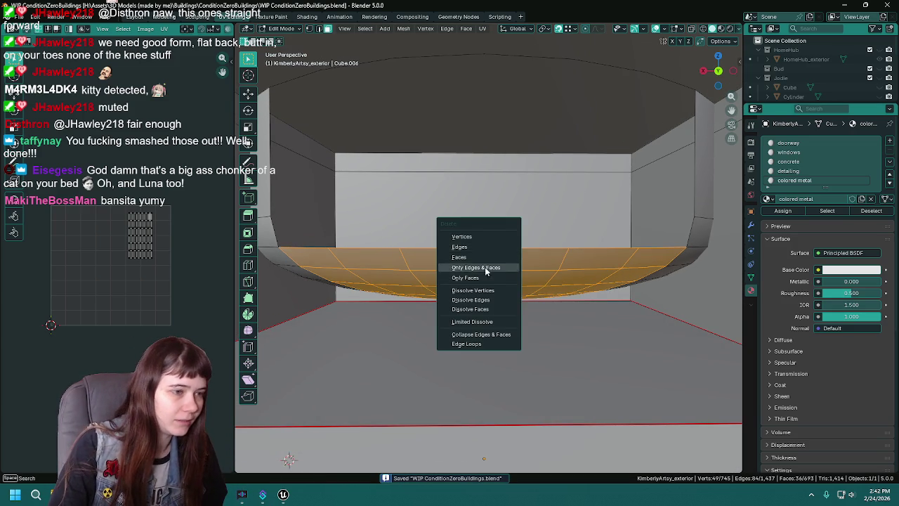
pyautogui.click(488, 258)
# - Inspect the opening and the stray edges where the curved inner wall meets the floor
pyautogui.moveTo(487, 258)
pyautogui.mouseDown(button='middle')
pyautogui.moveTo(420, 240)
pyautogui.moveTo(368, 241)
pyautogui.moveTo(371, 247)
pyautogui.mouseUp(button='middle')
pyautogui.moveTo(571, 261); pyautogui.dragTo(593, 255, button='middle')
pyautogui.moveTo(665, 227); pyautogui.dragTo(620, 234, button='middle')
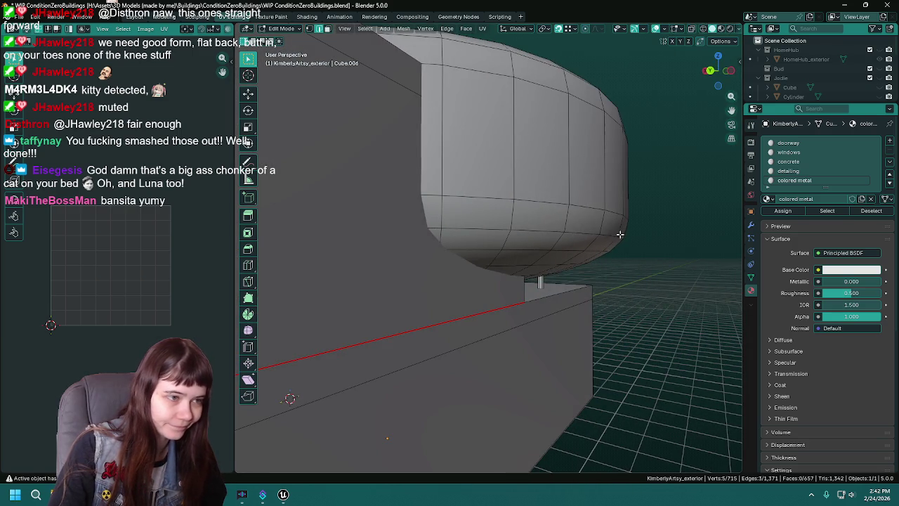
pyautogui.moveTo(426, 249)
pyautogui.mouseDown(button='middle')
pyautogui.moveTo(586, 238)
pyautogui.moveTo(294, 279)
pyautogui.moveTo(297, 269)
pyautogui.moveTo(356, 267)
pyautogui.moveTo(320, 272)
pyautogui.mouseUp(button='middle')
pyautogui.moveTo(421, 275)
pyautogui.mouseDown(button='middle')
pyautogui.moveTo(412, 267)
pyautogui.moveTo(447, 297)
pyautogui.moveTo(450, 378)
pyautogui.moveTo(462, 353)
pyautogui.mouseUp(button='middle')
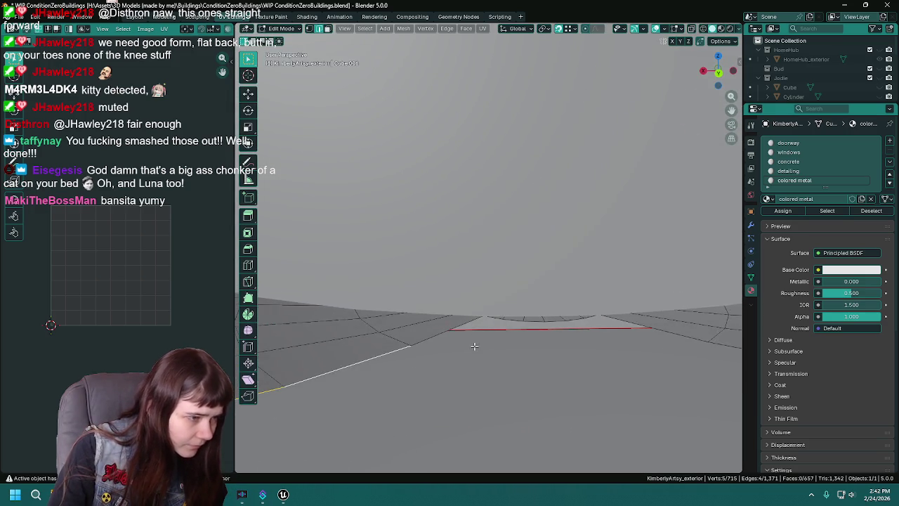
pyautogui.moveTo(327, 318)
pyautogui.mouseDown(button='middle')
pyautogui.moveTo(445, 338)
pyautogui.moveTo(384, 352)
pyautogui.mouseUp(button='middle')
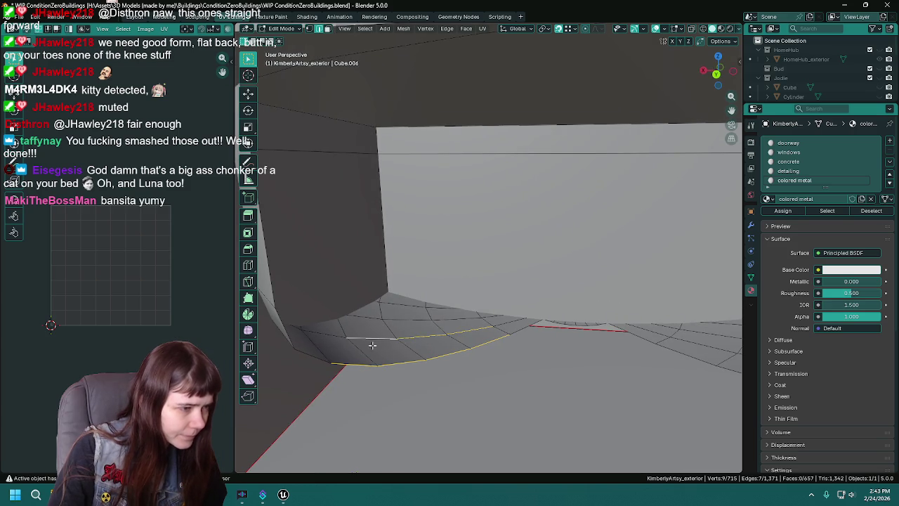
pyautogui.moveTo(602, 338)
pyautogui.mouseDown(button='middle')
pyautogui.moveTo(475, 328)
pyautogui.moveTo(525, 341)
pyautogui.mouseUp(button='middle')
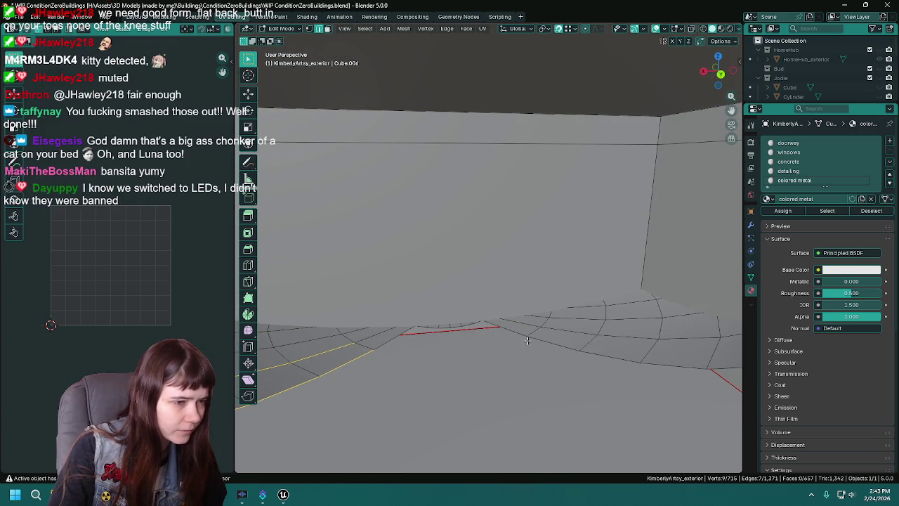
pyautogui.moveTo(699, 367)
pyautogui.mouseDown(button='middle')
pyautogui.moveTo(626, 353)
pyautogui.moveTo(603, 337)
pyautogui.mouseUp(button='middle')
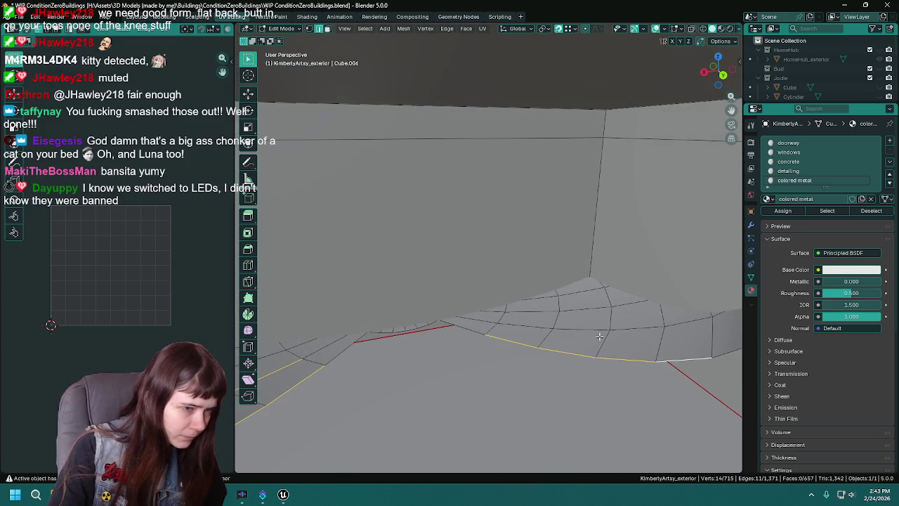
pyautogui.rightClick(560, 338)
pyautogui.moveTo(527, 319)
pyautogui.mouseDown(button='middle')
pyautogui.moveTo(517, 319)
pyautogui.moveTo(498, 369)
pyautogui.mouseUp(button='middle')
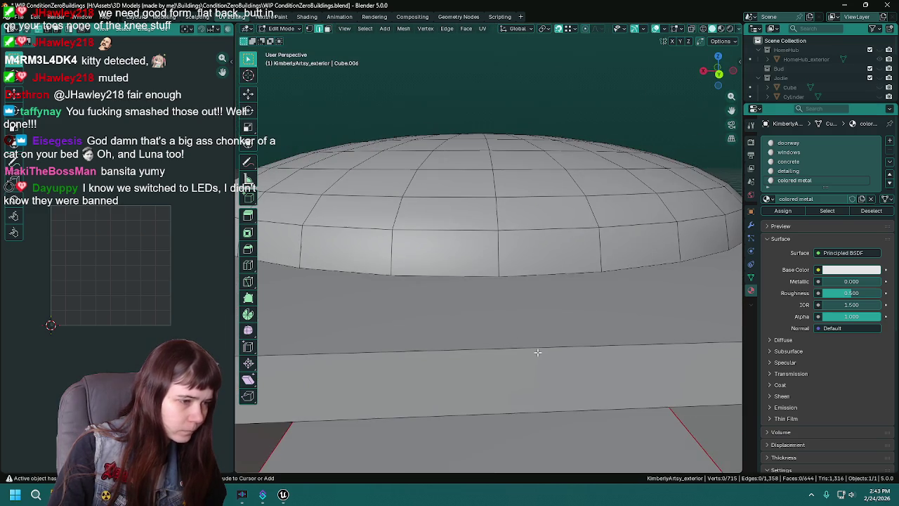
# - Delete the stray seam edges as edges rather than vertices, then save the file
pyautogui.press('x')
pyautogui.click(490, 359)
pyautogui.moveTo(495, 316)
pyautogui.mouseDown(button='middle')
pyautogui.moveTo(525, 307)
pyautogui.moveTo(456, 352)
pyautogui.mouseUp(button='middle')
pyautogui.hotkey('ctrl', 'z')
pyautogui.press('x')
pyautogui.click(455, 357)
pyautogui.hotkey('ctrl', 's')
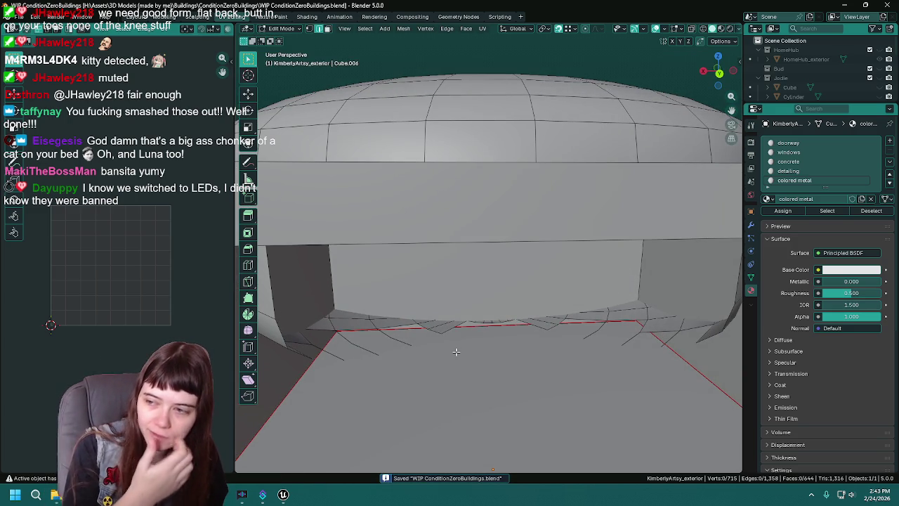
pyautogui.moveTo(361, 358)
pyautogui.mouseDown(button='middle')
pyautogui.moveTo(355, 339)
pyautogui.moveTo(553, 337)
pyautogui.moveTo(570, 316)
pyautogui.moveTo(446, 277)
pyautogui.moveTo(475, 309)
pyautogui.moveTo(436, 304)
pyautogui.moveTo(459, 299)
pyautogui.moveTo(314, 311)
pyautogui.moveTo(389, 310)
pyautogui.mouseUp(button='middle')
pyautogui.scroll(3, 569, 315)
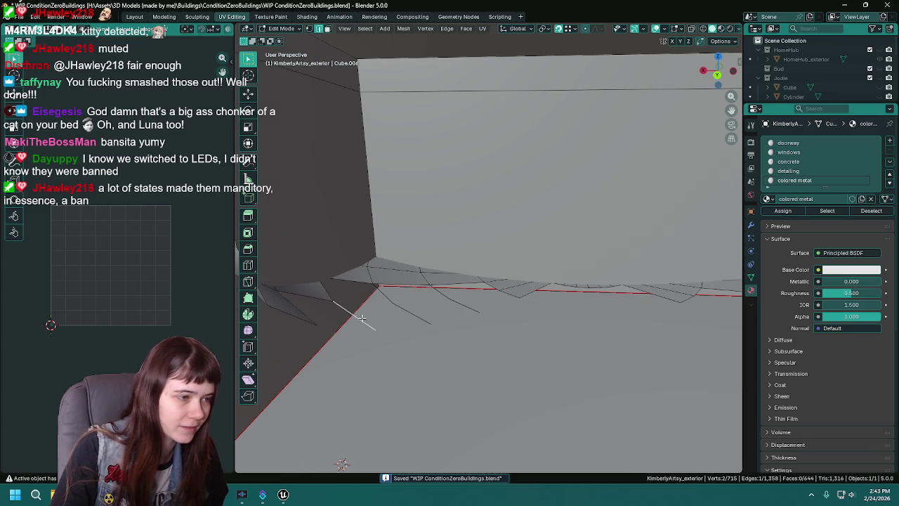
# - Knife-cut a new edge across the jagged wall–floor seam and save
pyautogui.moveTo(448, 299); pyautogui.dragTo(529, 301, button='middle')
pyautogui.click(558, 298)
pyautogui.moveTo(571, 333)
pyautogui.mouseDown(button='middle')
pyautogui.moveTo(478, 311)
pyautogui.moveTo(480, 286)
pyautogui.mouseUp(button='middle')
pyautogui.hotkey('ctrl', 's')
pyautogui.scroll(-2, 480, 288)
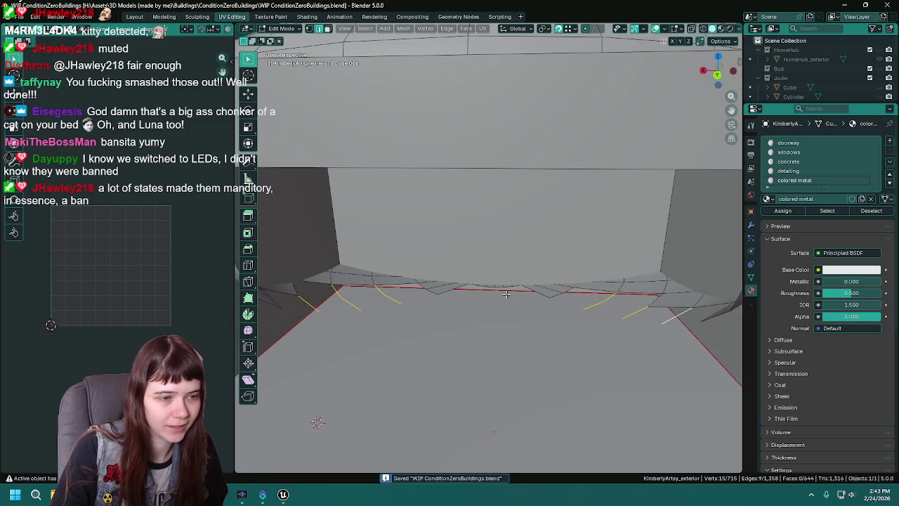
pyautogui.scroll(-2, 484, 295)
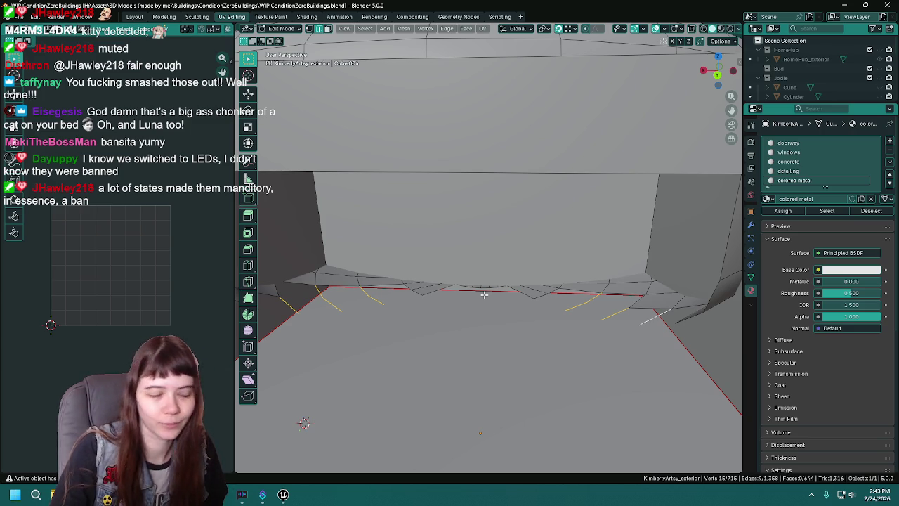
# - Delete the loose seam edges and save the file
pyautogui.press('x')
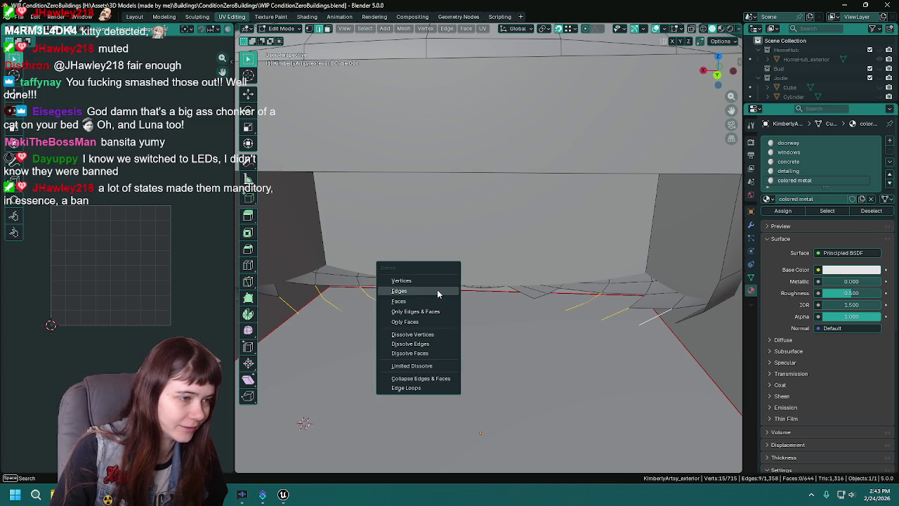
pyautogui.click(438, 291)
pyautogui.hotkey('ctrl', 's')
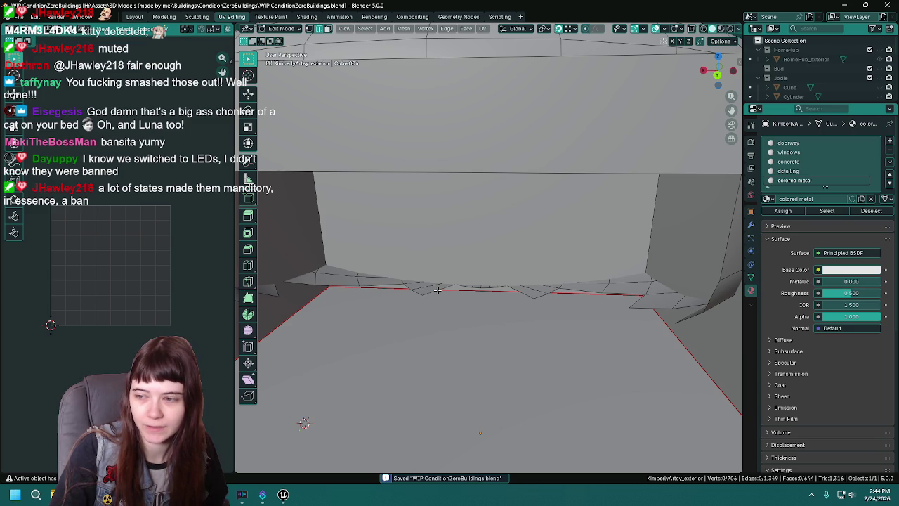
pyautogui.moveTo(437, 290)
pyautogui.mouseDown(button='middle')
pyautogui.moveTo(497, 278)
pyautogui.moveTo(570, 314)
pyautogui.moveTo(488, 304)
pyautogui.mouseUp(button='middle')
pyautogui.hotkey('ctrl', 's')
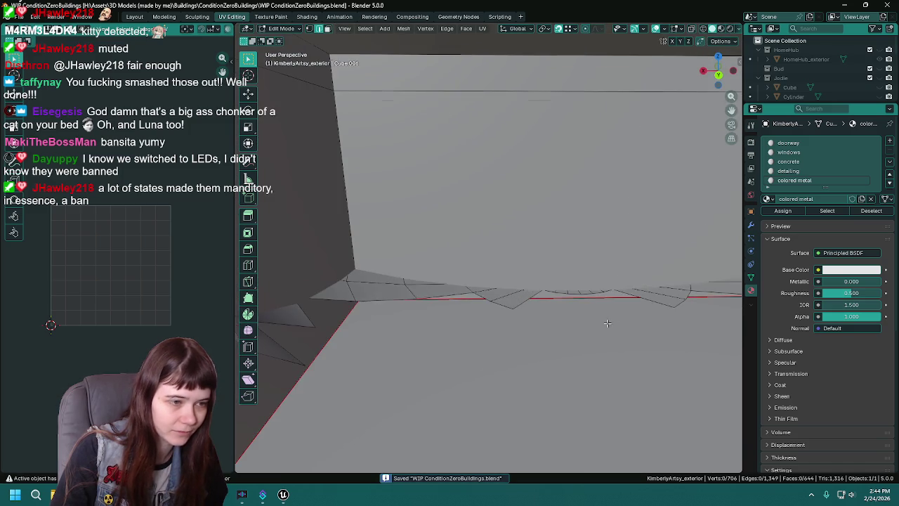
# - Add an edge loop around the wall and slide it toward the wall's base
pyautogui.scroll(-5, 488, 304)
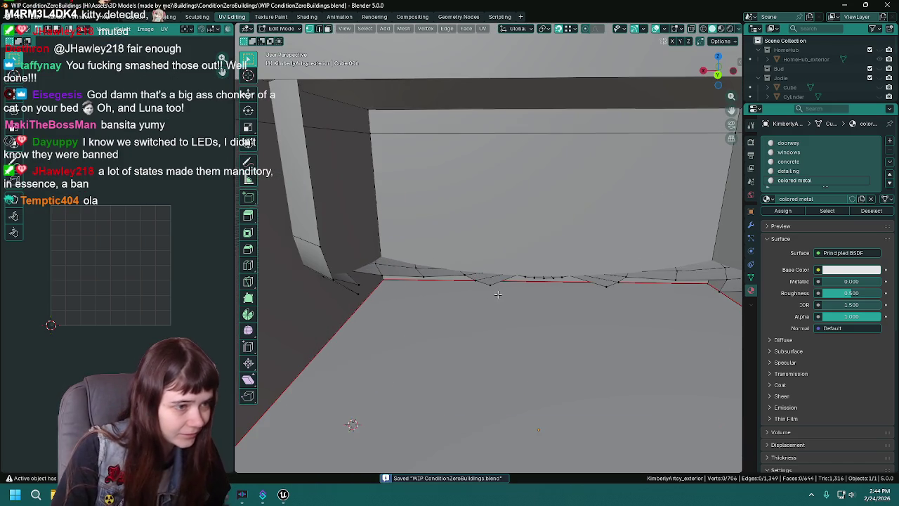
pyautogui.moveTo(499, 296)
pyautogui.mouseDown(button='middle')
pyautogui.moveTo(492, 302)
pyautogui.moveTo(512, 303)
pyautogui.moveTo(592, 264)
pyautogui.moveTo(626, 287)
pyautogui.moveTo(476, 236)
pyautogui.moveTo(542, 253)
pyautogui.moveTo(515, 258)
pyautogui.mouseUp(button='middle')
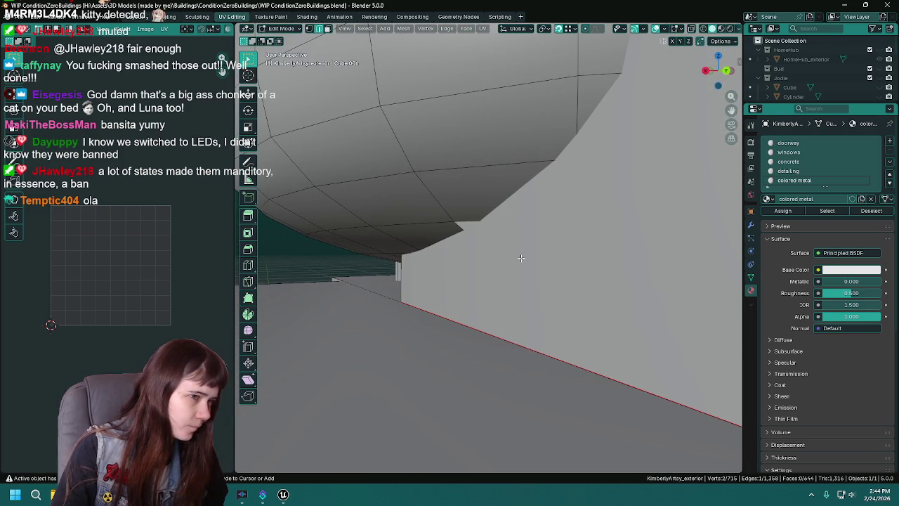
pyautogui.hotkey('ctrl', 'z')
pyautogui.moveTo(520, 259)
pyautogui.mouseDown(button='middle')
pyautogui.moveTo(468, 316)
pyautogui.moveTo(452, 276)
pyautogui.moveTo(528, 326)
pyautogui.moveTo(429, 327)
pyautogui.moveTo(417, 390)
pyautogui.moveTo(410, 370)
pyautogui.mouseUp(button='middle')
# - Dissolve the selected seam edges, delete the stray floor edge, and save
pyautogui.rightClick(414, 373)
pyautogui.click(414, 373)
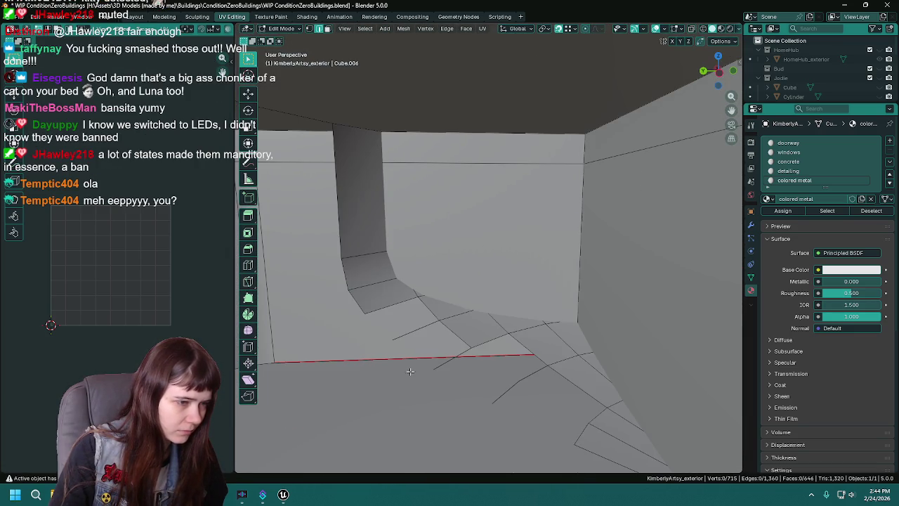
pyautogui.click(419, 323)
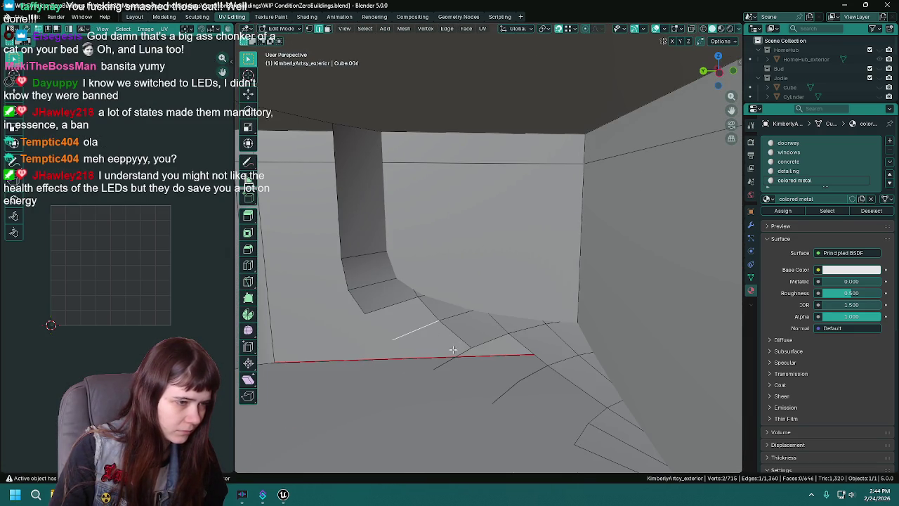
pyautogui.rightClick(501, 391)
pyautogui.click(485, 375)
pyautogui.moveTo(486, 376); pyautogui.dragTo(552, 364, button='middle')
pyautogui.hotkey('ctrl', 's')
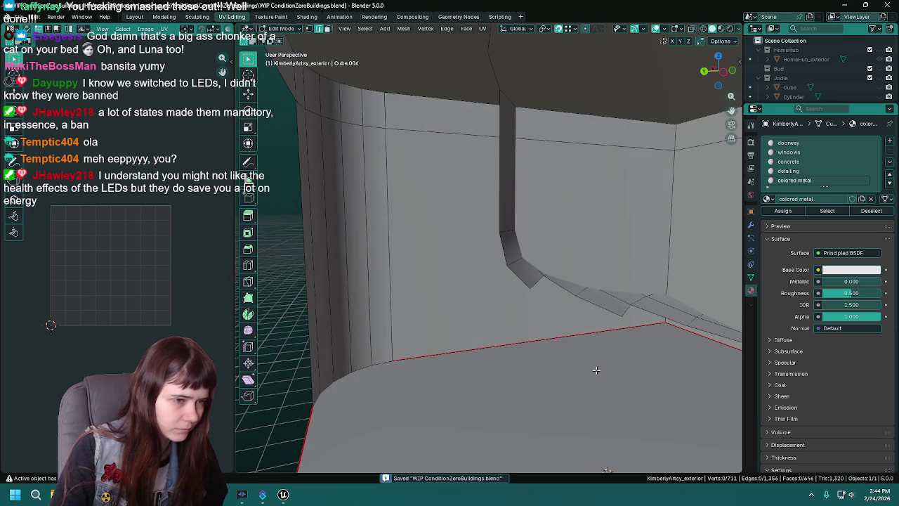
# - Select two floor edges near the wall corner and collapse them
pyautogui.scroll(-3, 522, 281)
pyautogui.moveTo(522, 280)
pyautogui.mouseDown(button='middle')
pyautogui.moveTo(486, 320)
pyautogui.moveTo(540, 328)
pyautogui.moveTo(467, 274)
pyautogui.mouseUp(button='middle')
pyautogui.scroll(6, 486, 320)
pyautogui.click(618, 294)
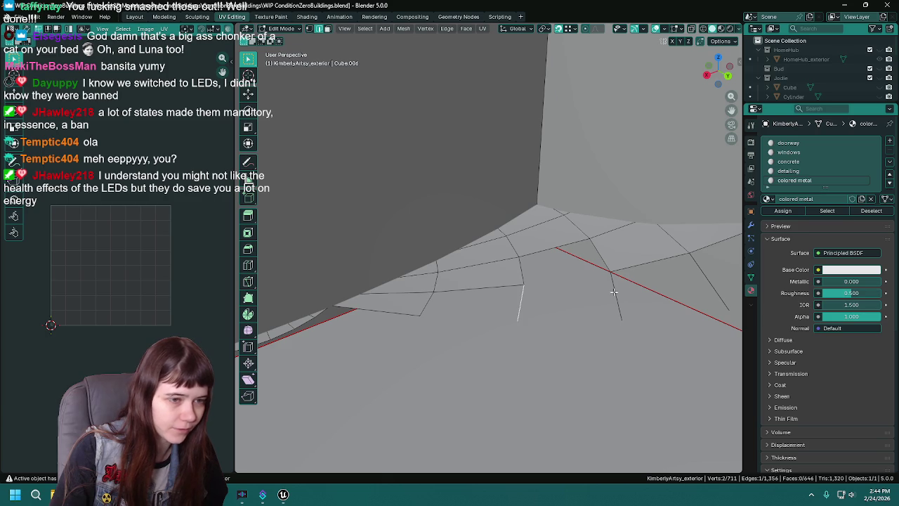
pyautogui.keyDown('shift'); pyautogui.click(520, 304); pyautogui.keyUp('shift')
pyautogui.moveTo(520, 303); pyautogui.dragTo(473, 270, button='middle')
pyautogui.press('x')
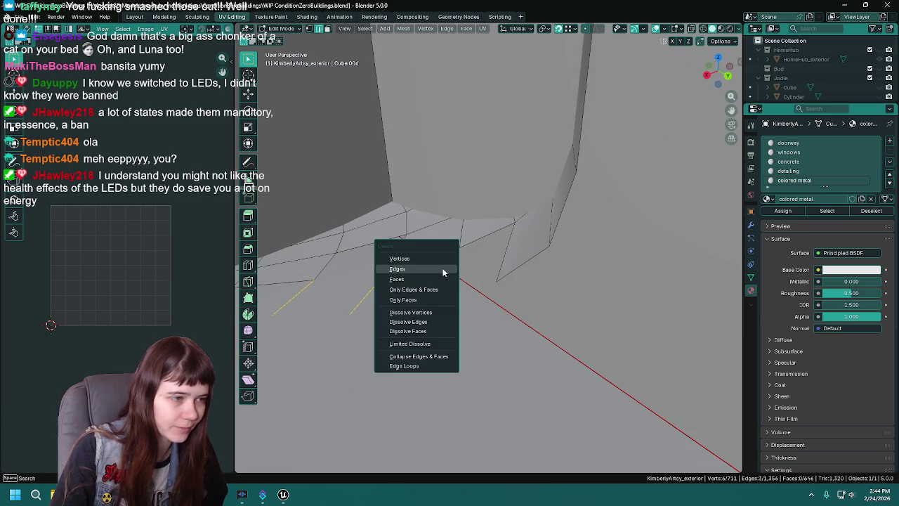
pyautogui.click(404, 354)
# - Delete the two selected corner edges and save the file
pyautogui.moveTo(404, 355)
pyautogui.mouseDown(button='middle')
pyautogui.moveTo(494, 293)
pyautogui.moveTo(525, 338)
pyautogui.mouseUp(button='middle')
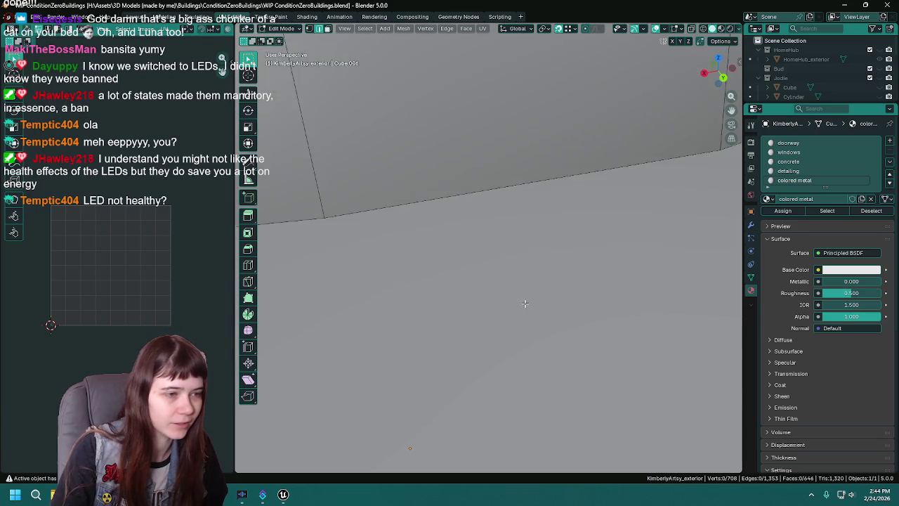
pyautogui.press('x')
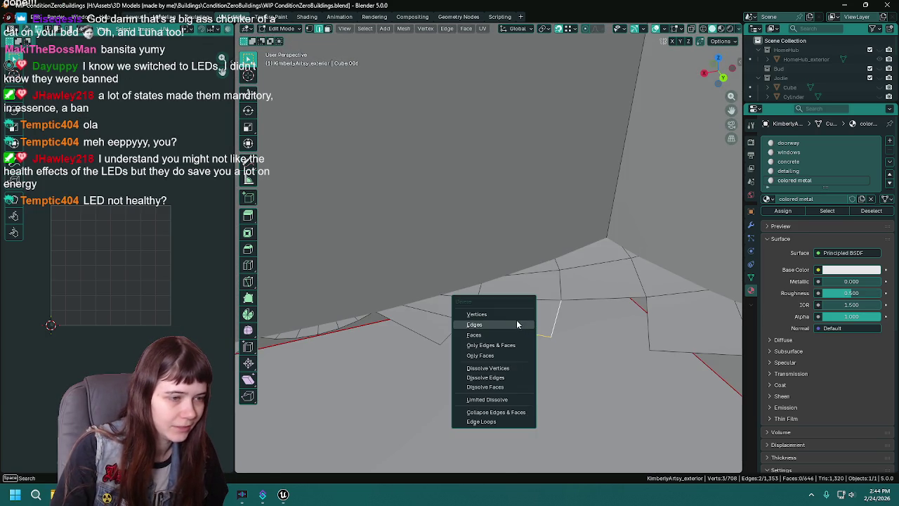
pyautogui.click(517, 321)
pyautogui.hotkey('ctrl', 's')
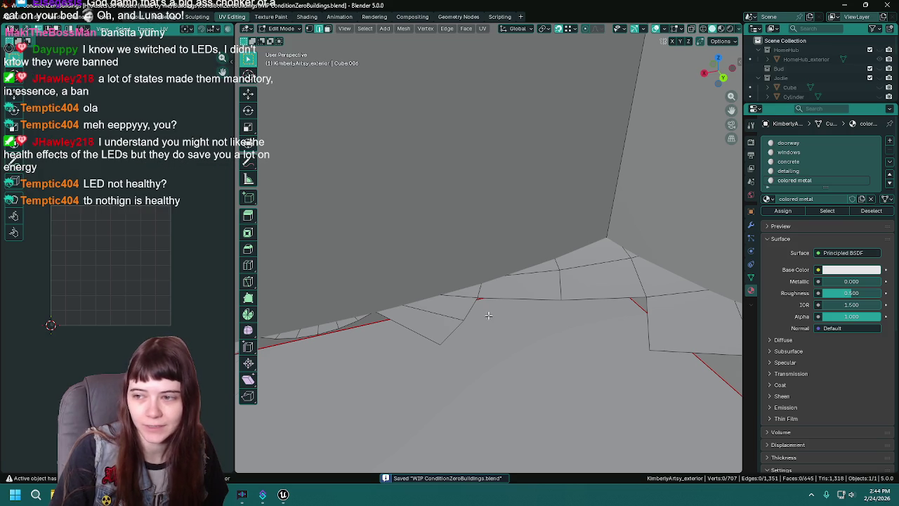
# - Select the stray floor edge under the dome and save
pyautogui.moveTo(487, 314); pyautogui.dragTo(512, 333, button='middle')
pyautogui.click(513, 333)
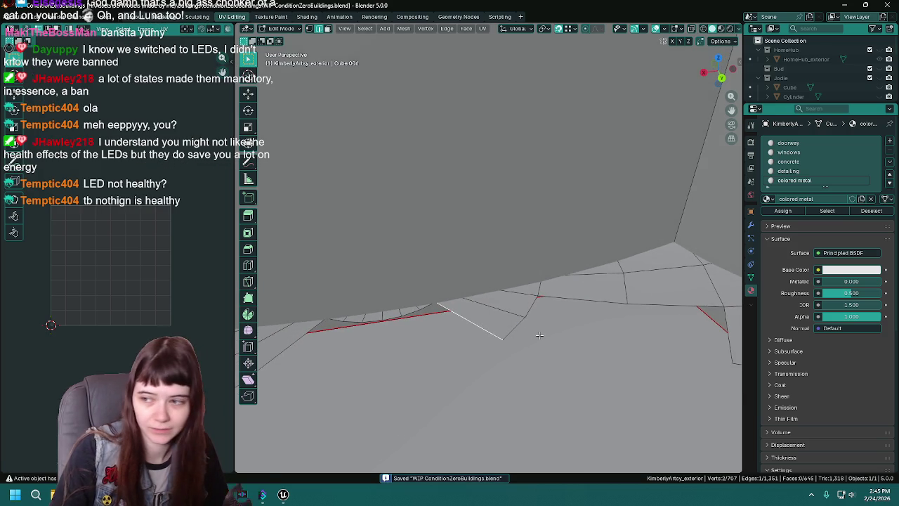
pyautogui.scroll(-6, 539, 335)
pyautogui.scroll(6, 542, 305)
pyautogui.scroll(2, 518, 295)
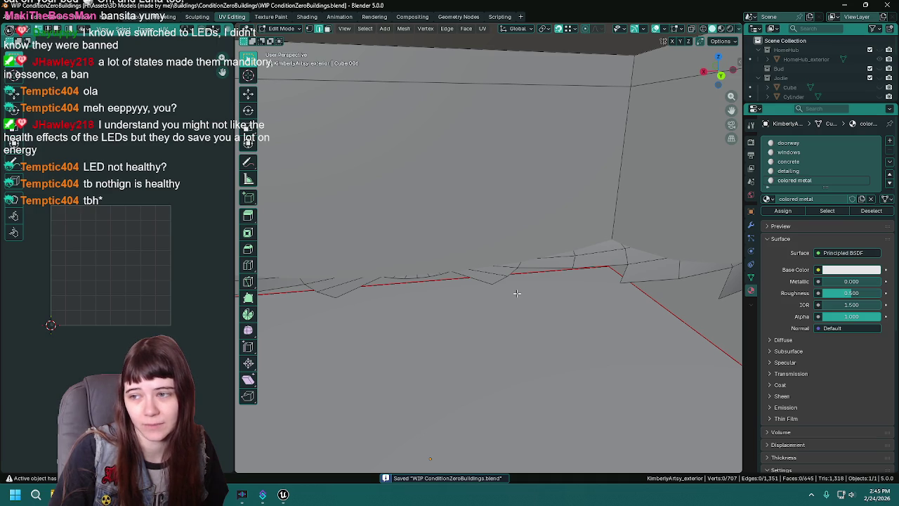
pyautogui.moveTo(517, 293); pyautogui.dragTo(491, 290, button='middle')
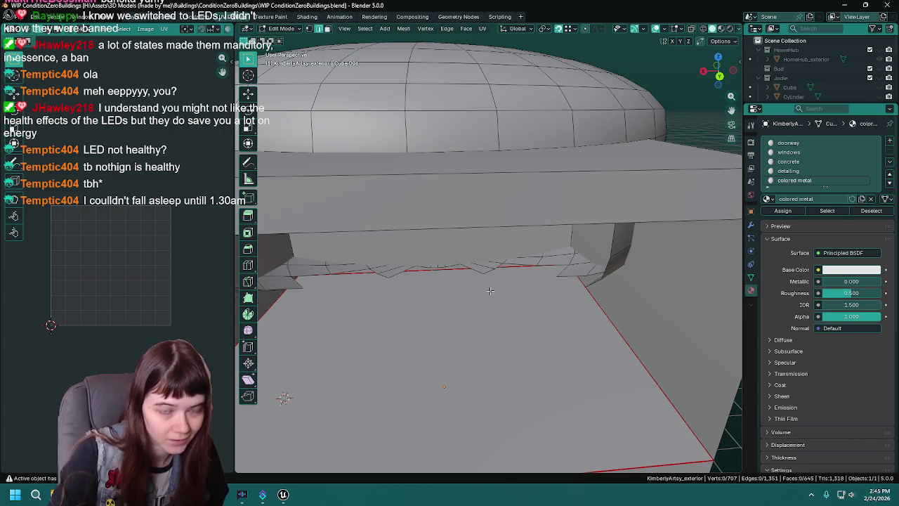
pyautogui.hotkey('ctrl', 's')
# - Delete the remaining stray wall edge along the seam and save the file
pyautogui.moveTo(490, 290)
pyautogui.mouseDown(button='middle')
pyautogui.moveTo(516, 279)
pyautogui.moveTo(570, 283)
pyautogui.moveTo(466, 269)
pyautogui.moveTo(495, 275)
pyautogui.mouseUp(button='middle')
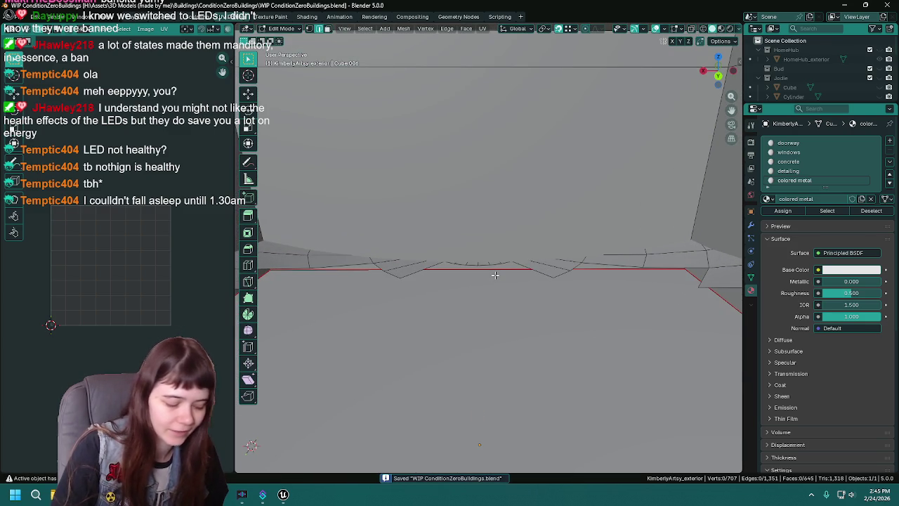
pyautogui.scroll(2, 496, 274)
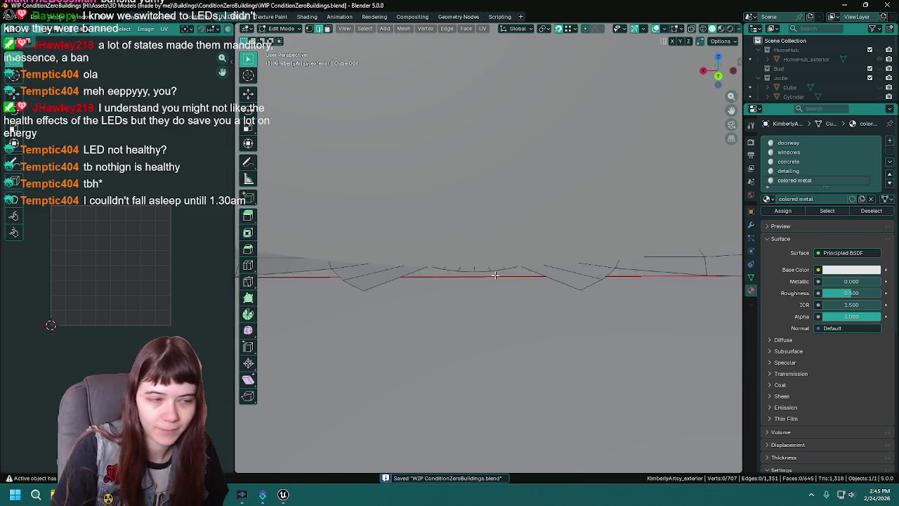
pyautogui.moveTo(508, 280); pyautogui.dragTo(437, 266, button='middle')
pyautogui.moveTo(510, 265); pyautogui.dragTo(494, 249, button='middle')
pyautogui.rightClick(493, 250)
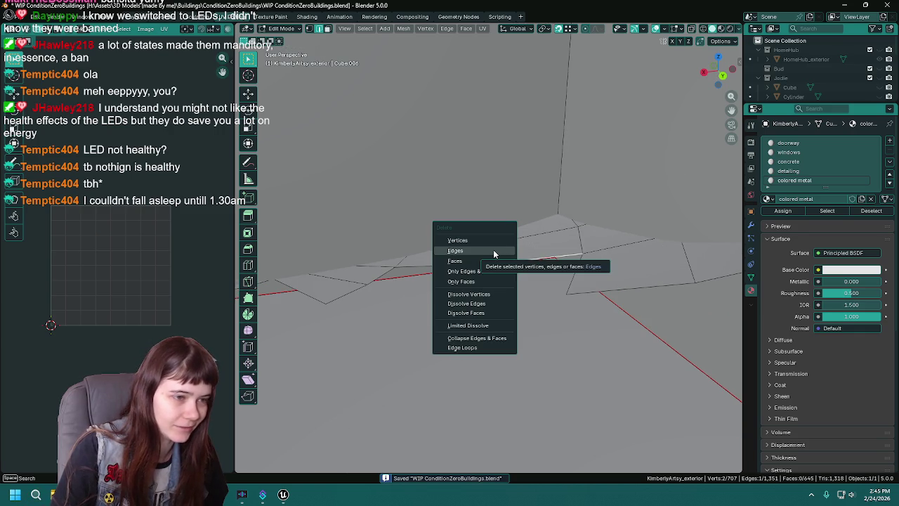
pyautogui.click(494, 249)
pyautogui.moveTo(557, 261)
pyautogui.mouseDown(button='middle')
pyautogui.moveTo(499, 219)
pyautogui.moveTo(502, 234)
pyautogui.moveTo(470, 241)
pyautogui.moveTo(401, 200)
pyautogui.moveTo(491, 253)
pyautogui.moveTo(521, 252)
pyautogui.moveTo(472, 234)
pyautogui.moveTo(474, 217)
pyautogui.moveTo(459, 201)
pyautogui.moveTo(458, 215)
pyautogui.moveTo(527, 236)
pyautogui.mouseUp(button='middle')
pyautogui.hotkey('ctrl', 's')
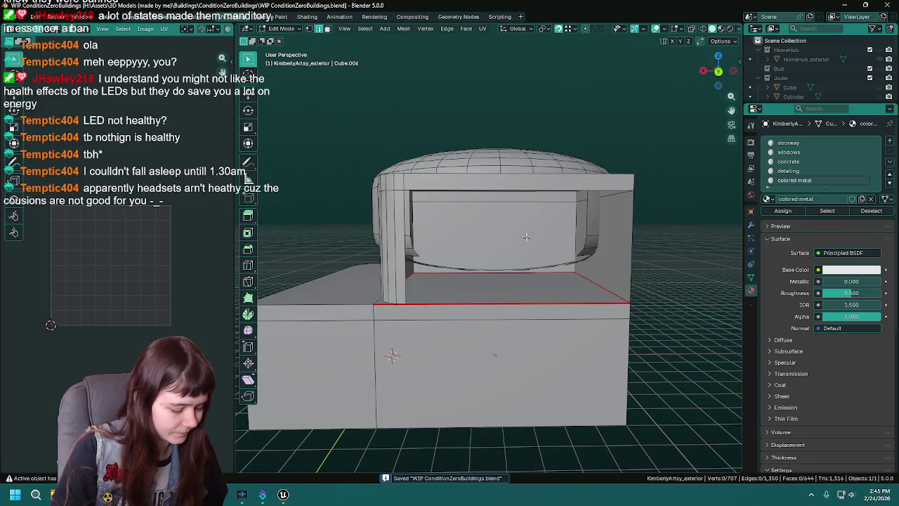